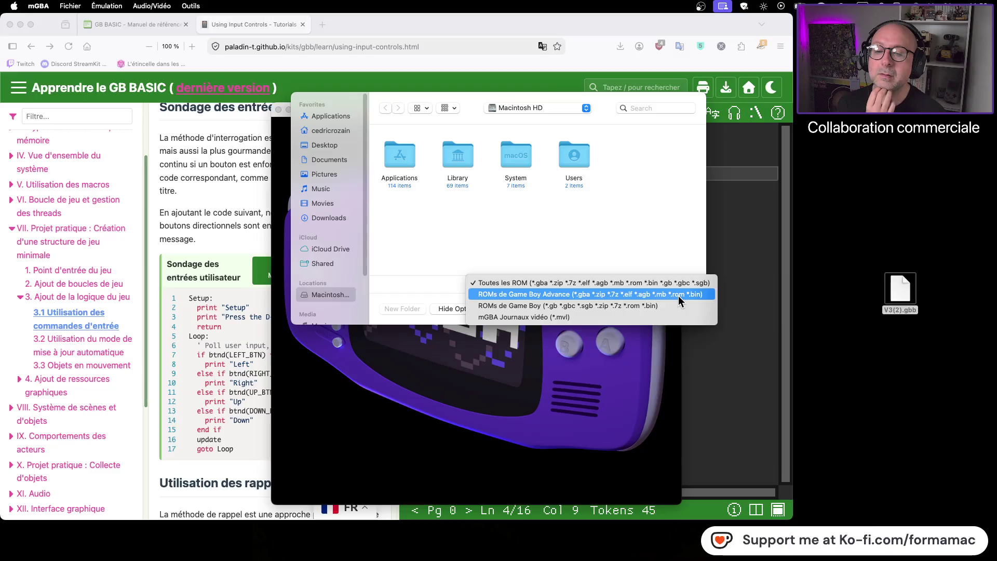
- Cancel the mGBA ROM dialog, close the emulator, then open and close the GB BASIC download page
click(502, 403)
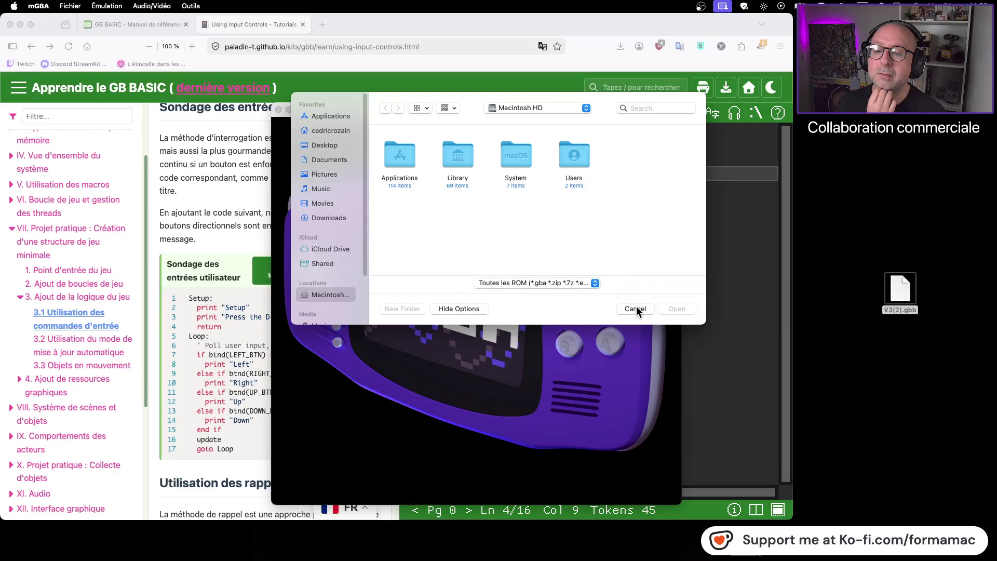
click(634, 309)
click(278, 109)
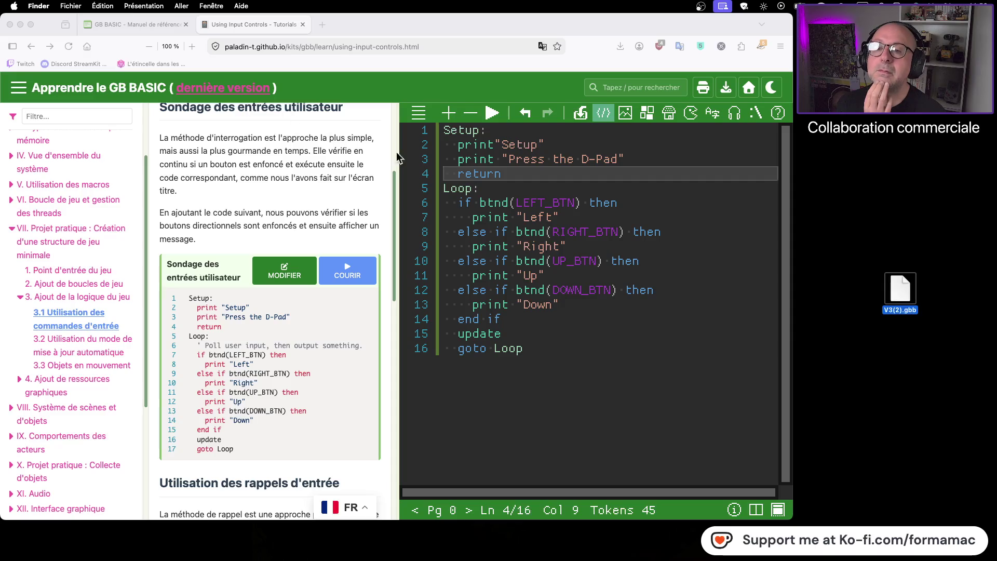
click(725, 88)
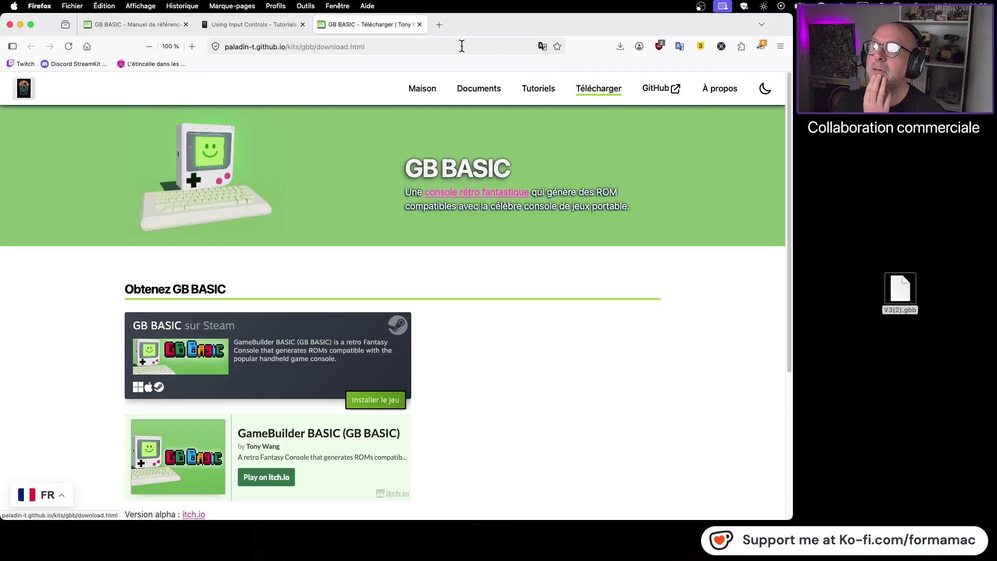
click(420, 24)
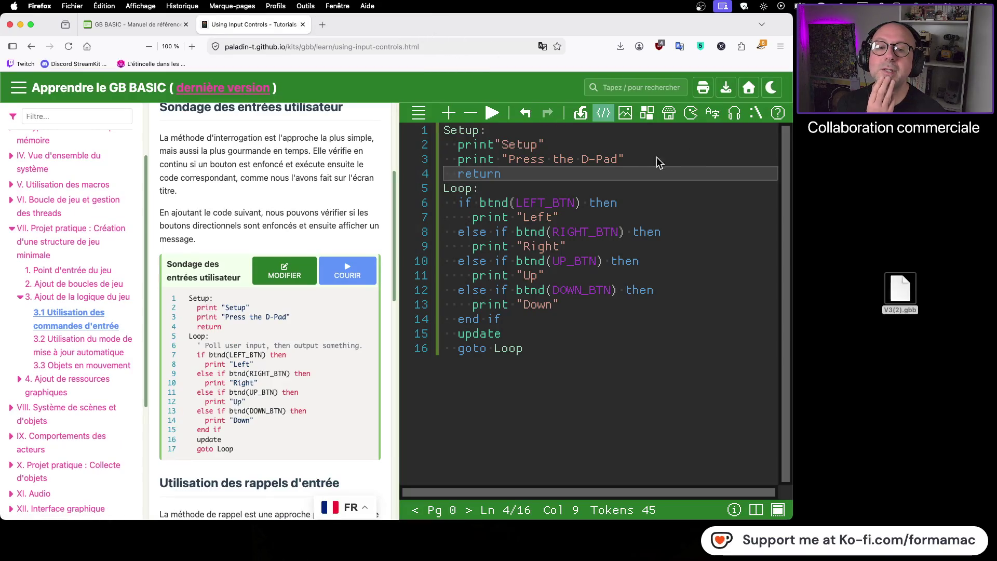
- Browse the Tiles, Font, Audio and Console views, then return to the code and the main menu
click(625, 113)
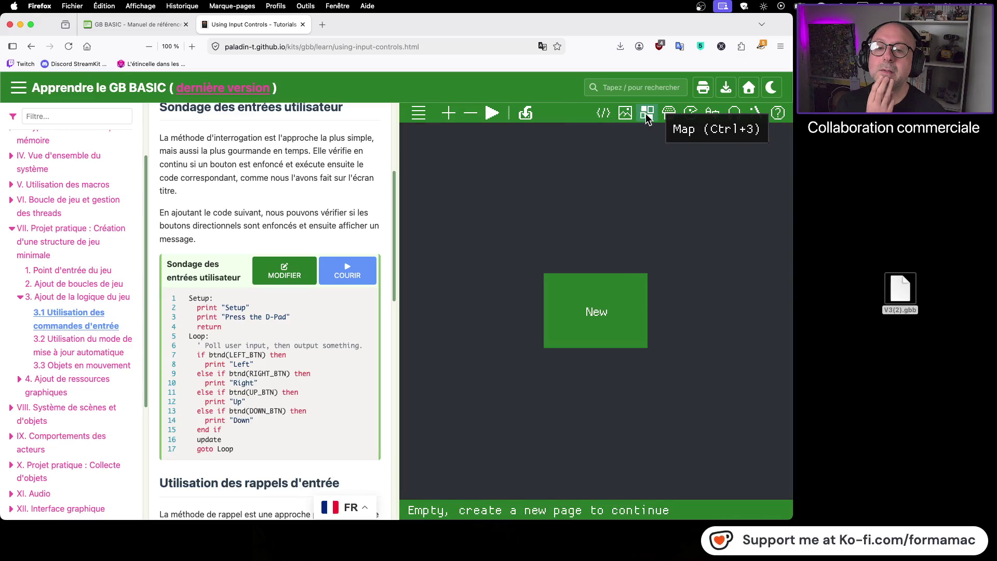
click(709, 119)
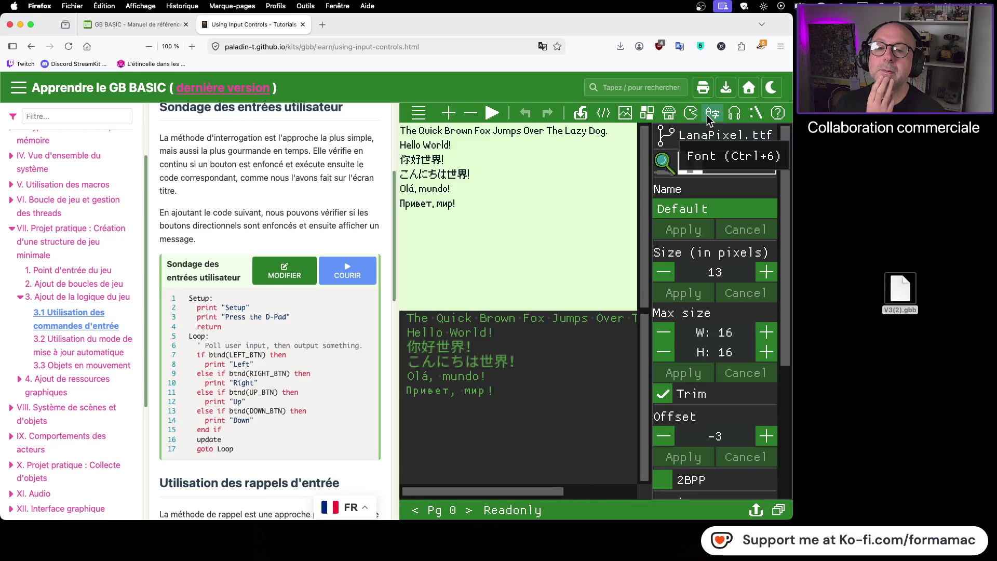
click(734, 115)
click(755, 115)
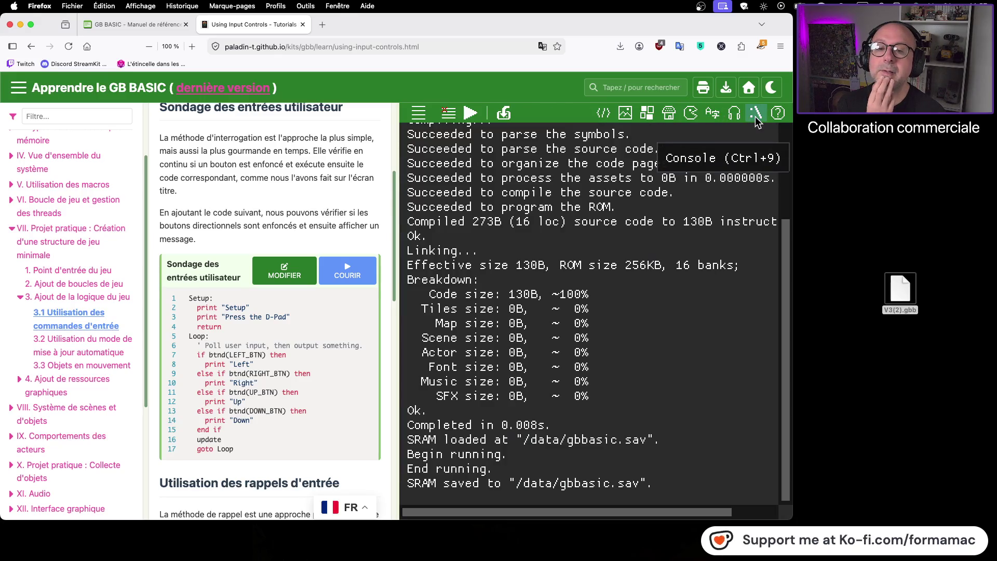
click(602, 116)
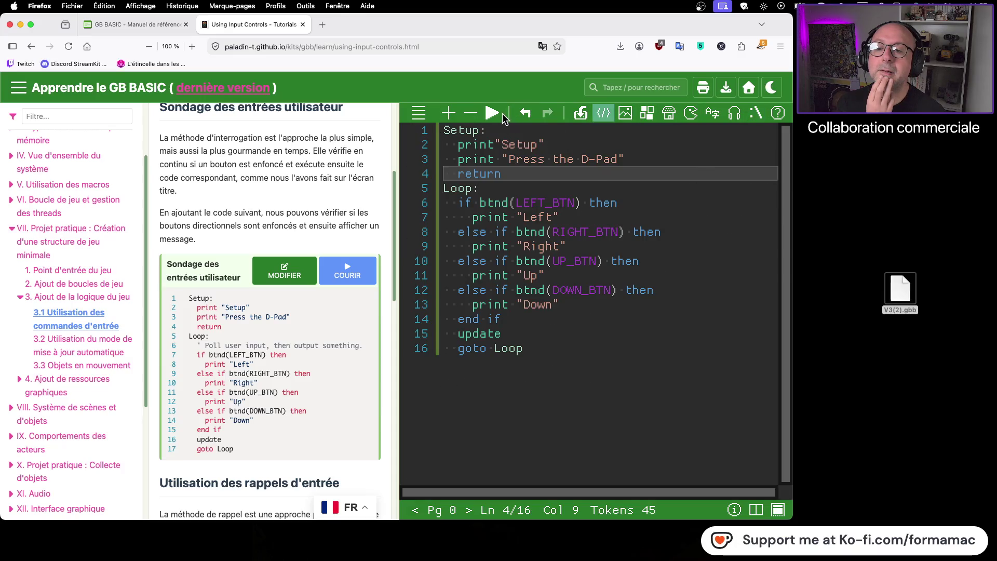
click(417, 114)
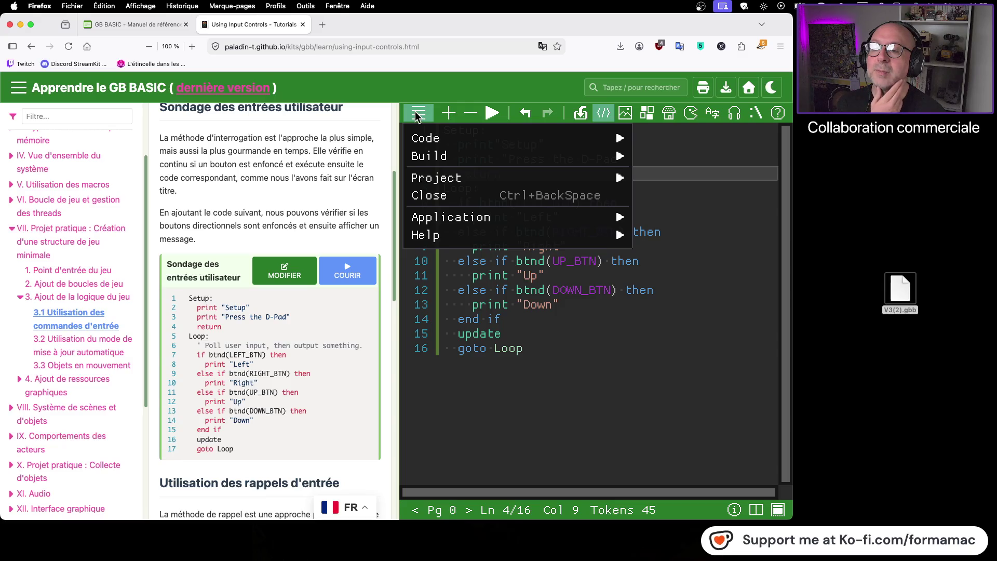
- Build a classic-cartridge ROM and download it as V3.gb, then select the old V3(2).gbb file
click(420, 137)
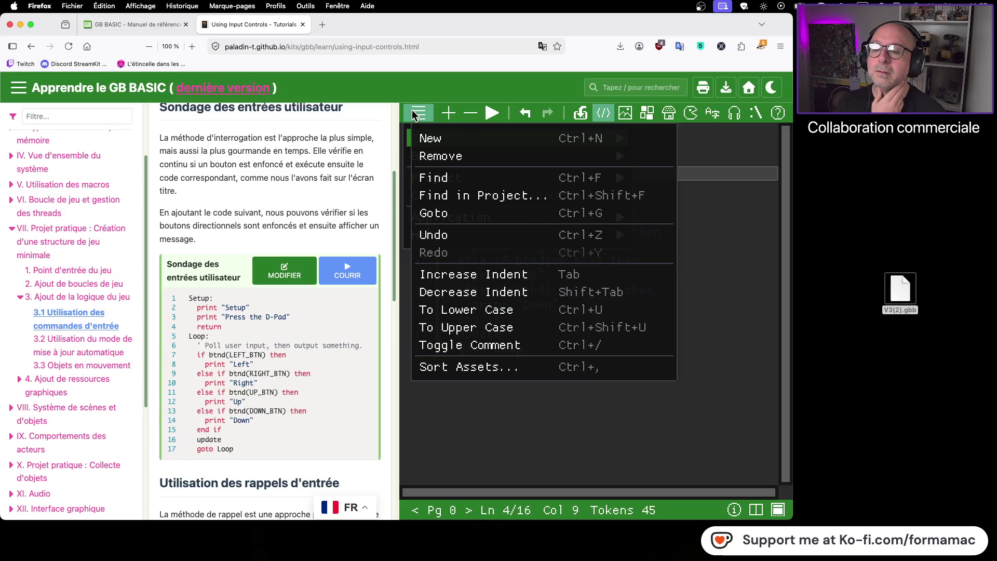
click(415, 114)
click(416, 114)
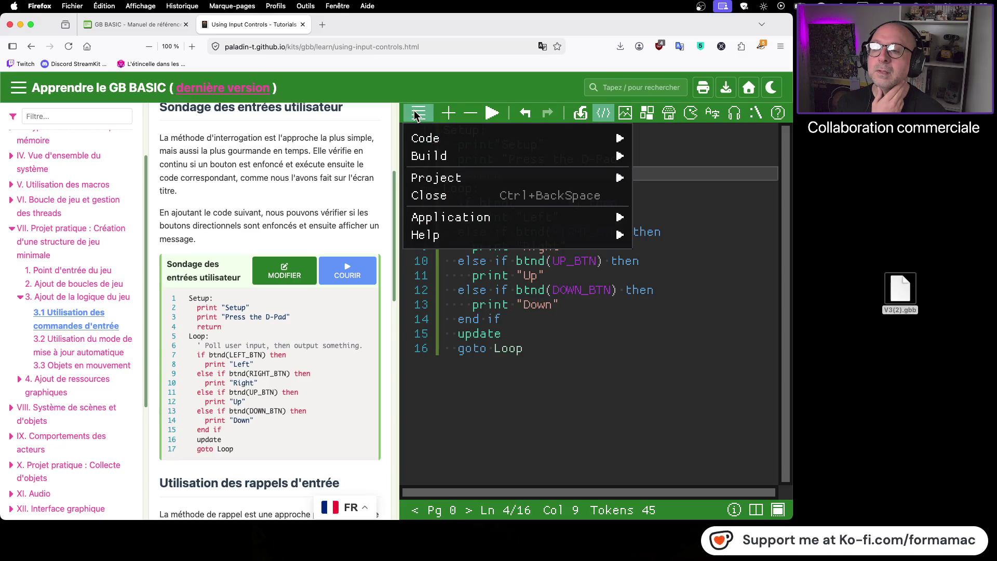
mouse_move(417, 152)
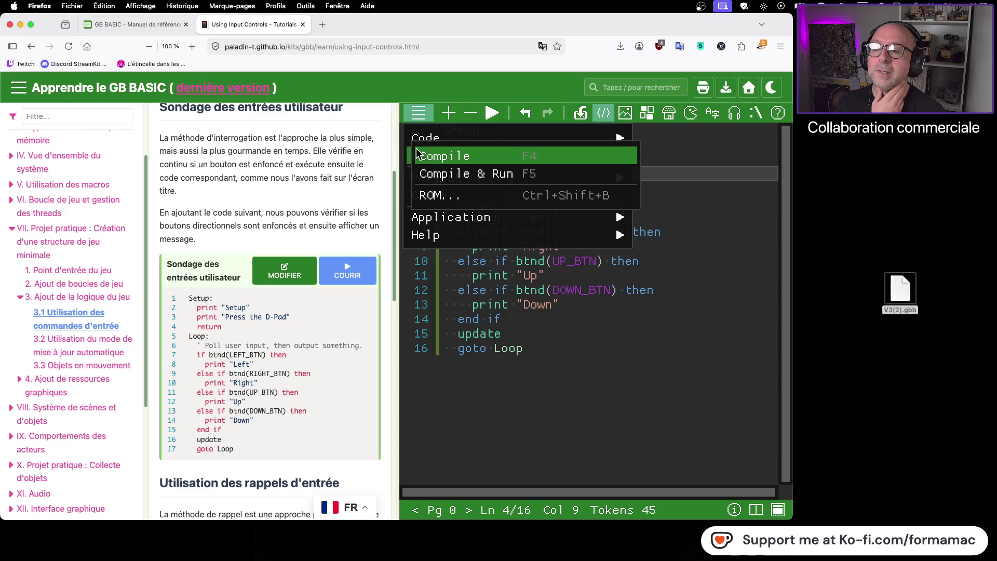
click(431, 196)
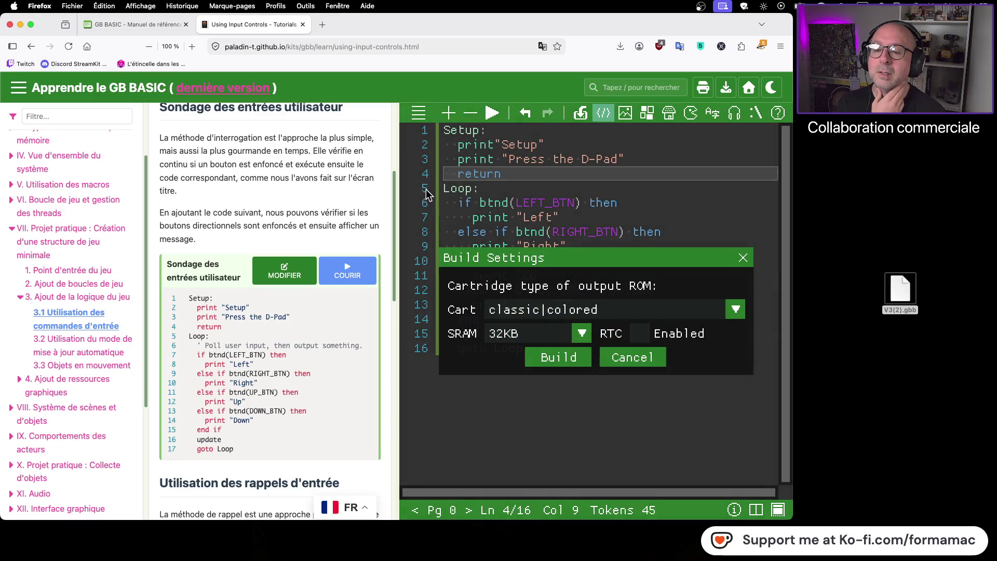
click(734, 311)
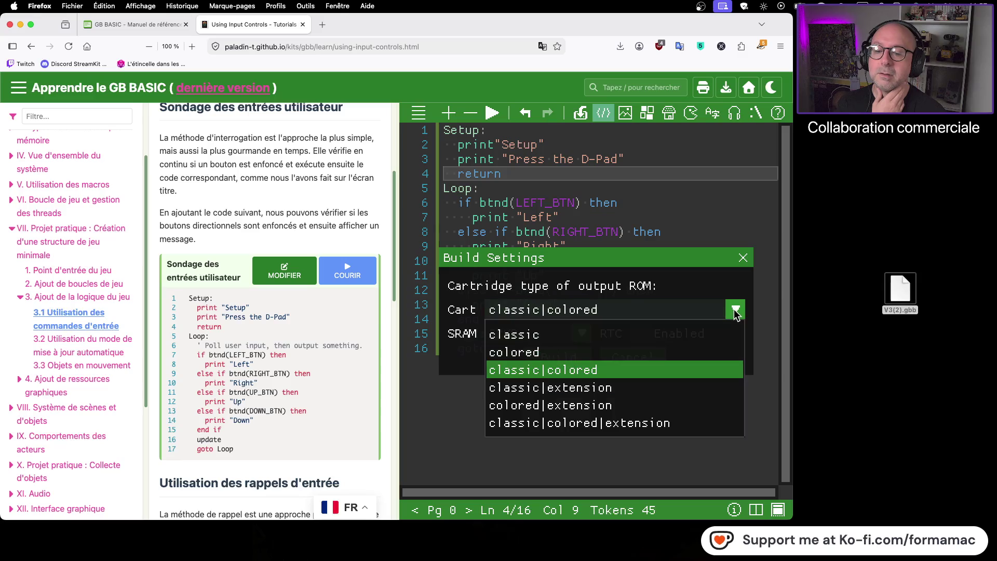
click(536, 339)
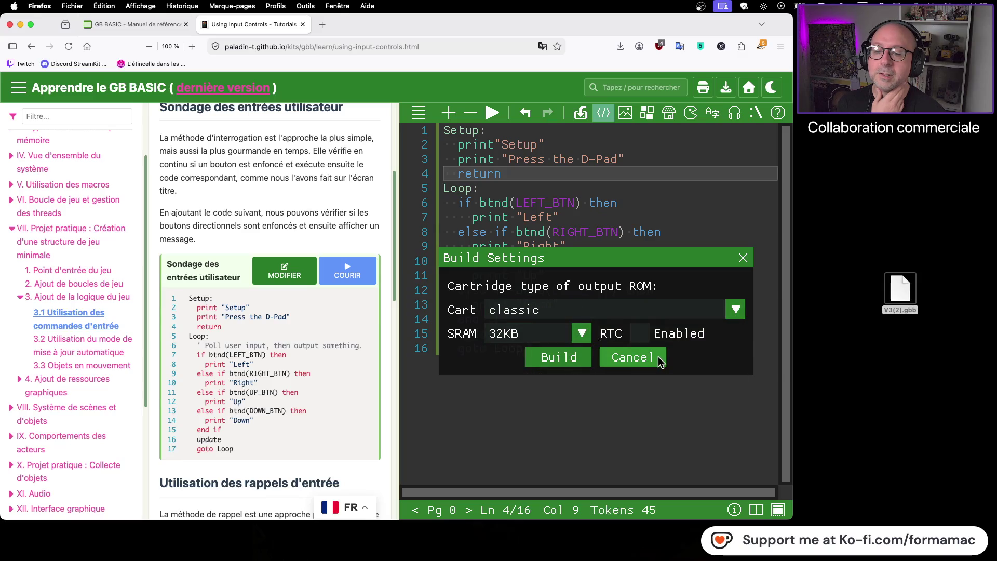
click(566, 358)
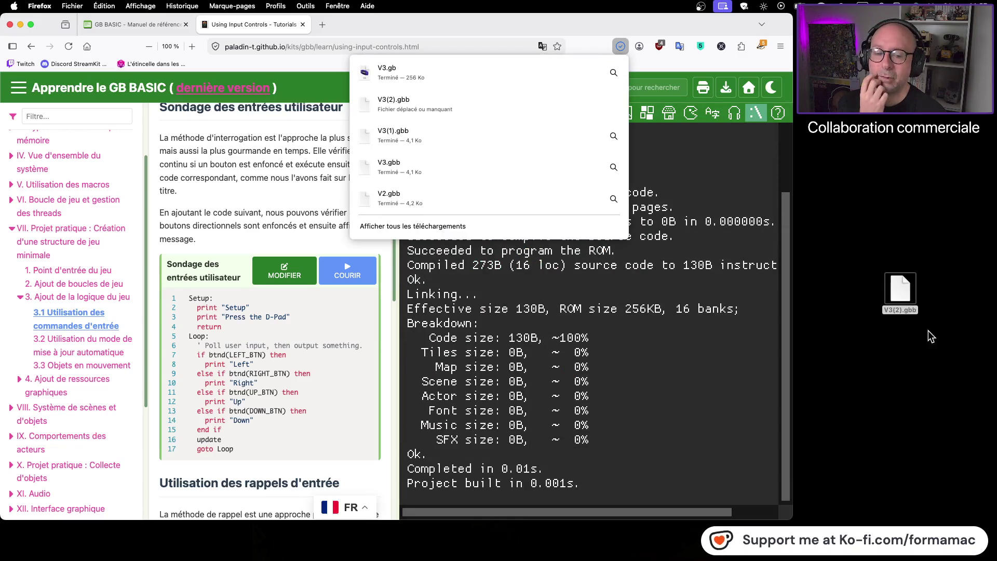
click(900, 294)
- Move the old V3(2).gbb desktop file to the trash
key(super+BackSpace)
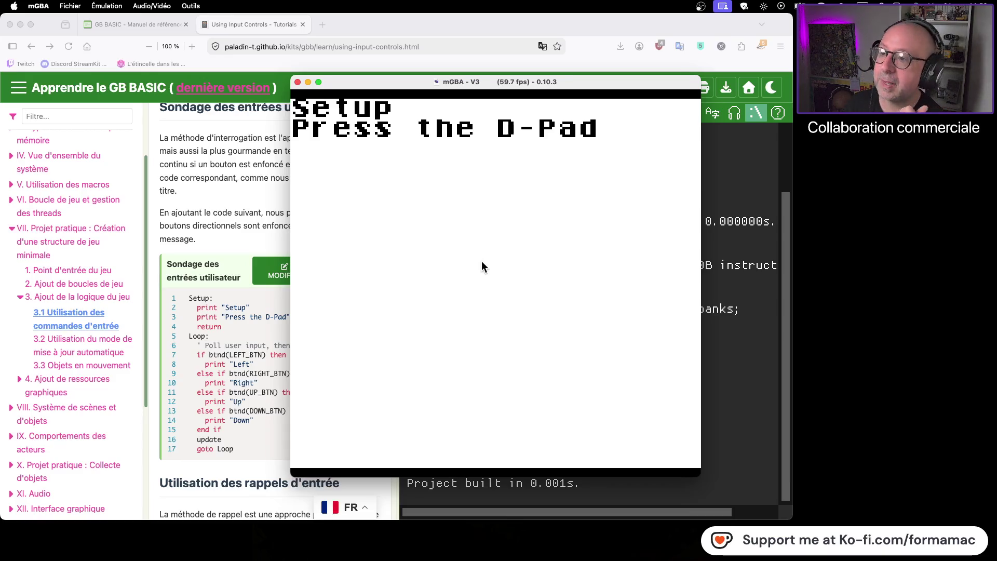
click(38, 6)
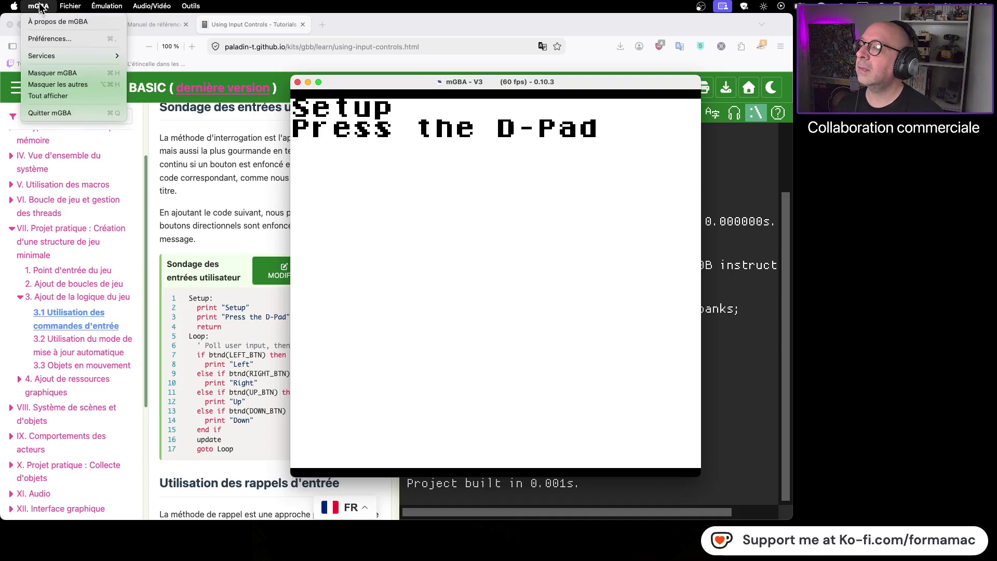
click(57, 38)
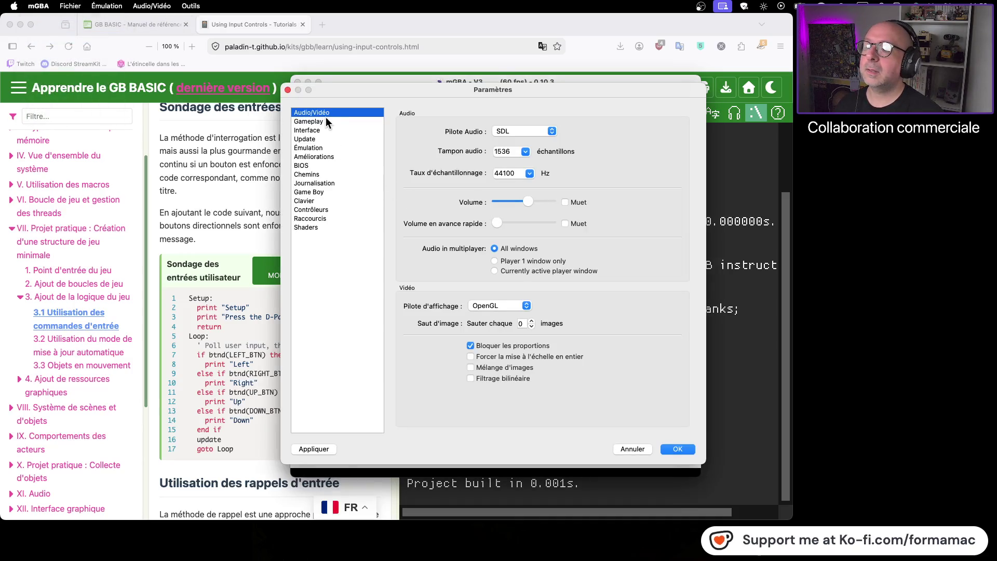
click(329, 131)
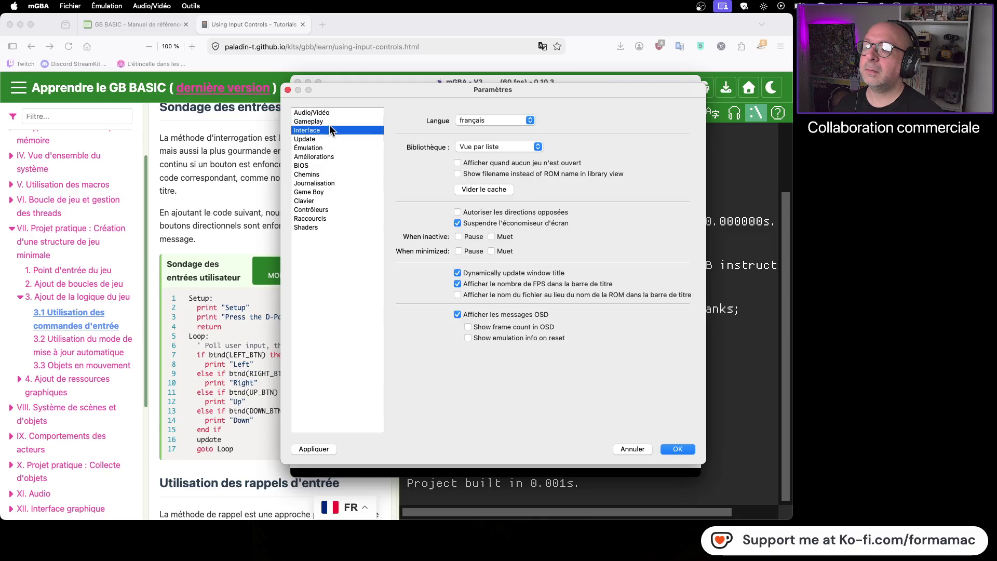
click(329, 123)
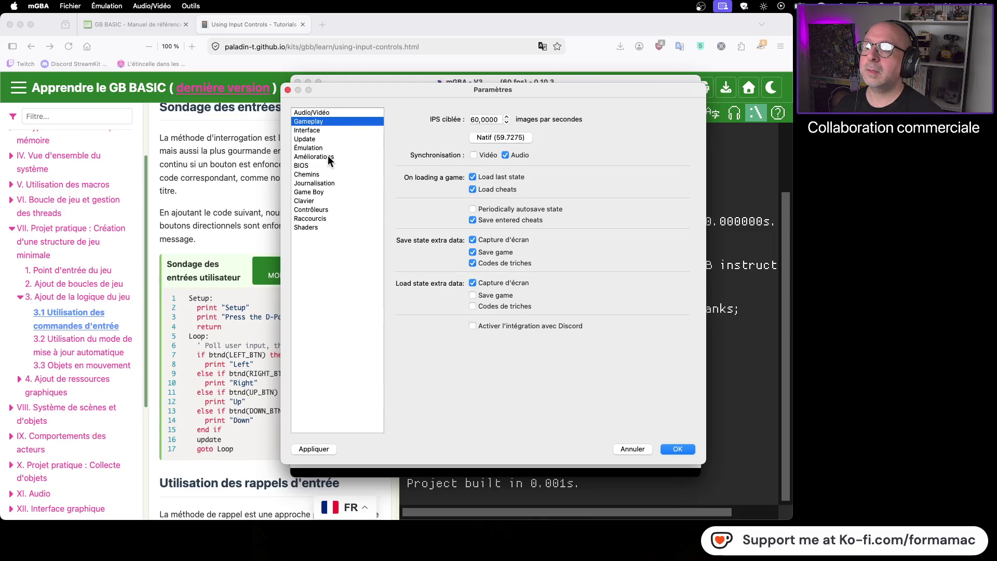
click(326, 192)
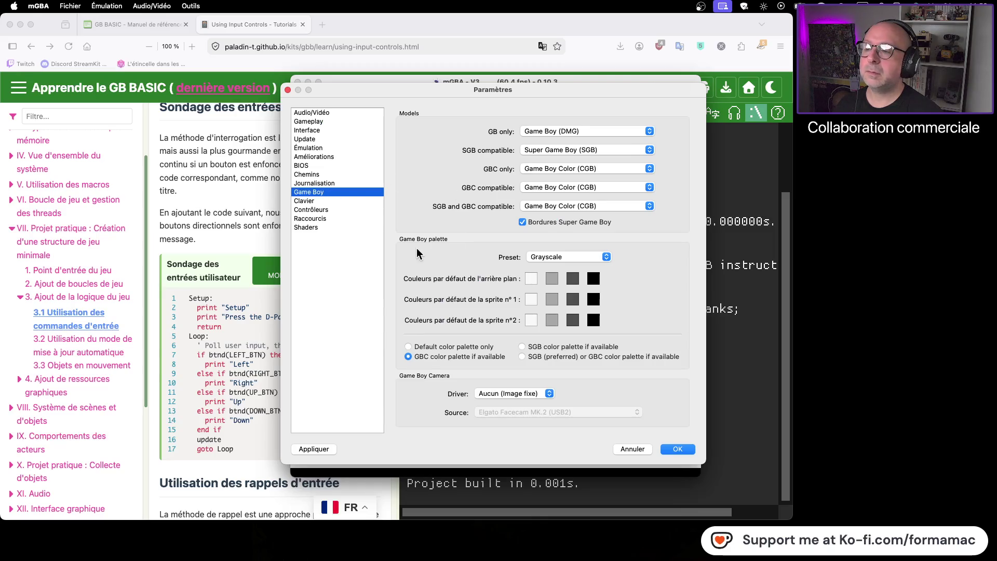
click(333, 210)
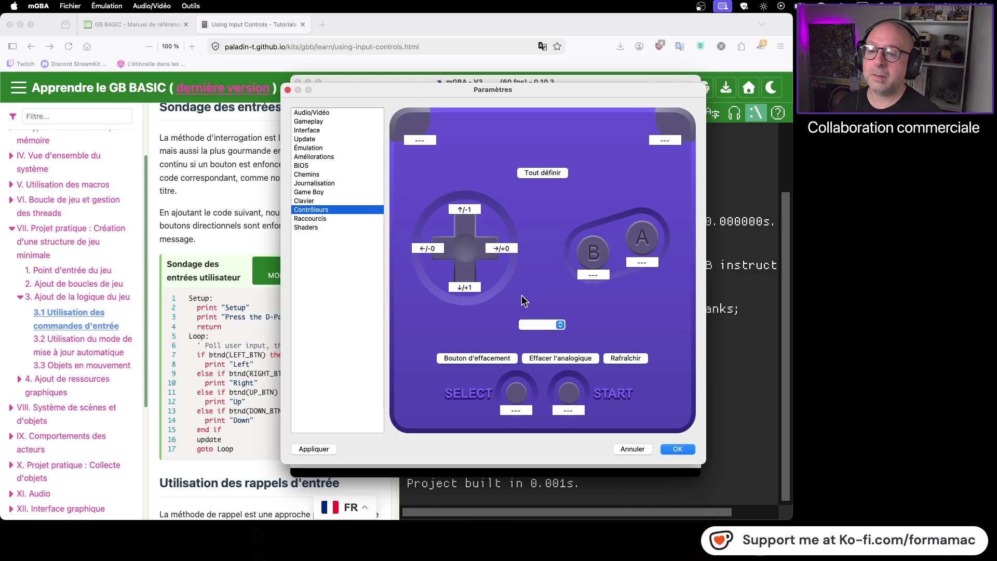
click(470, 209)
click(502, 249)
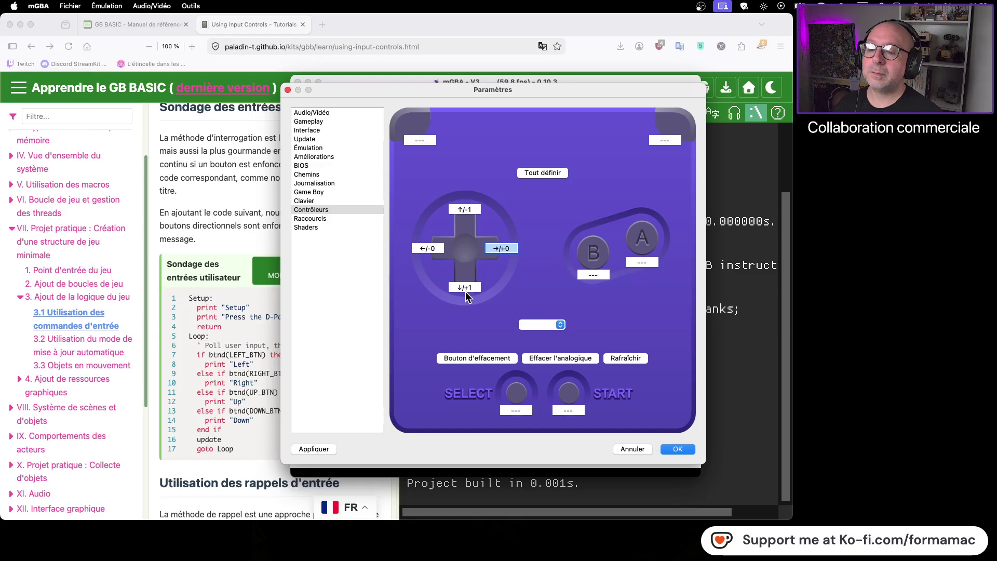
click(477, 209)
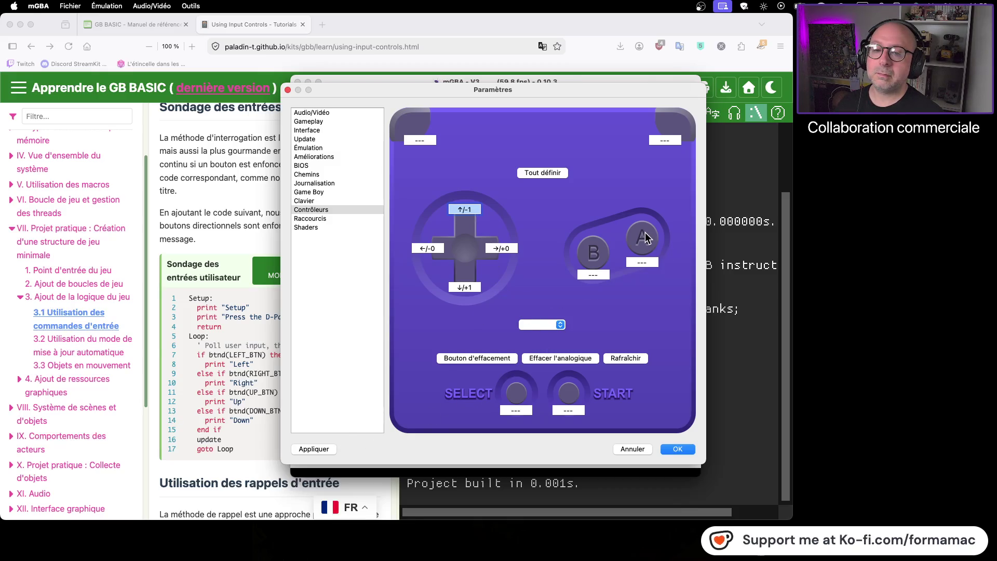
click(632, 448)
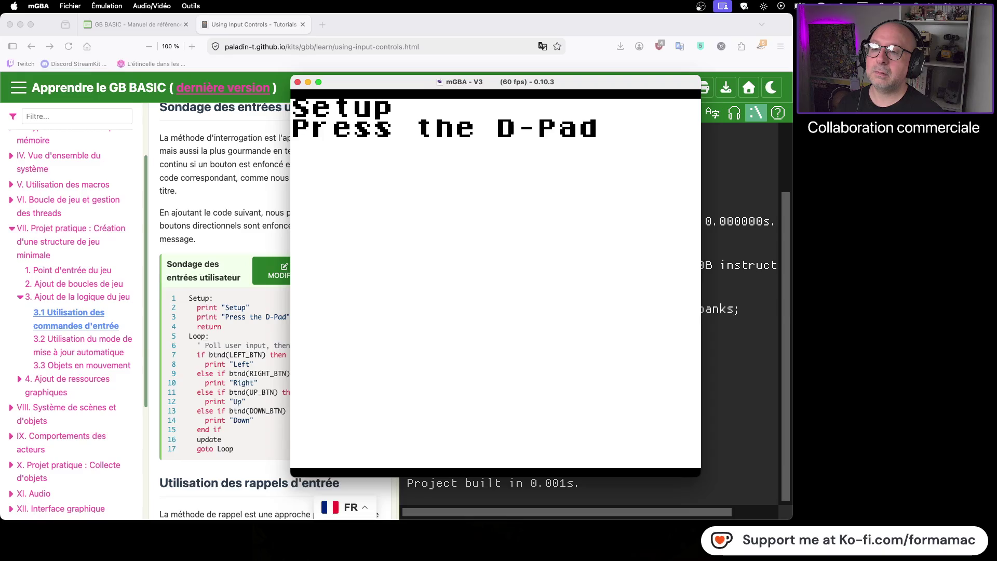
click(298, 82)
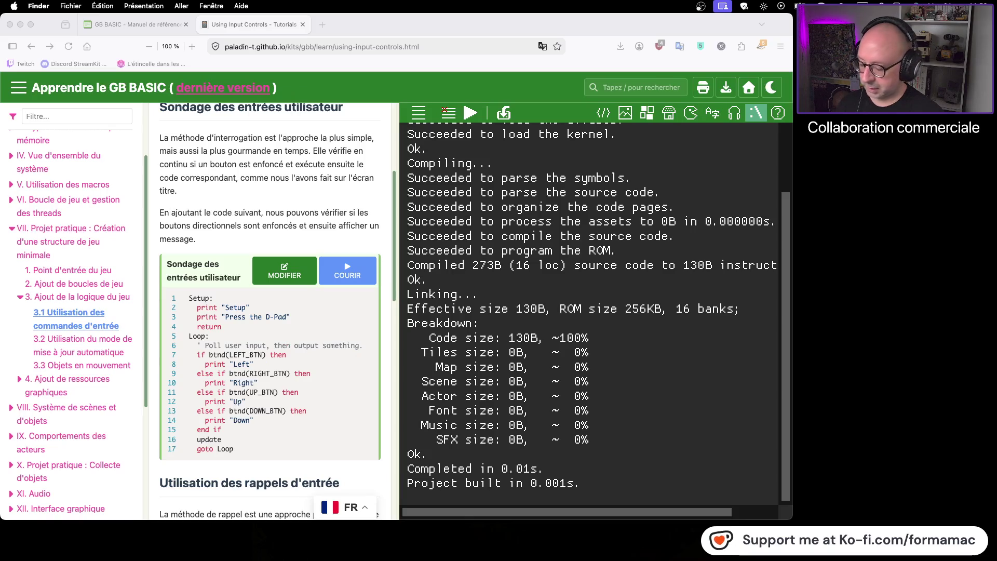
- Open and close a Finder home-folder window, then switch to the GB Studio Lil Guy project
key(super+n)
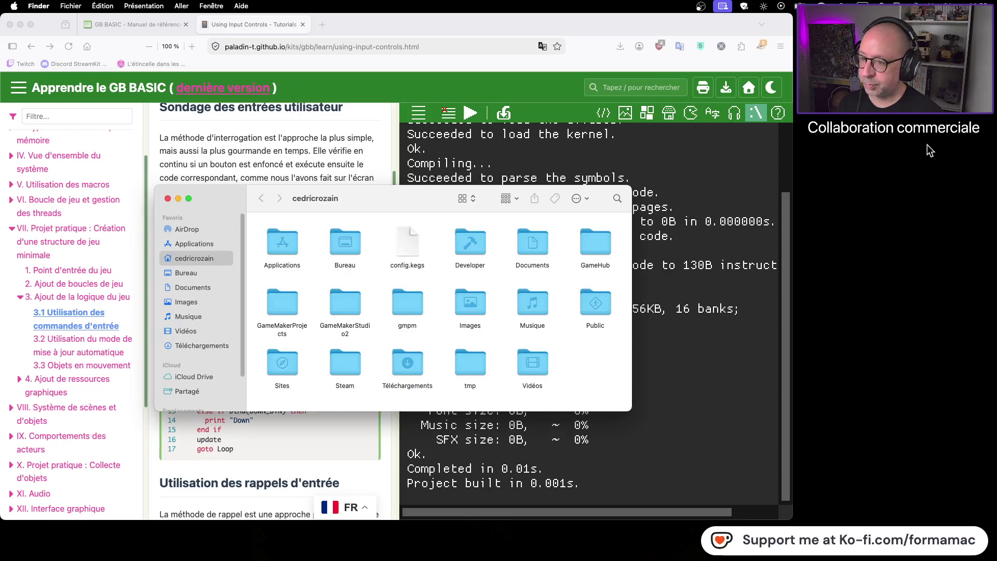
key(super+w)
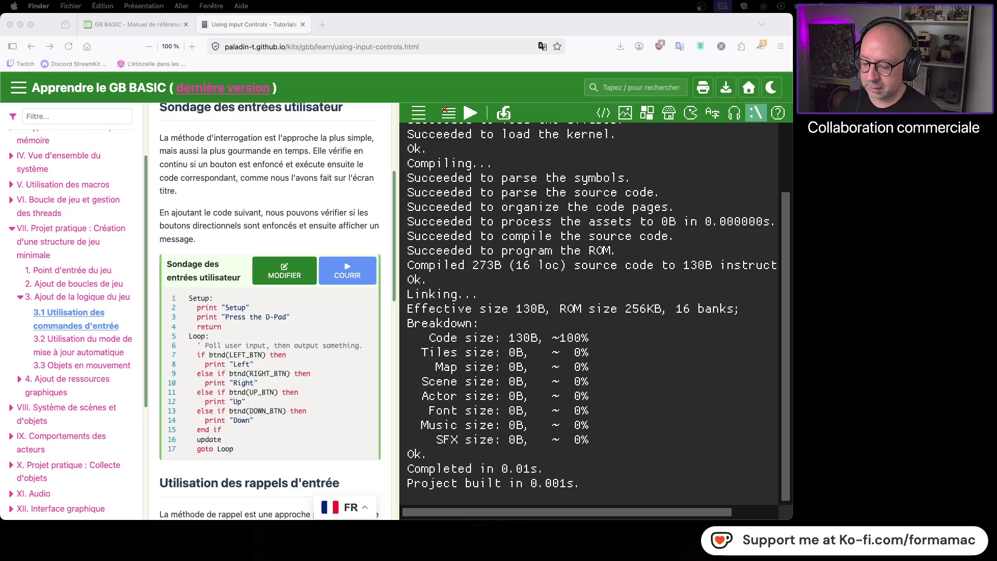
key(super+Tab)
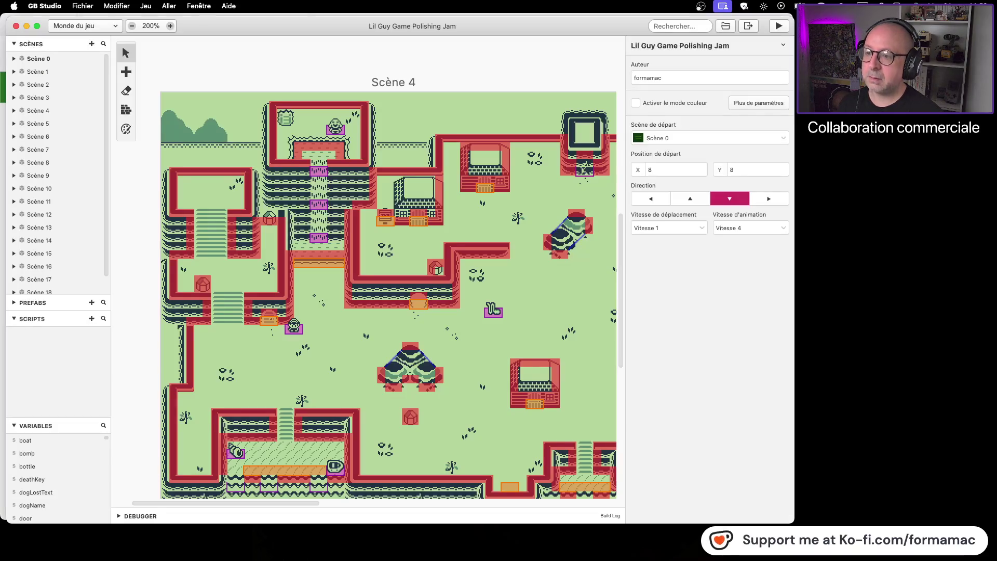
- Use Jeu > Avancé to show the Lil Guy project's rom folder holding game.gb
click(83, 5)
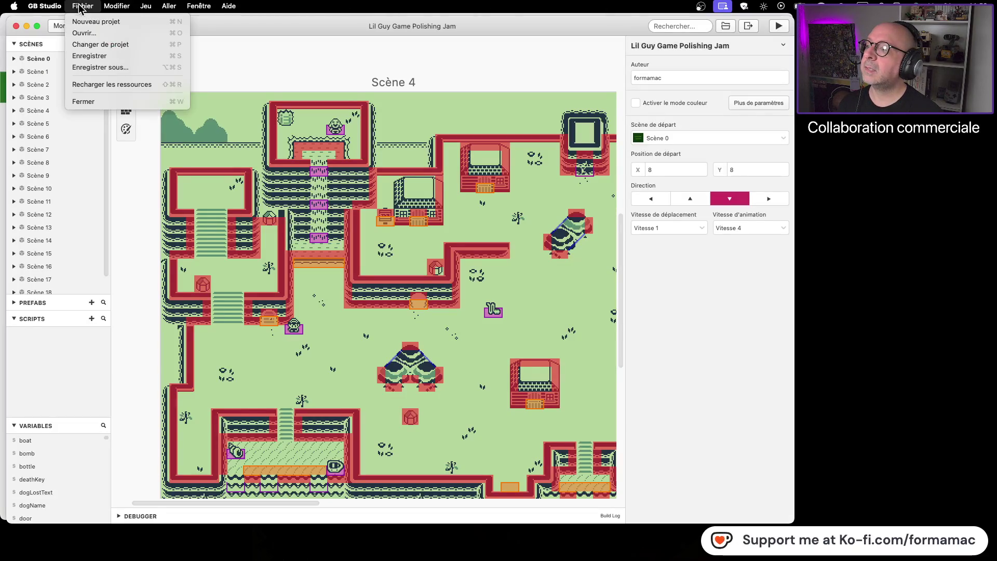
click(272, 60)
click(145, 6)
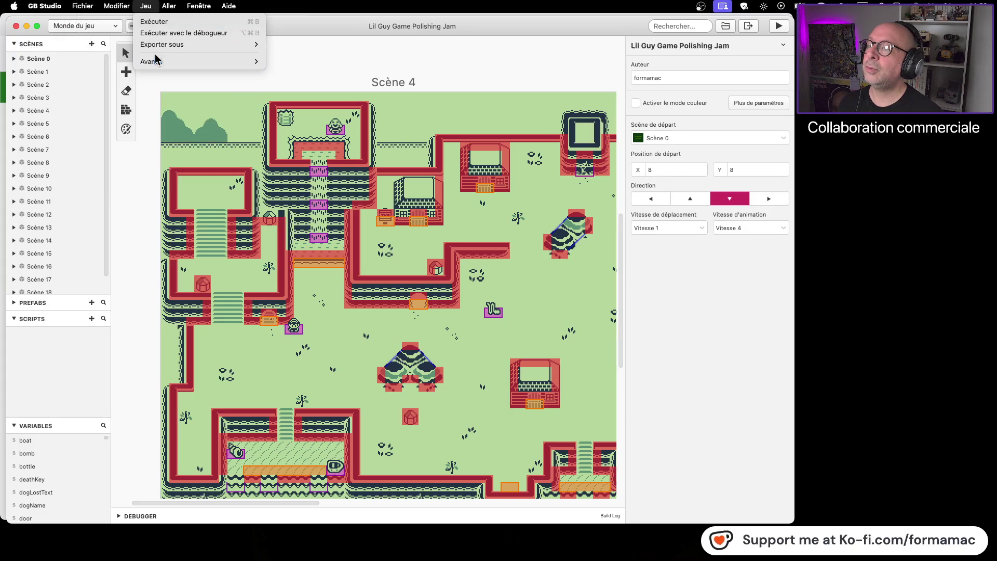
mouse_move(155, 60)
click(294, 44)
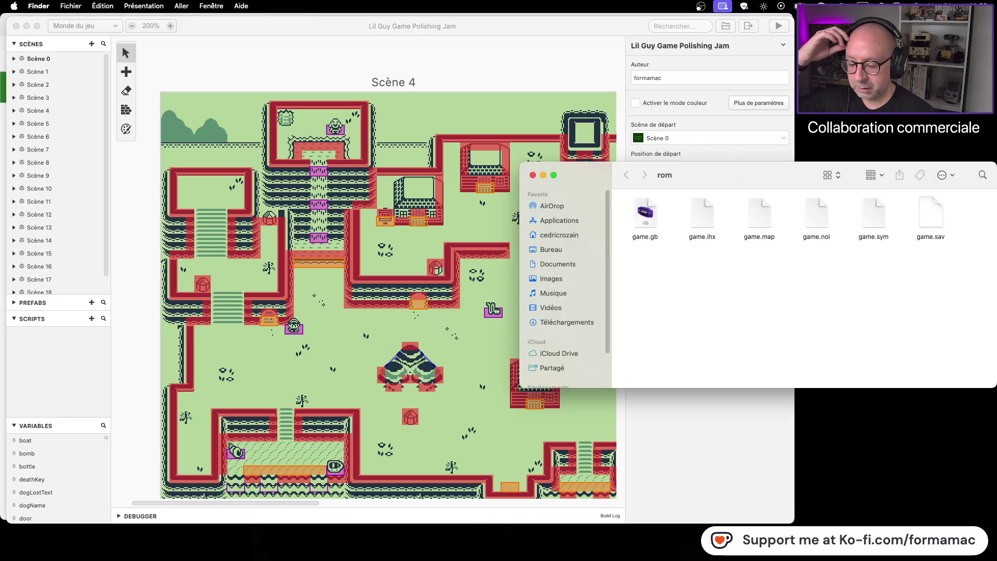
double_click(644, 218)
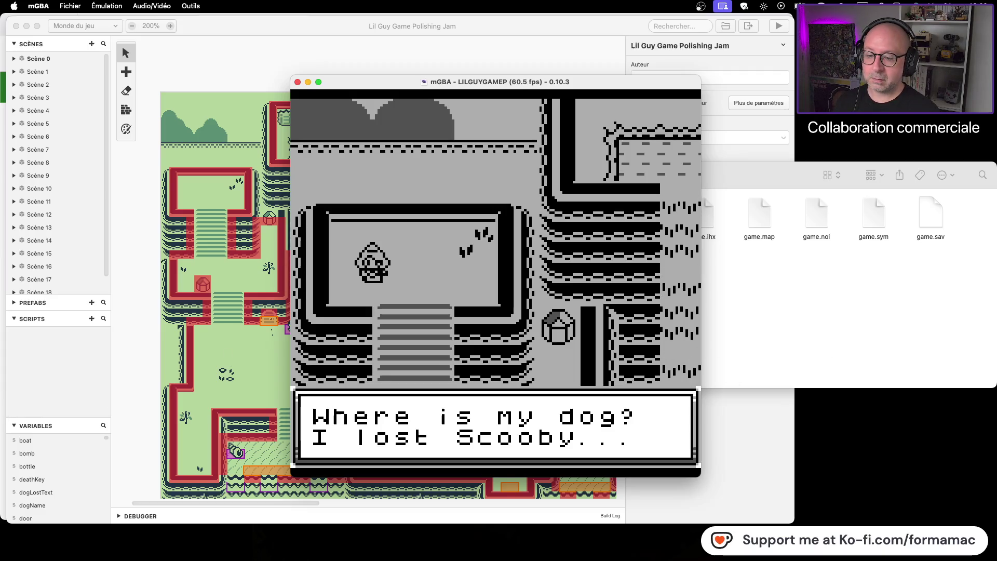
click(147, 413)
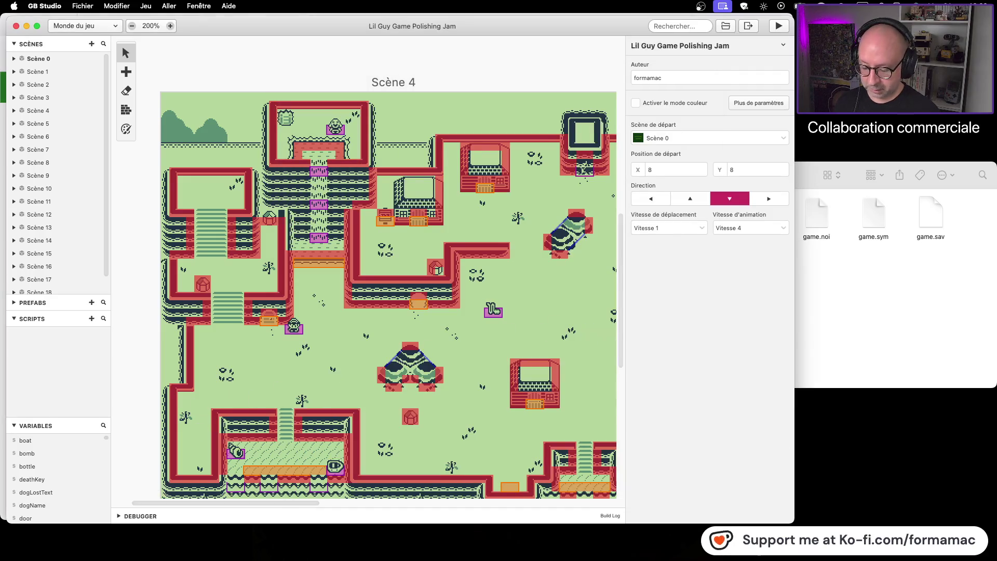
key(super+Tab)
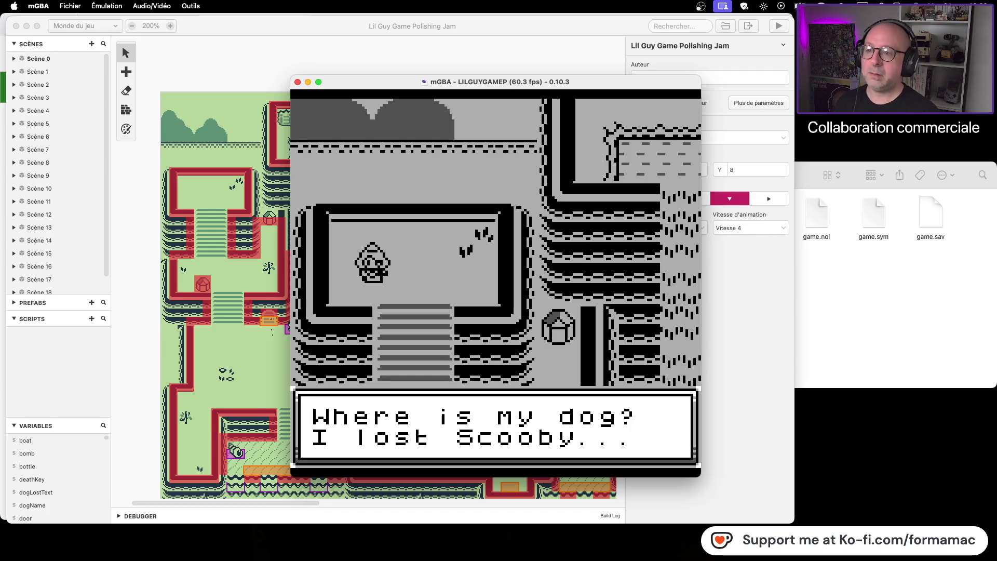
click(297, 82)
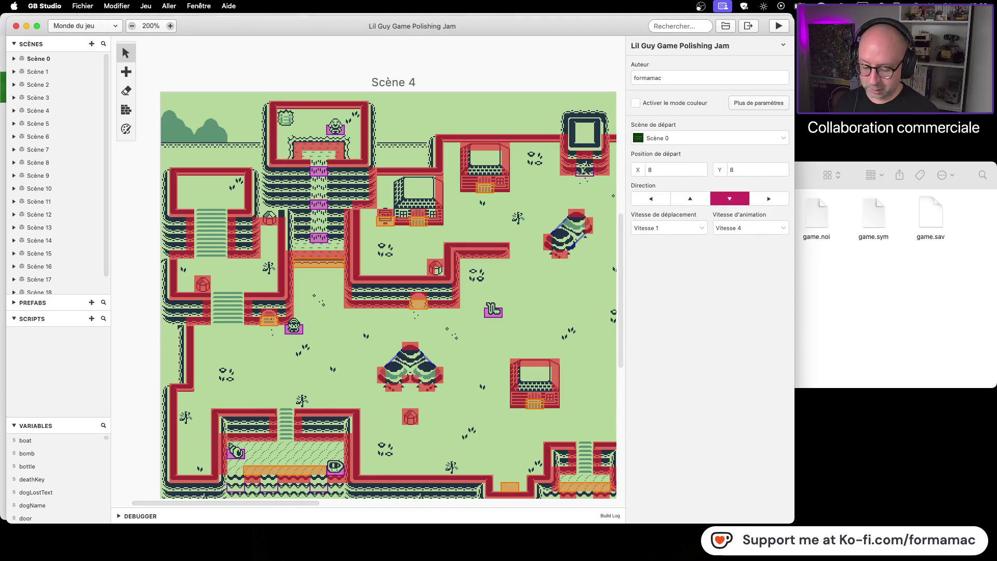
key(super+Tab)
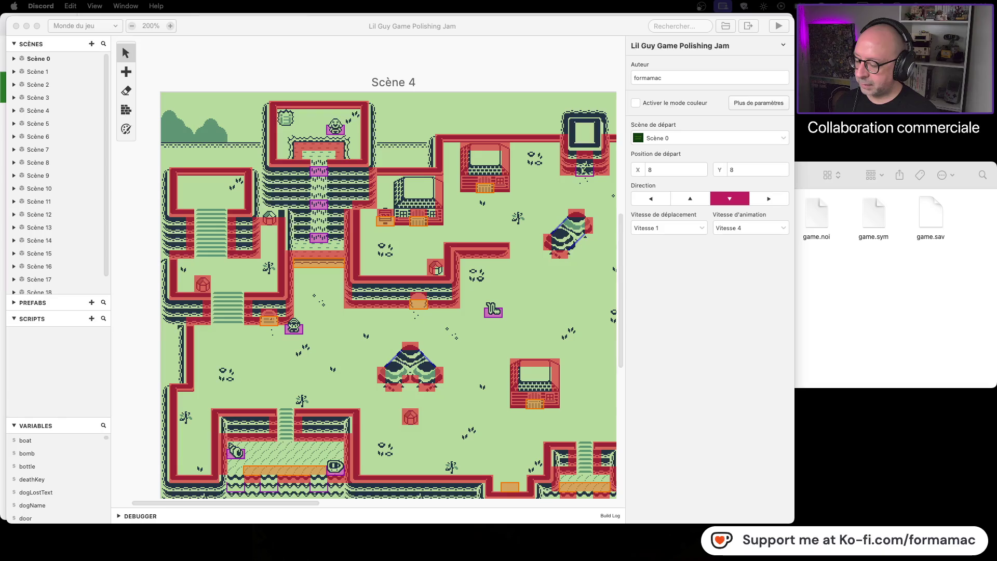
key(super+Tab)
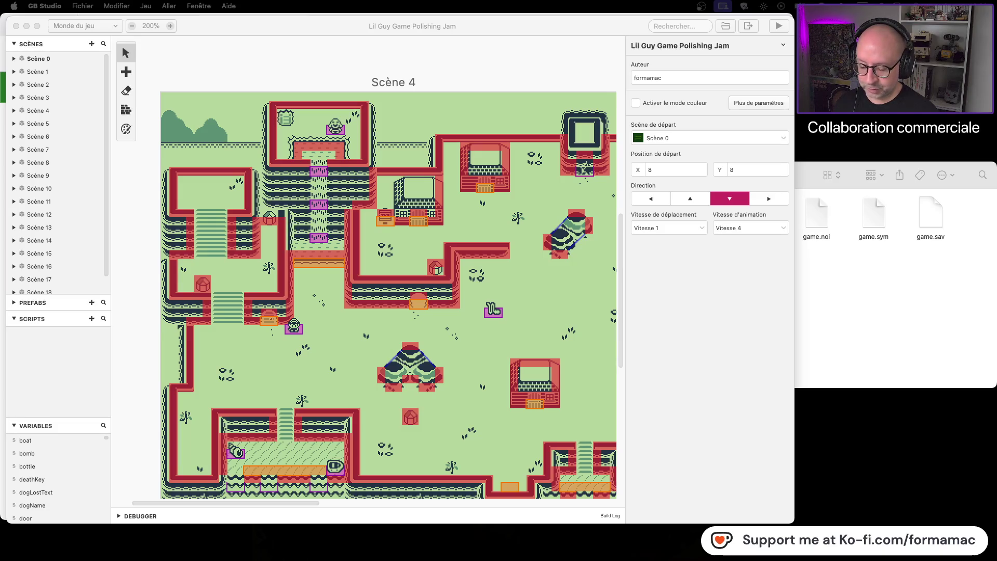
click(892, 313)
double_click(635, 212)
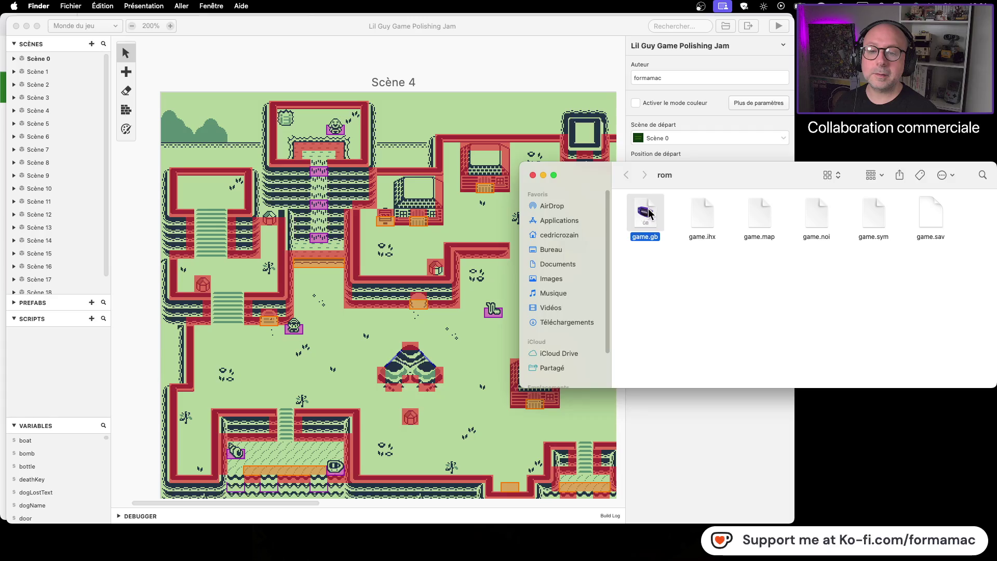
click(38, 5)
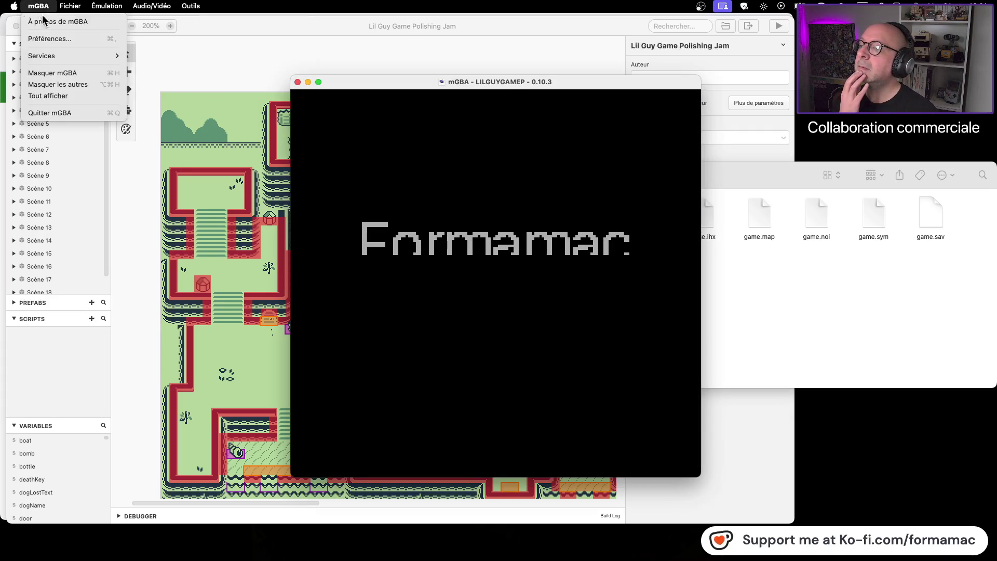
click(55, 38)
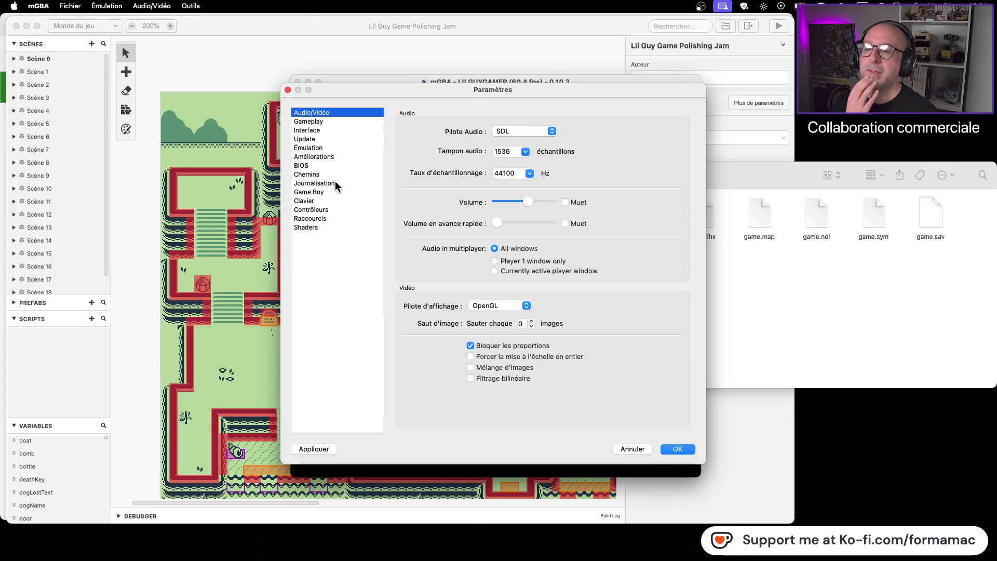
click(328, 191)
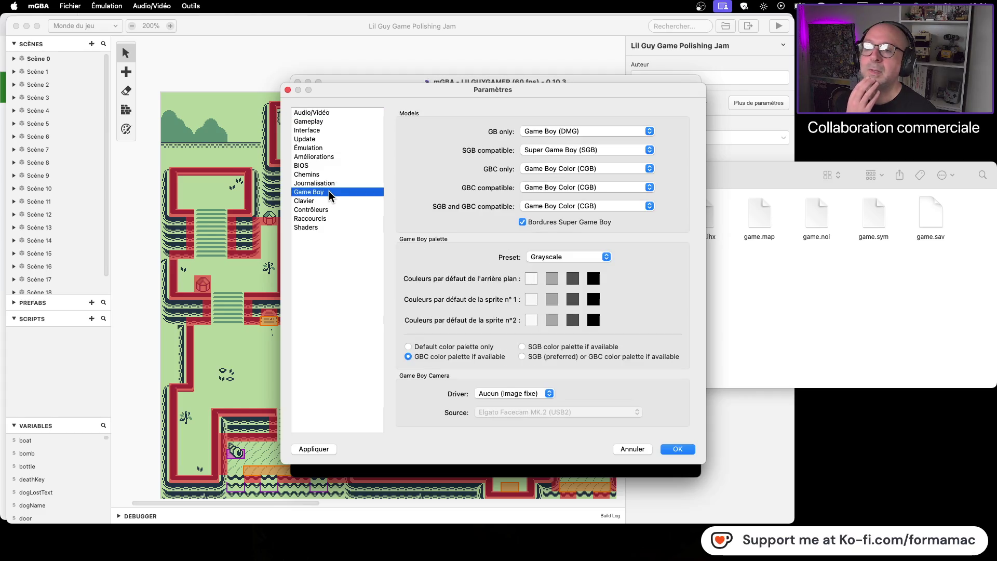
click(332, 207)
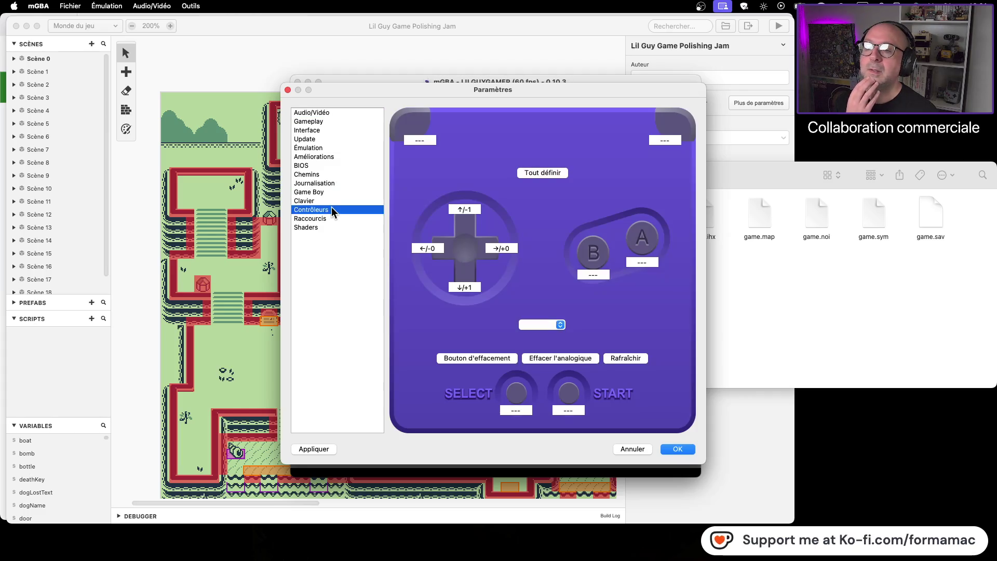
click(473, 210)
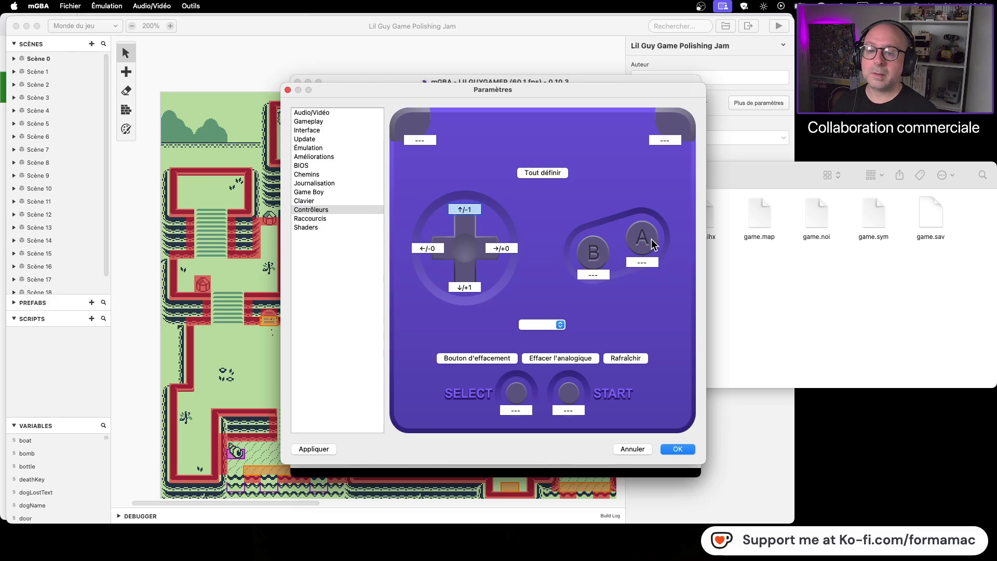
click(647, 261)
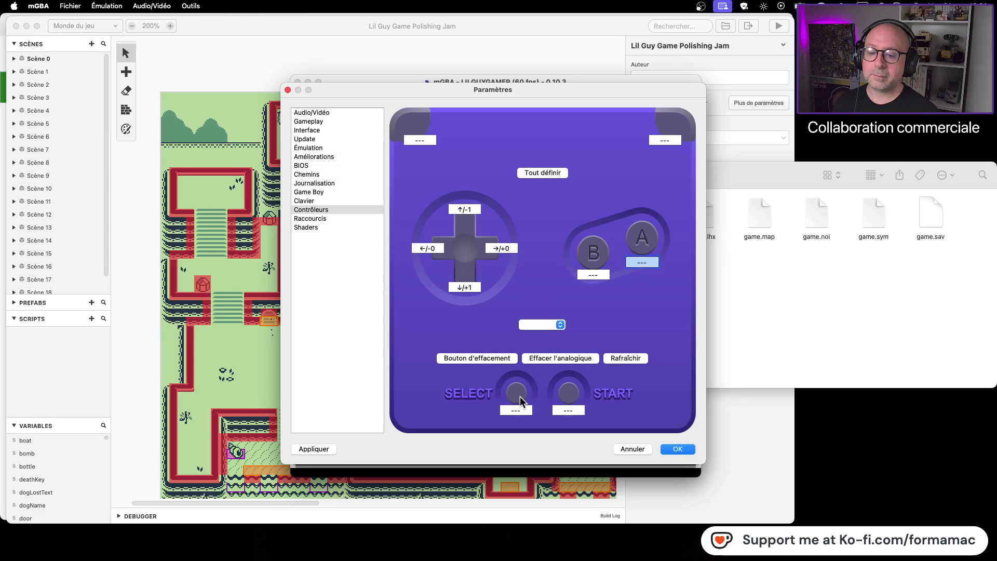
click(566, 410)
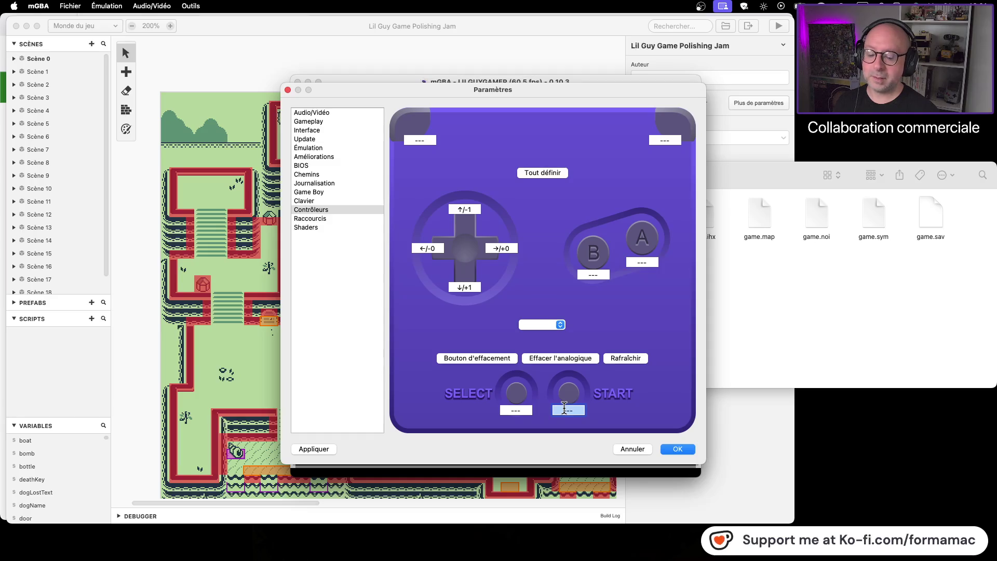
right_click(570, 414)
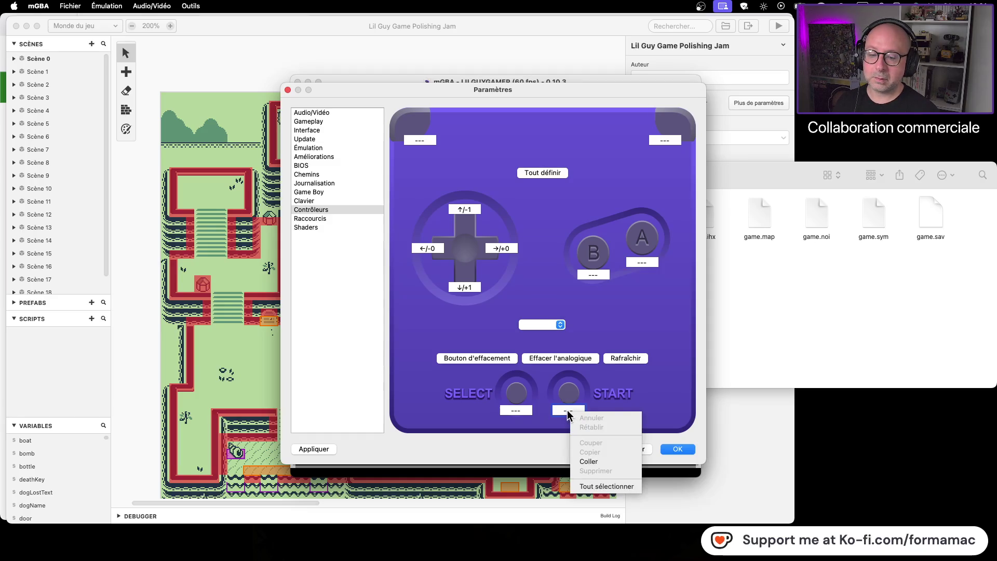
click(567, 414)
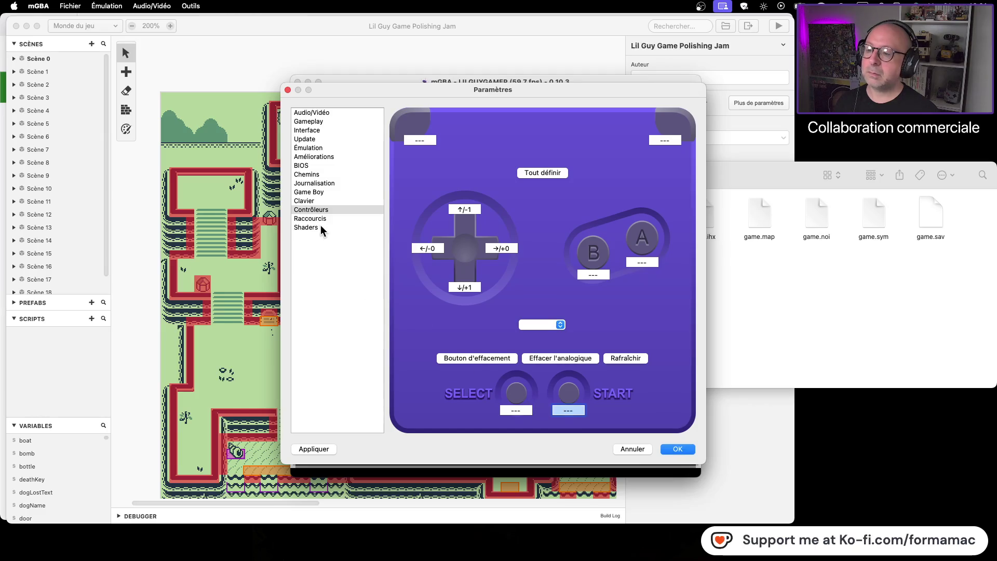
click(321, 219)
click(326, 193)
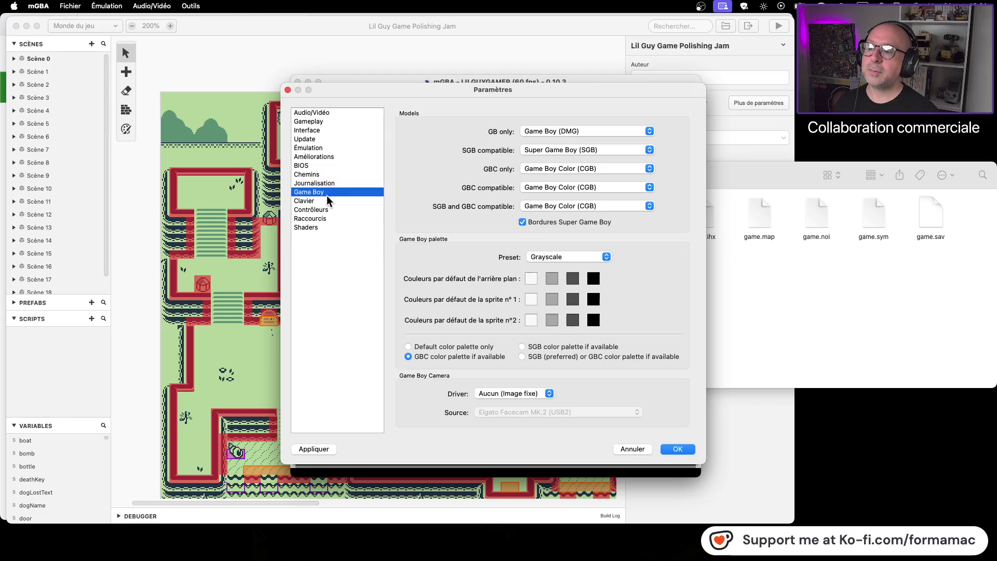
click(329, 219)
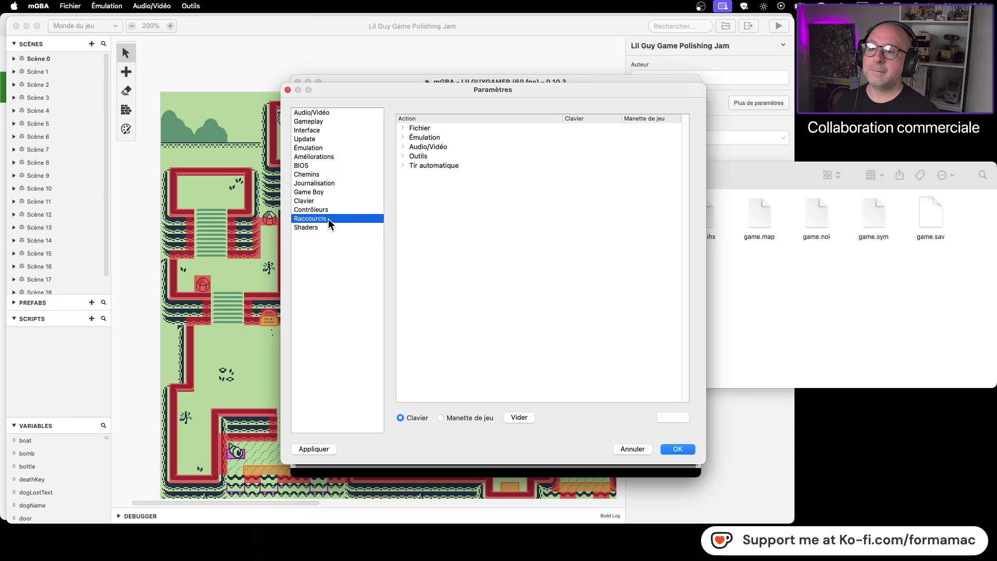
mouse_move(416, 87)
mouse_down()
mouse_move(677, 85)
mouse_move(512, 84)
mouse_up()
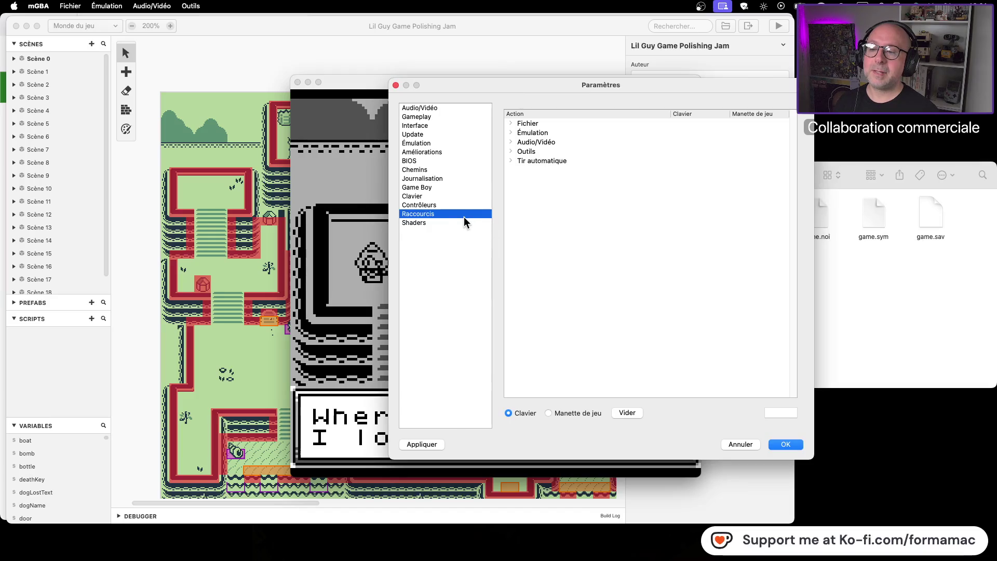
click(452, 187)
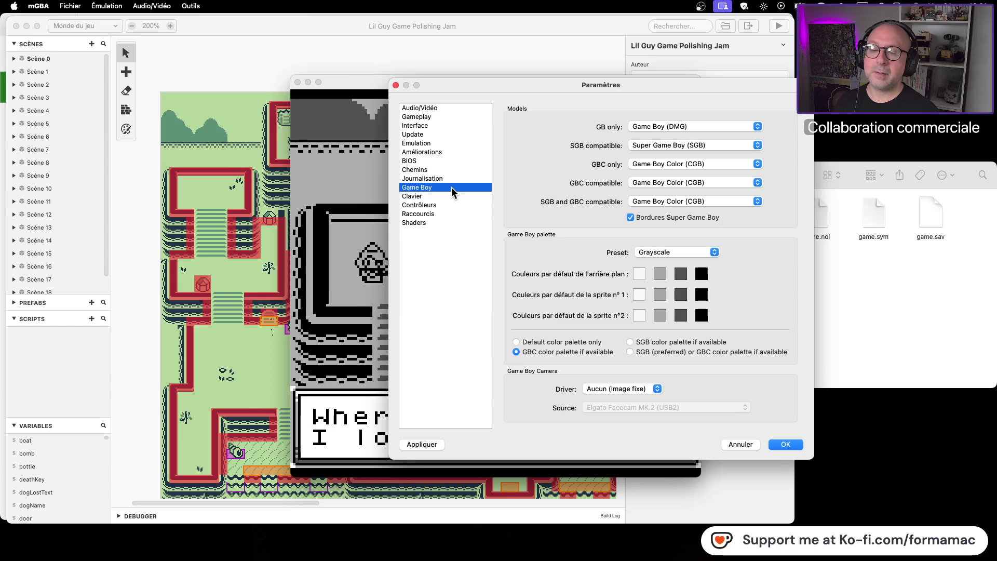
click(450, 205)
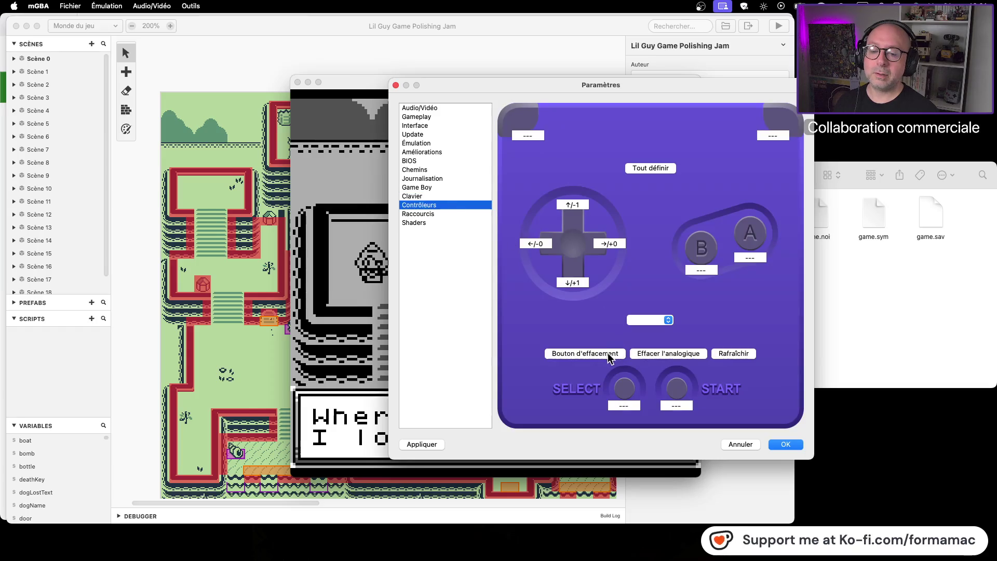
click(737, 356)
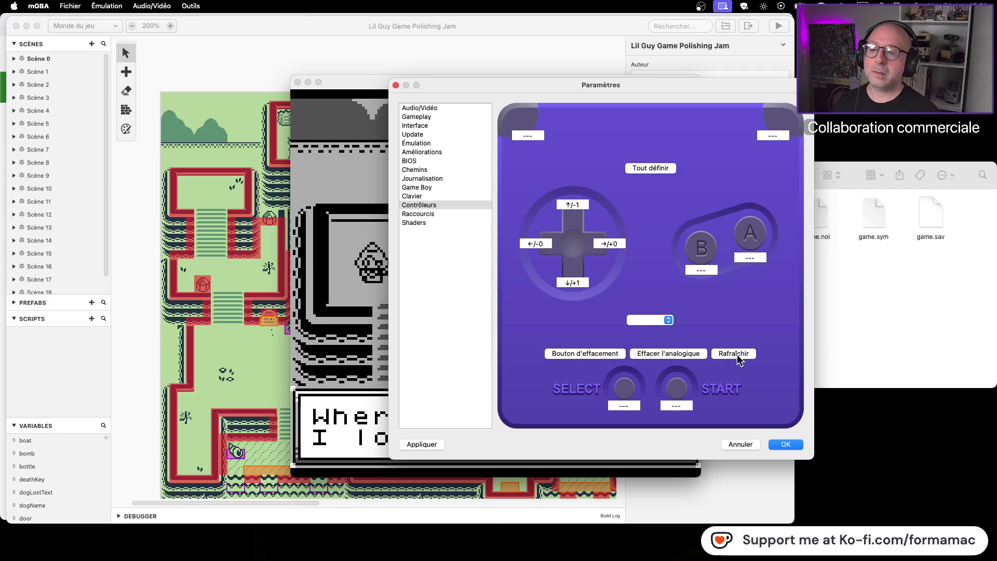
click(602, 242)
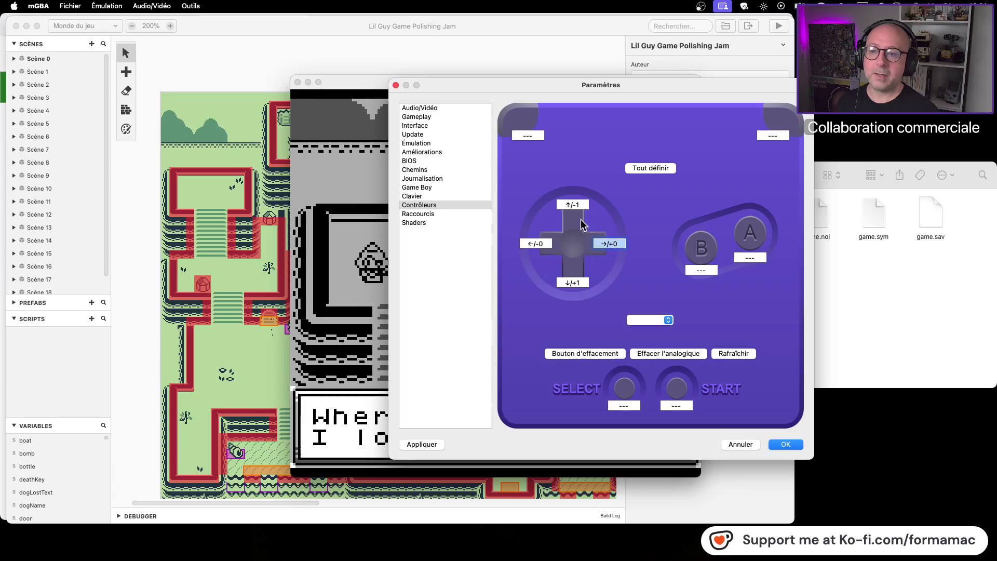
click(396, 85)
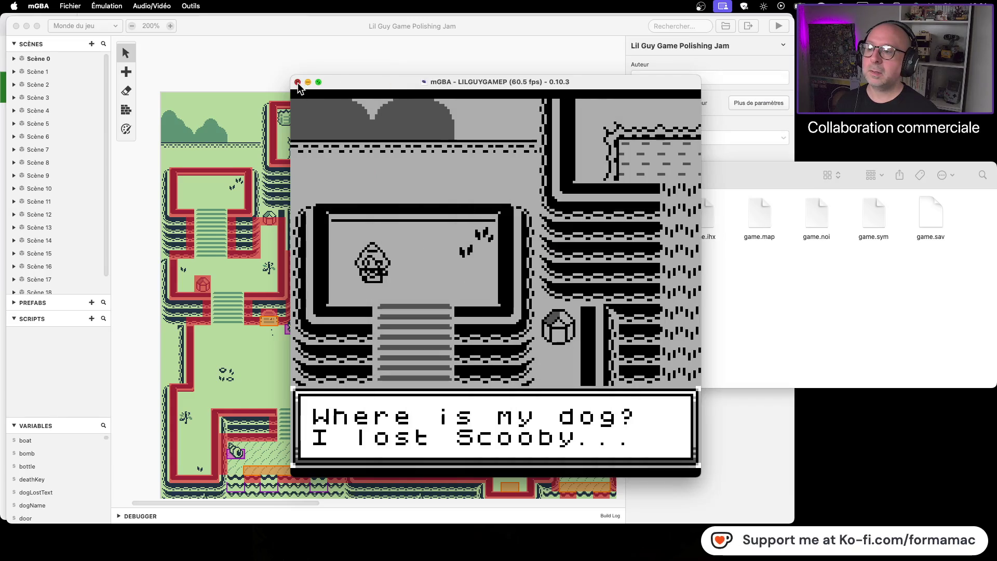
click(298, 82)
- Switch to the 30 Days of Summer project and run Jeu > Exporter sous > Export ROM
key(super+o)
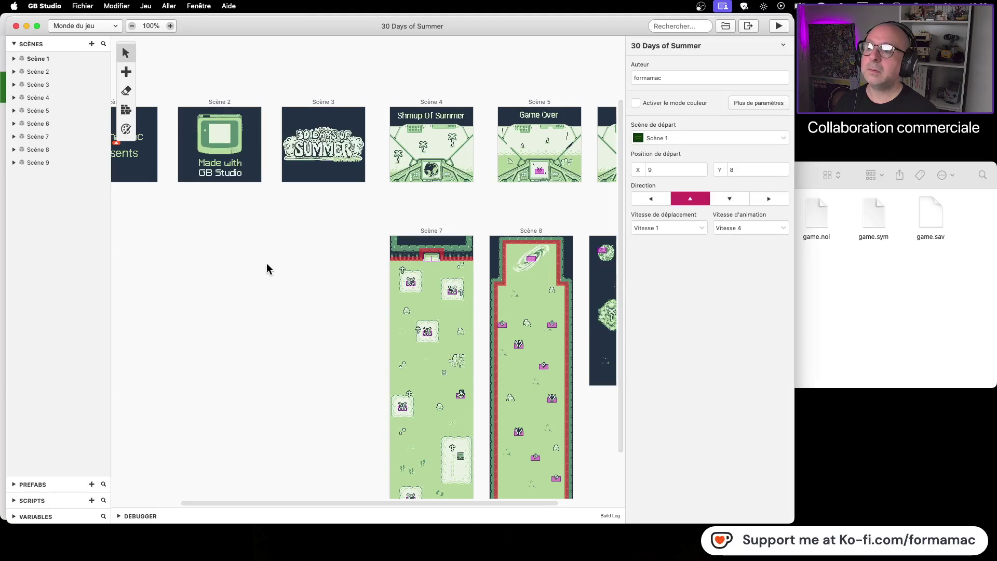
click(149, 7)
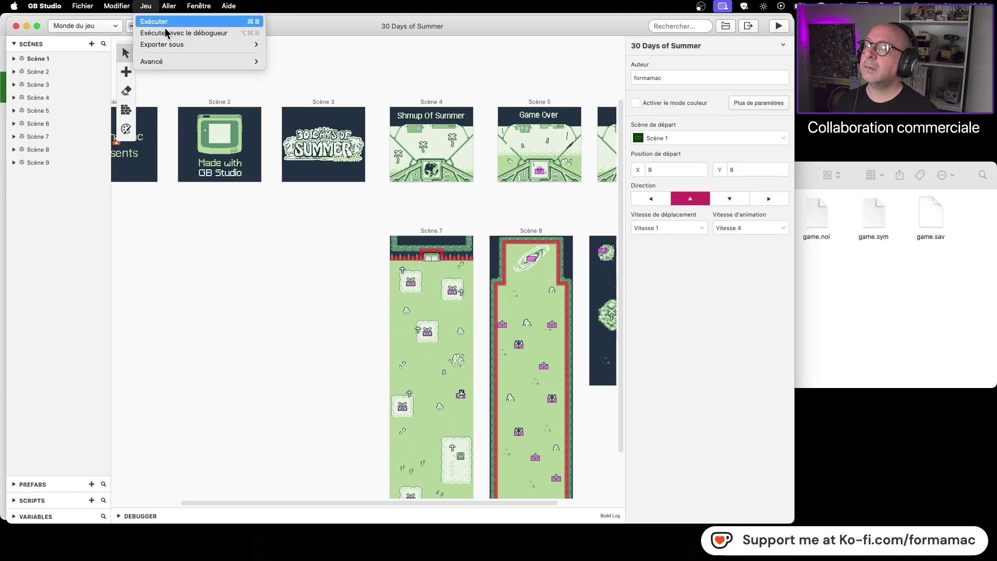
mouse_move(174, 46)
click(309, 46)
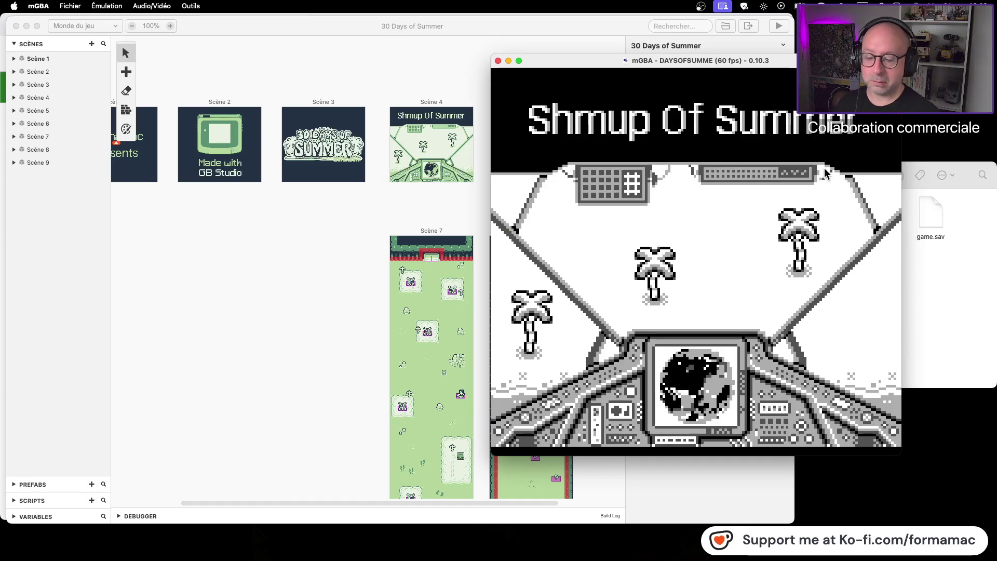
- Steer the ship left, right, up and down around the scrolling shmup level
key(Left)
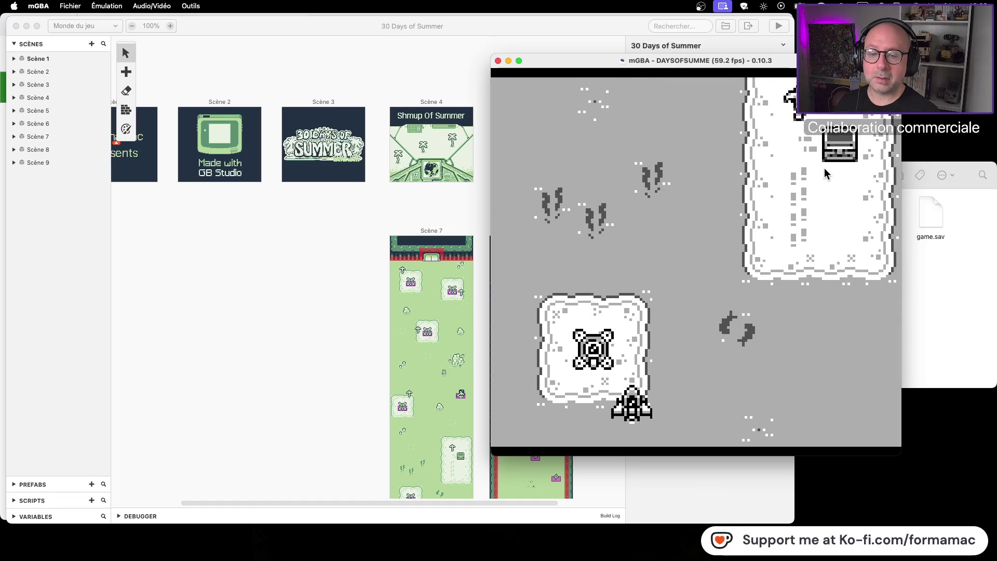
key(Right)
key(Left)
key(Right)
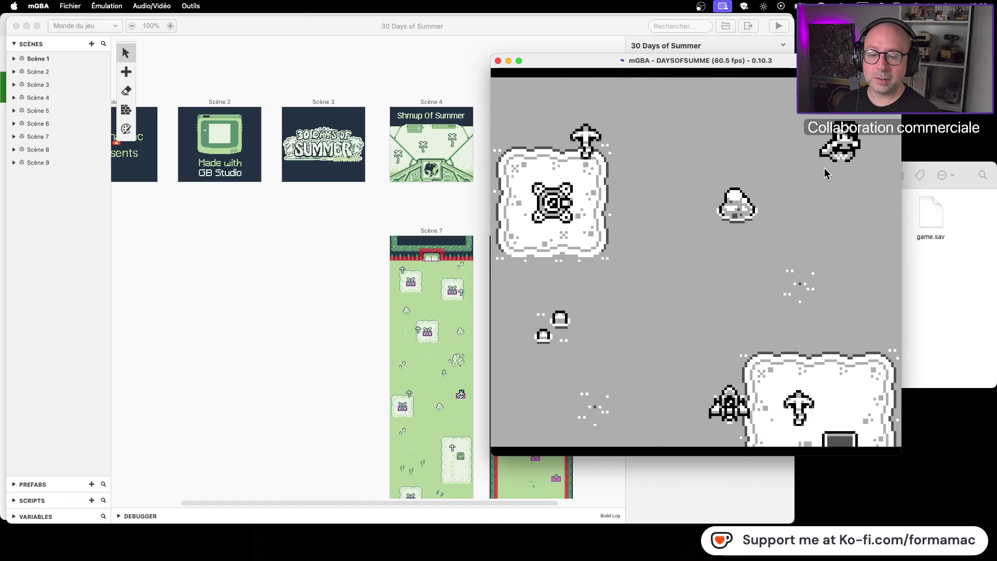
key(Left)
key(Up)
key(Right)
key(Down)
key(Left)
key(Right)
key(Up)
key(Right)
key(Left)
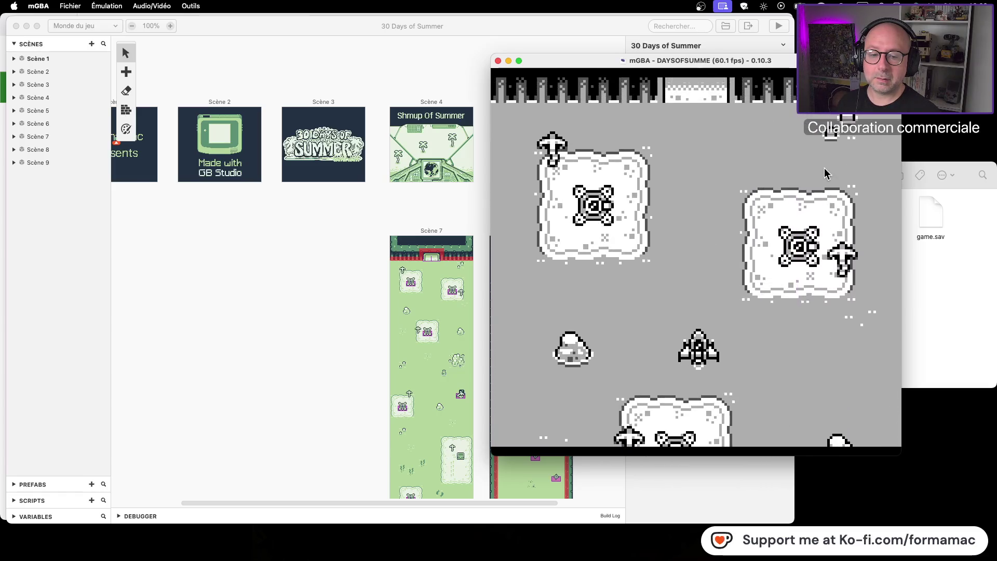
key(Right)
key(Right)
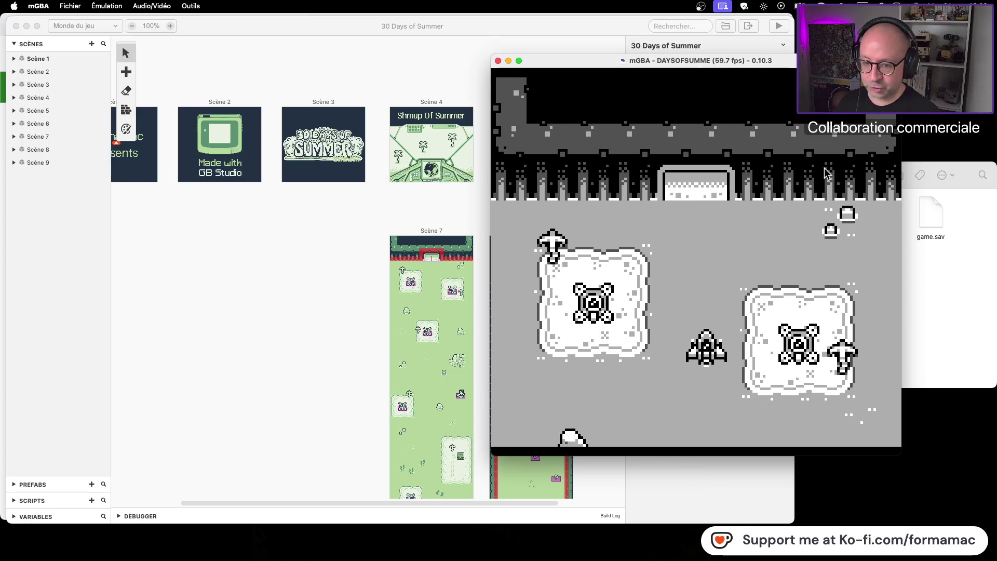
- Fire shots upward and fly the ship through the gate into the next scene
key(x)
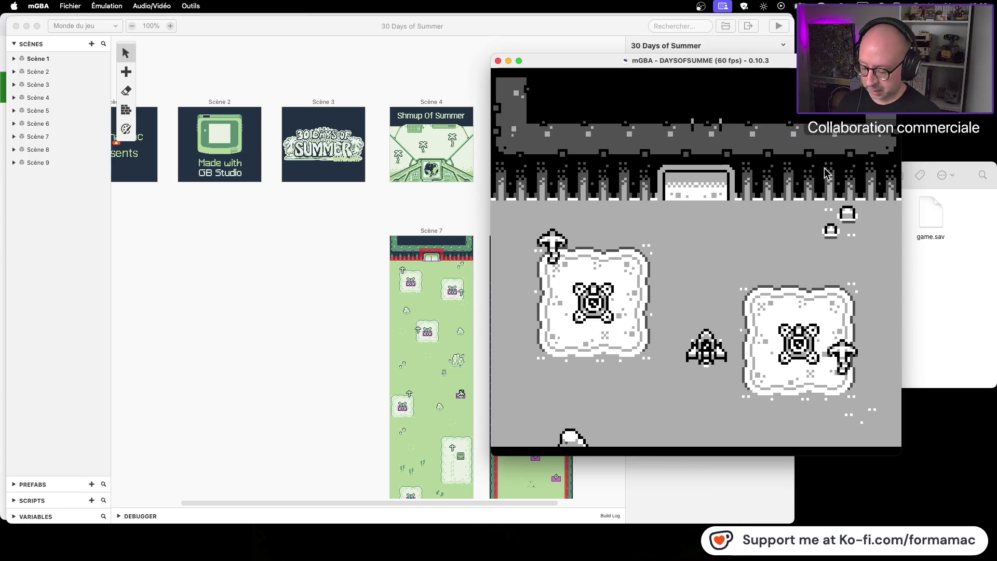
key(x)
key(x)
key(Left)
key(Right)
key(Up)
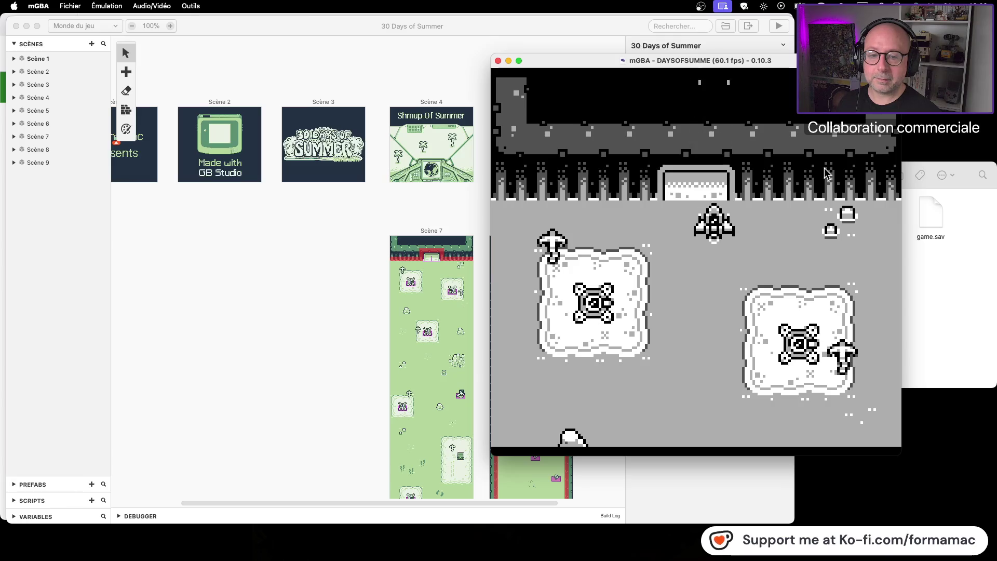
- Move and fire in the new scene, then quit by closing the mGBA window
key(Right)
key(Left)
key(x)
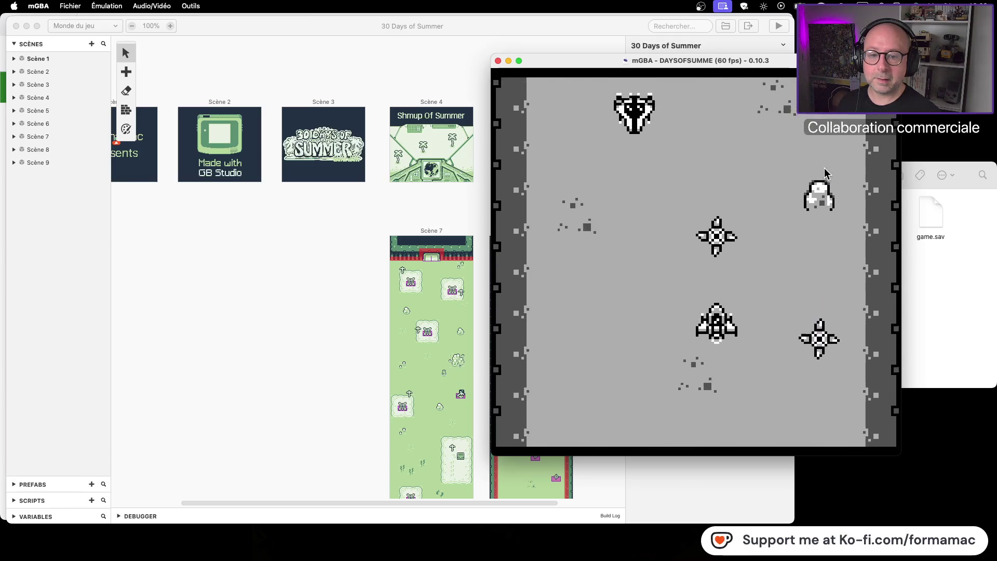
key(Right)
key(Left)
key(Right)
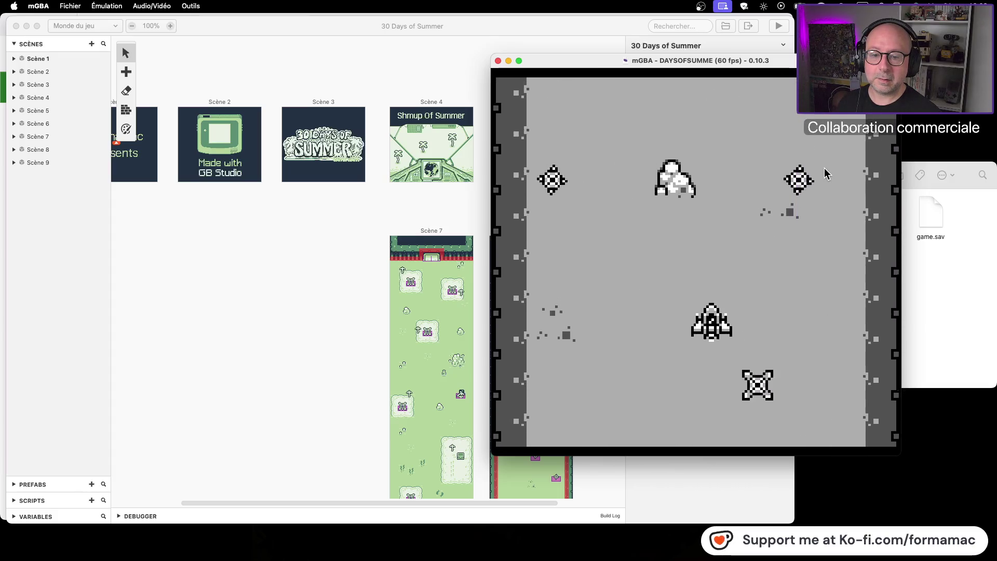
key(x)
key(Left)
key(Left)
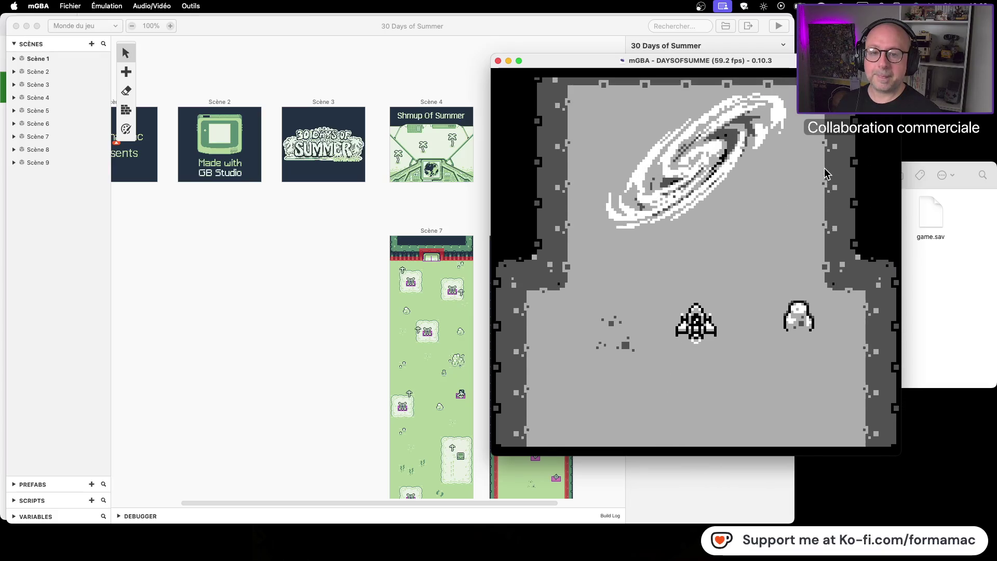
click(497, 61)
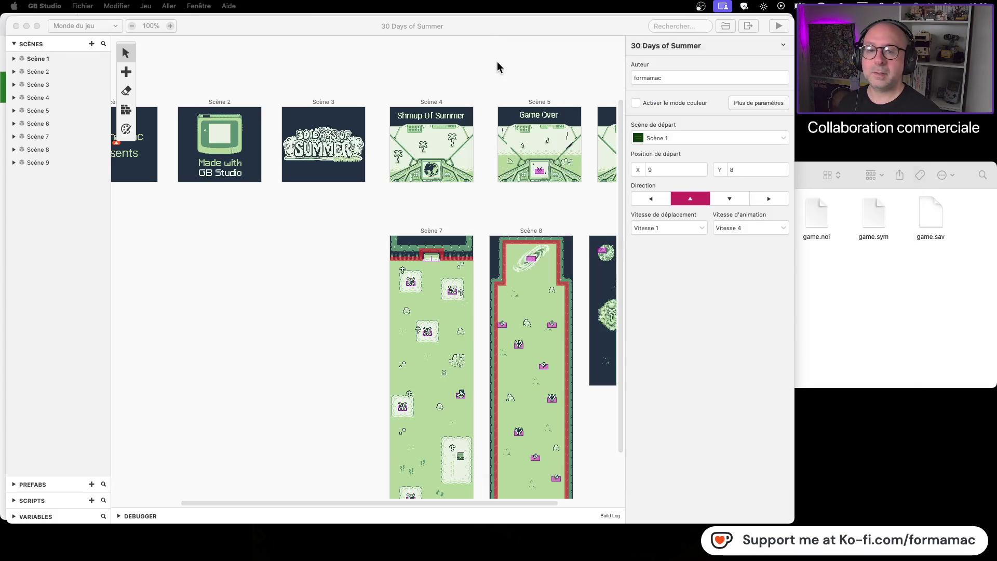
- Close the Finder window showing the rom folder
click(533, 175)
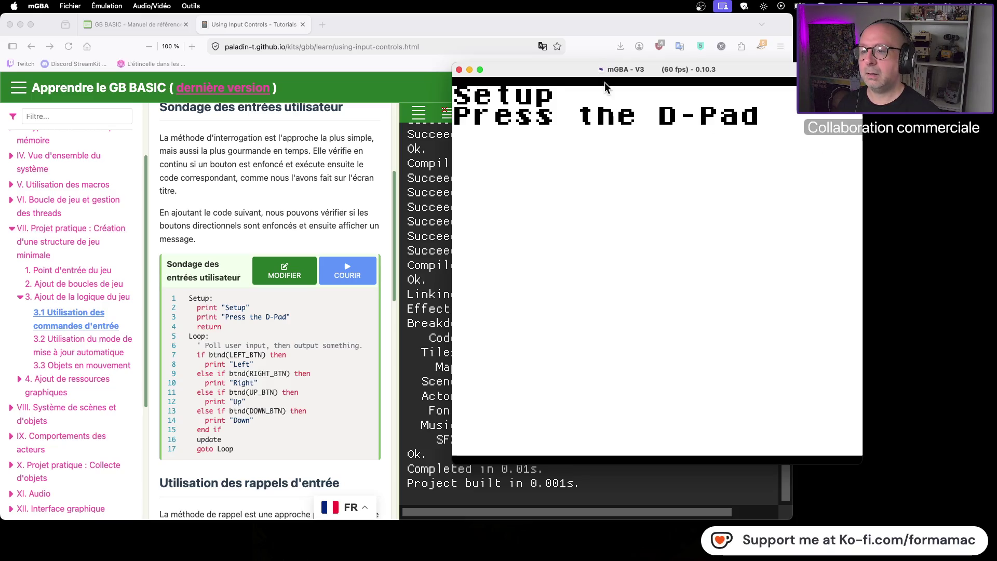
- Close mGBA, switch from the console to the code view, and scroll down the D-Pad program
click(459, 70)
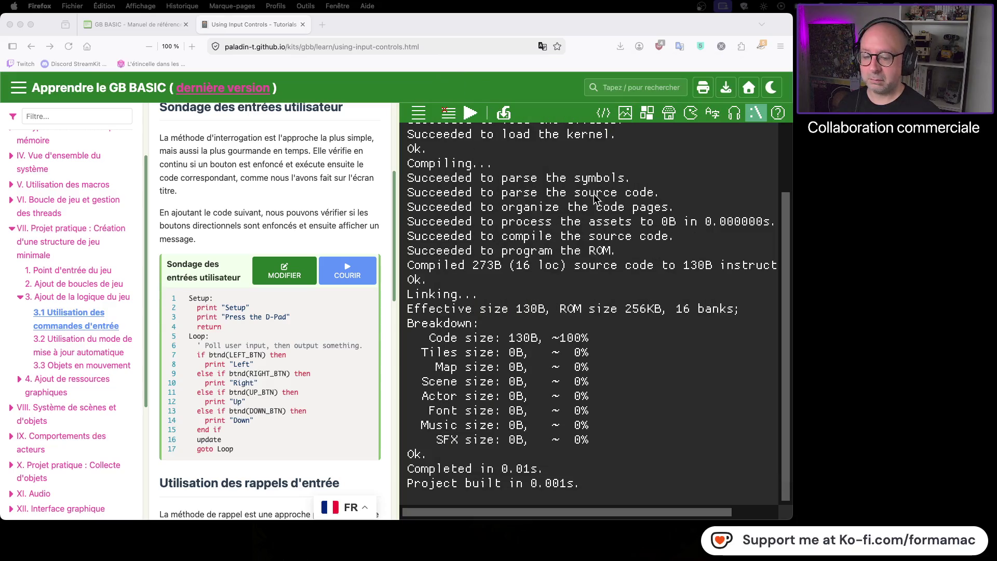
click(601, 119)
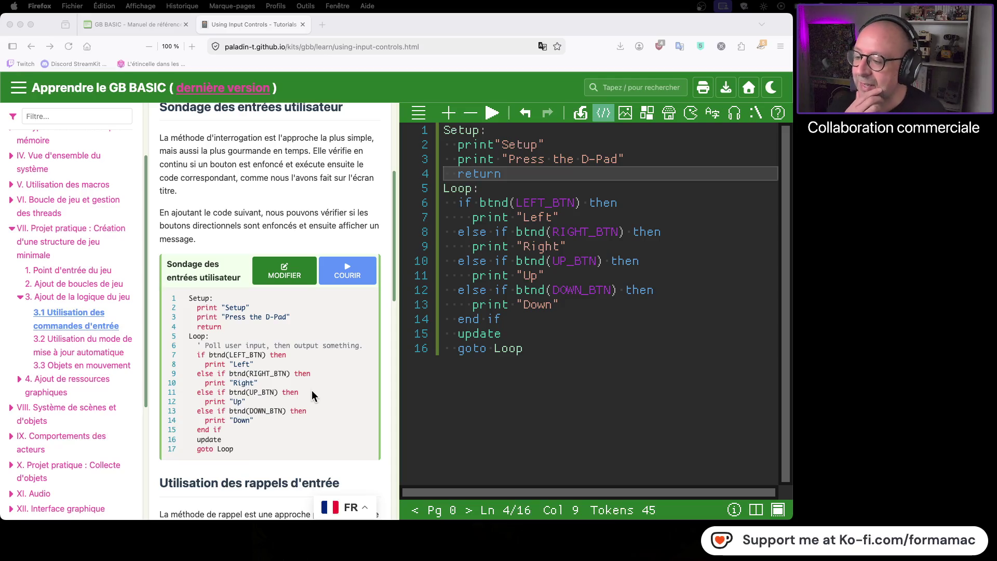
scroll(319, 387, down, 5)
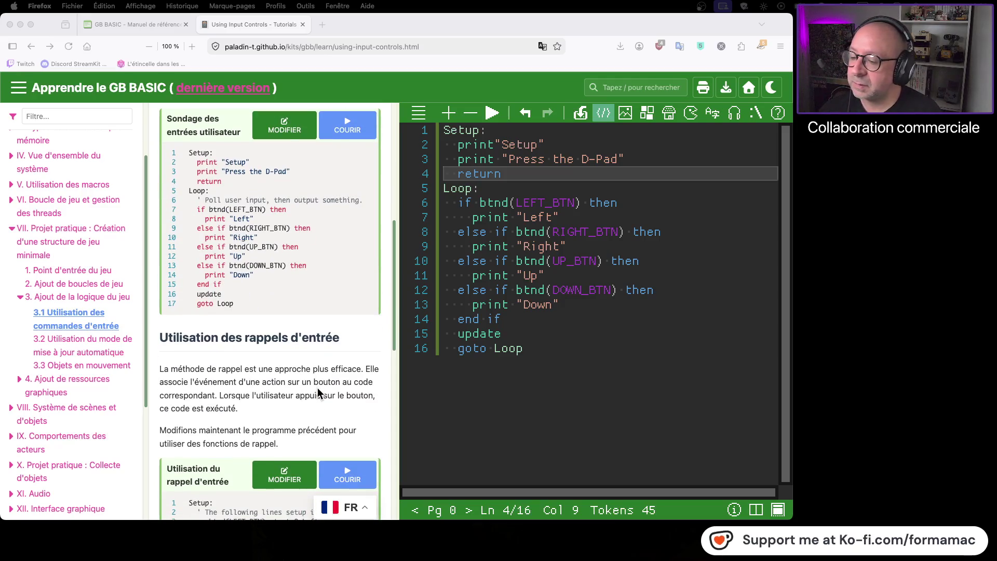
- Select the entire old D-Pad polling program in the editor and delete it
scroll(316, 389, down, 7)
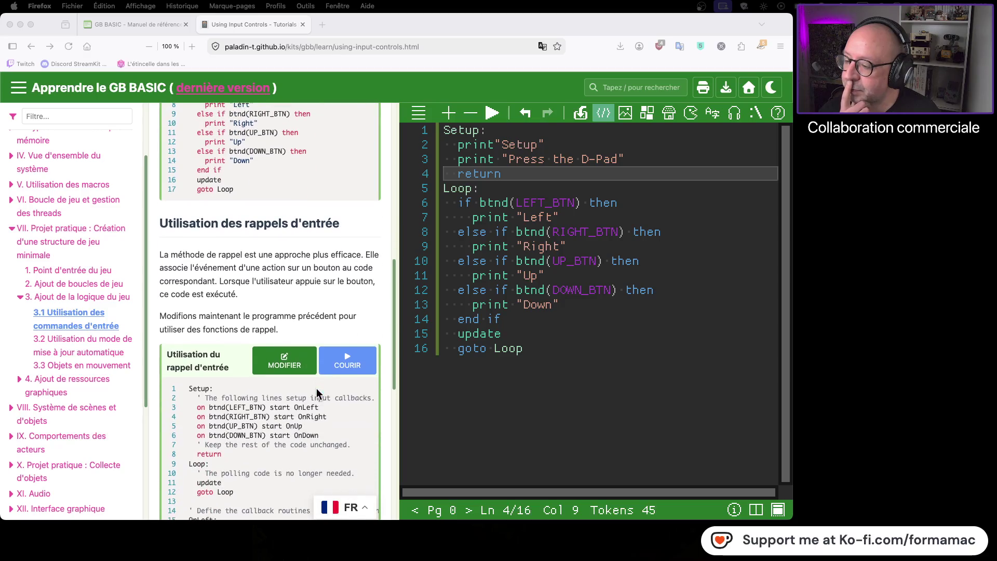
scroll(314, 398, down, 2)
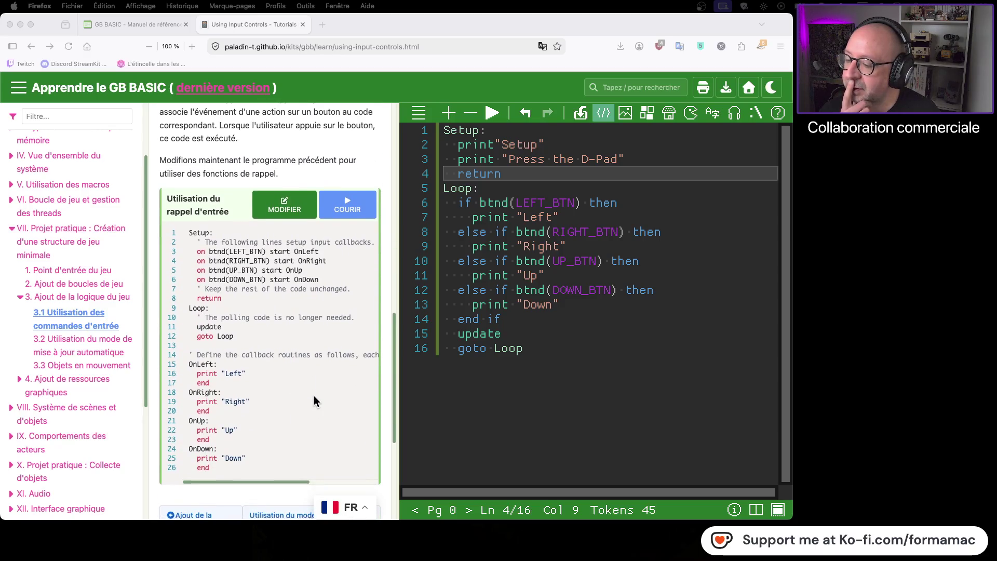
scroll(314, 397, up, 1)
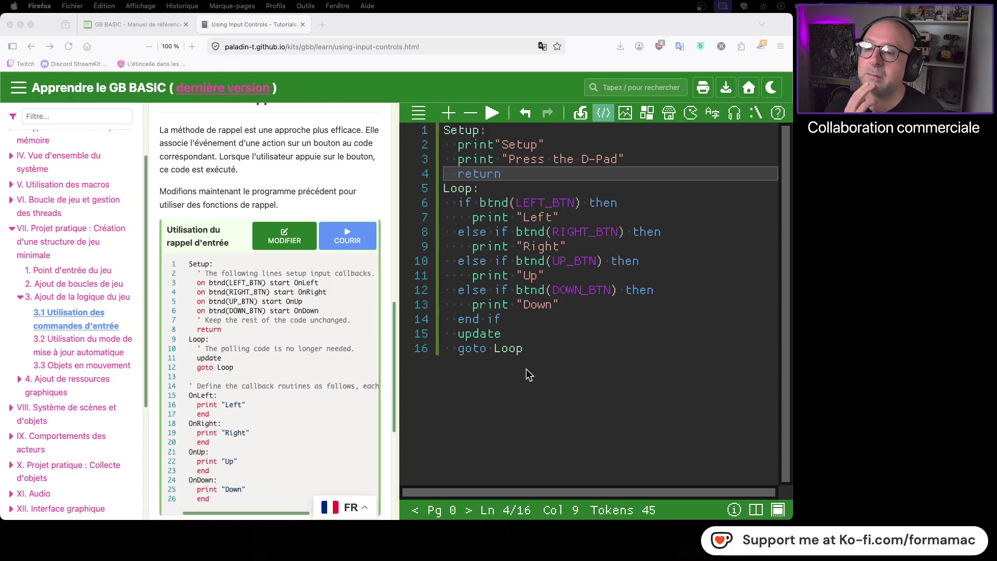
mouse_move(522, 349)
mouse_down()
mouse_move(441, 227)
mouse_move(440, 129)
mouse_up()
key(BackSpace)
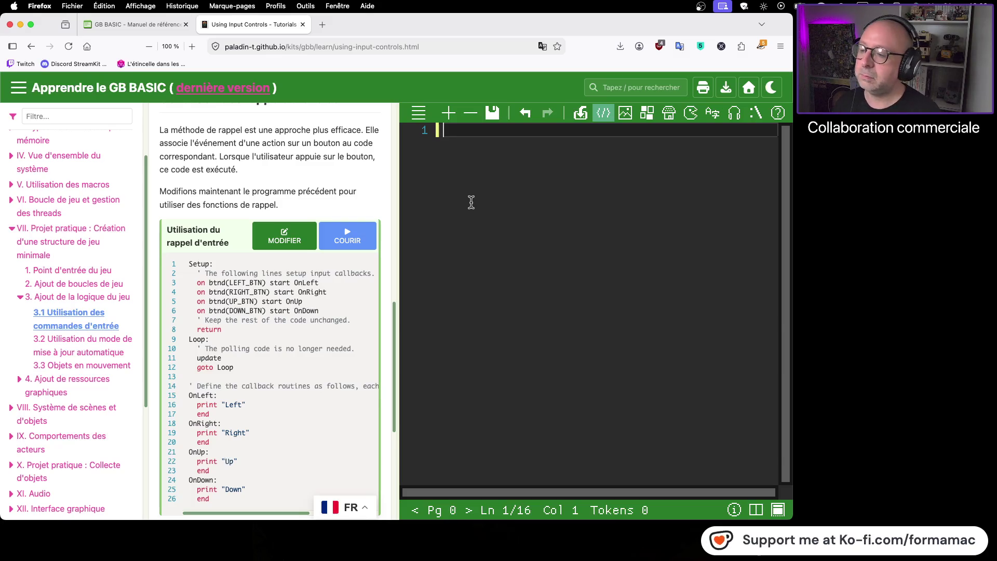
- Under Setup:, add indented on btnd start lines binding the left button to OnLeft and RIGHT_BTN to OnRight
text(Setup:)
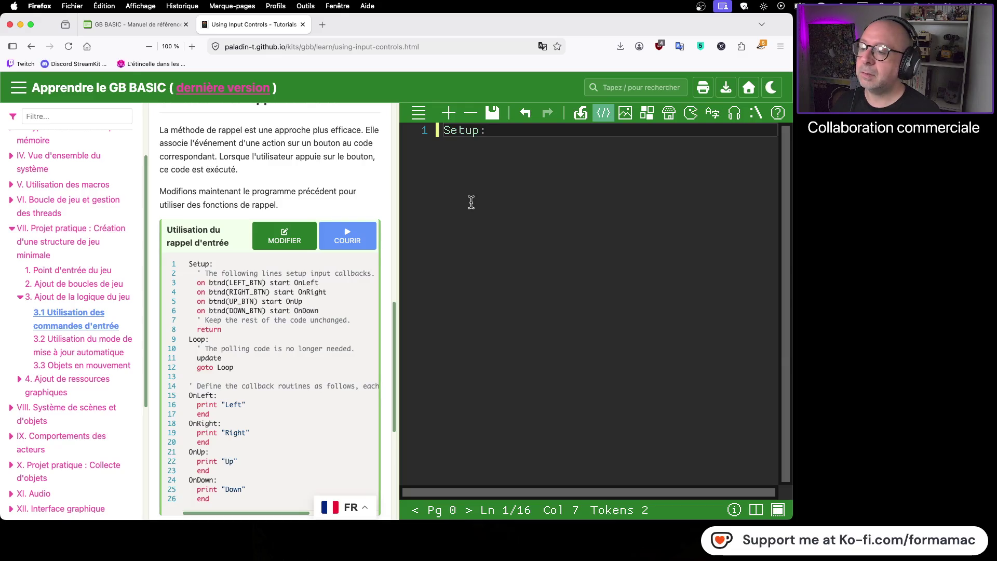
key(Return)
key(Return)
key(Tab)
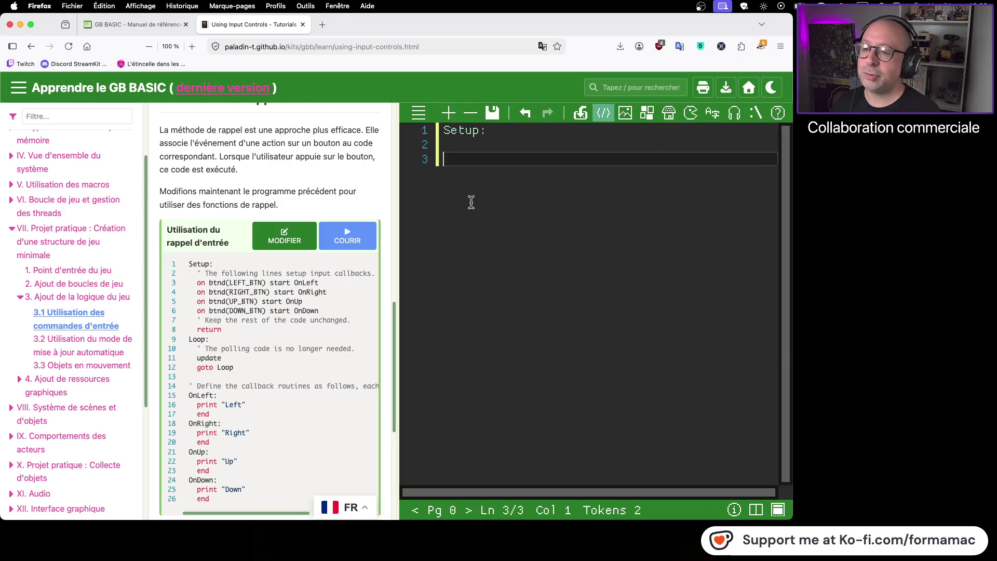
text(on b)
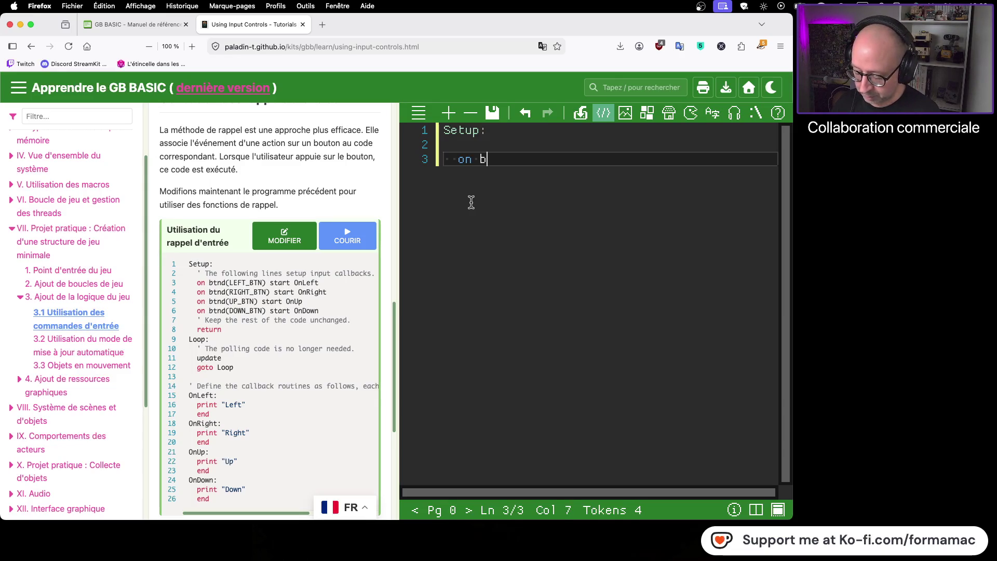
text(tnd)
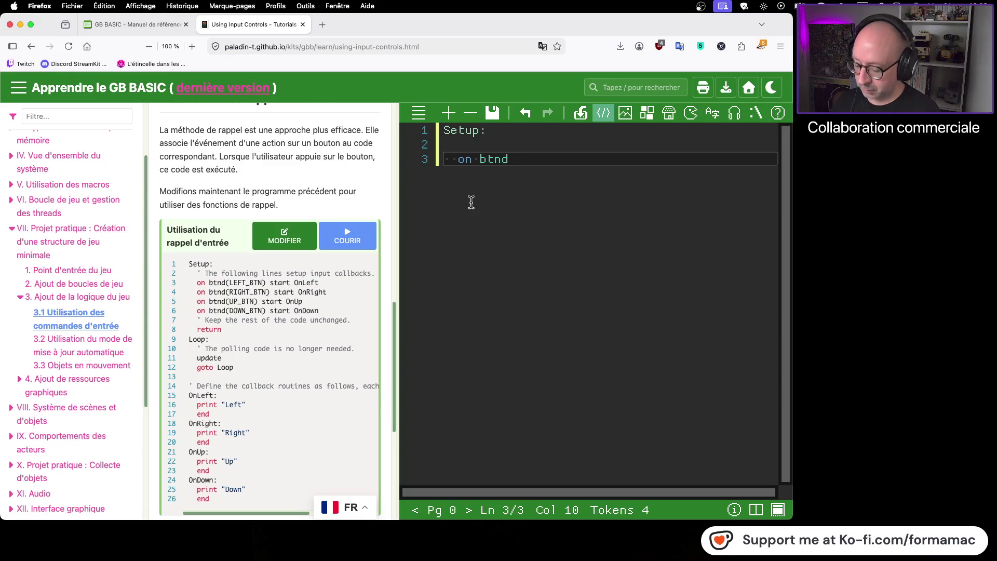
text((LEFT_)
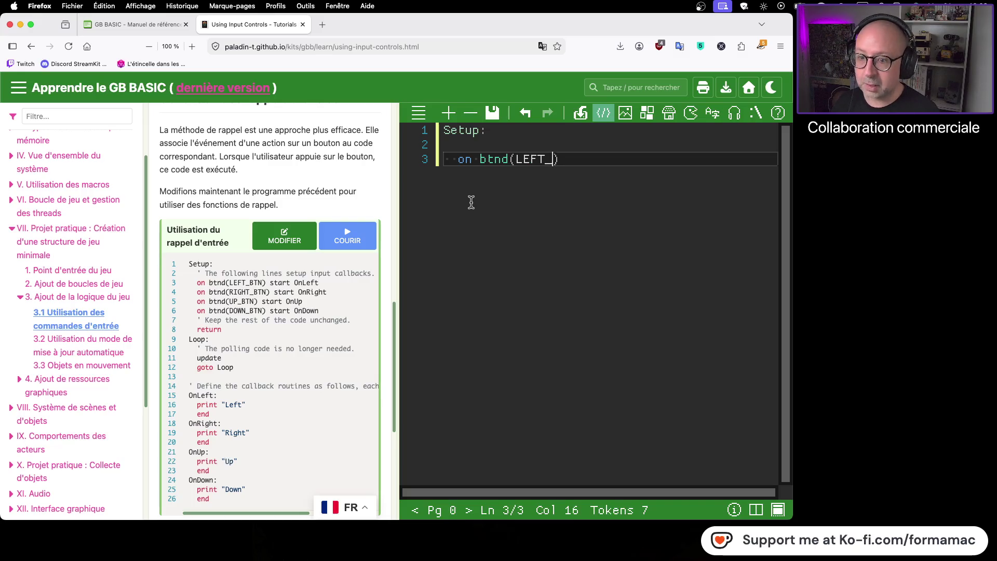
text(BTN)
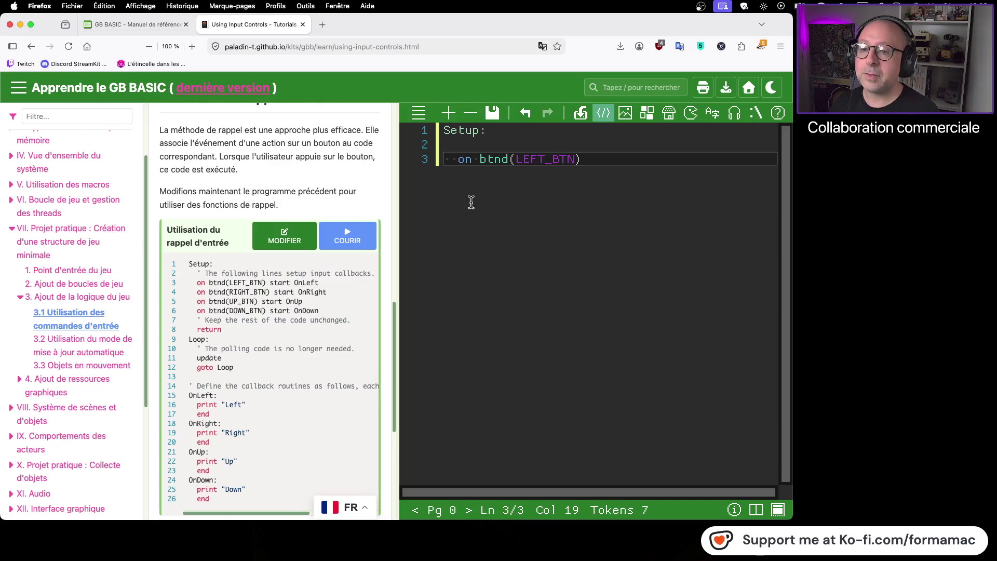
text())
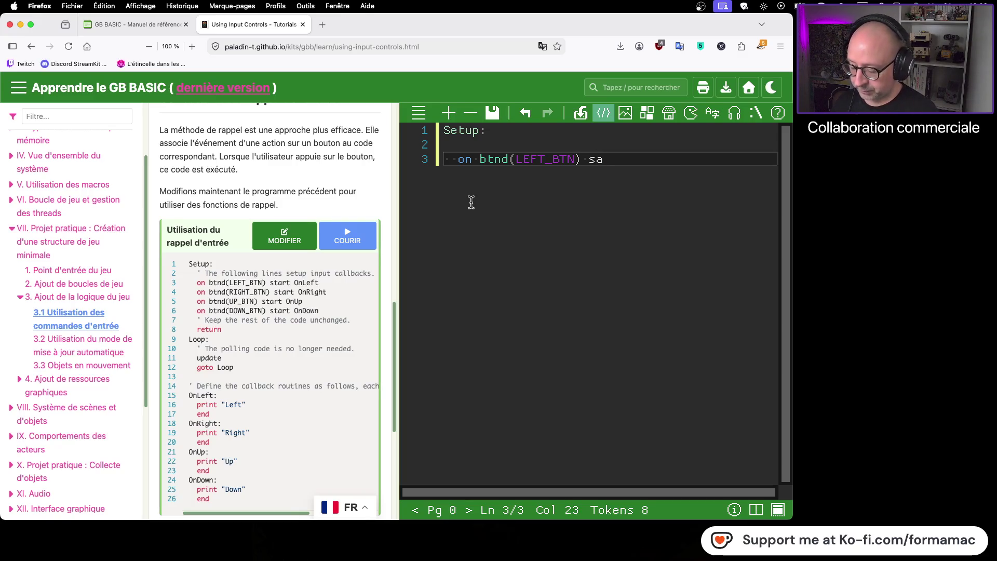
text(t OnLeft)
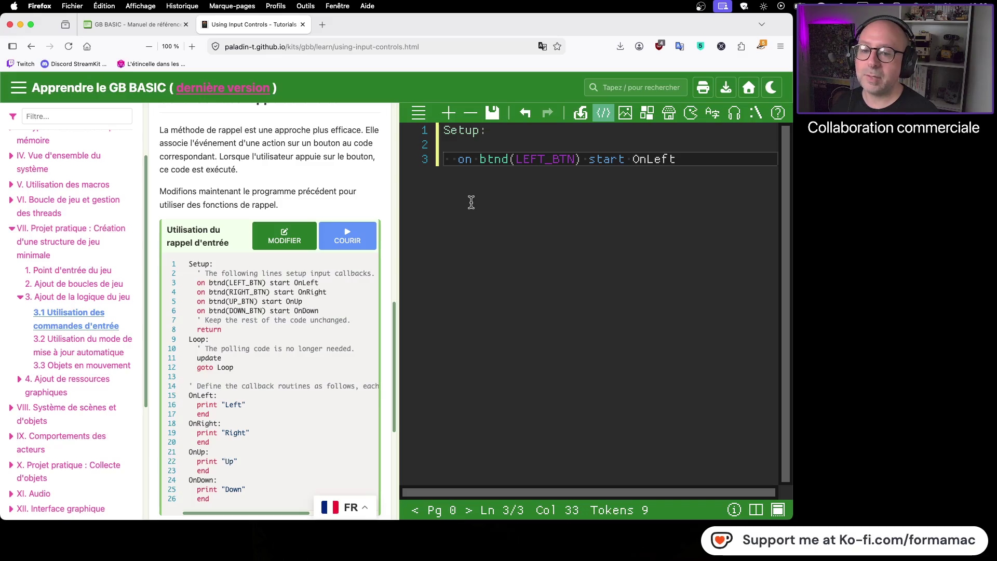
key(Return)
text(on)
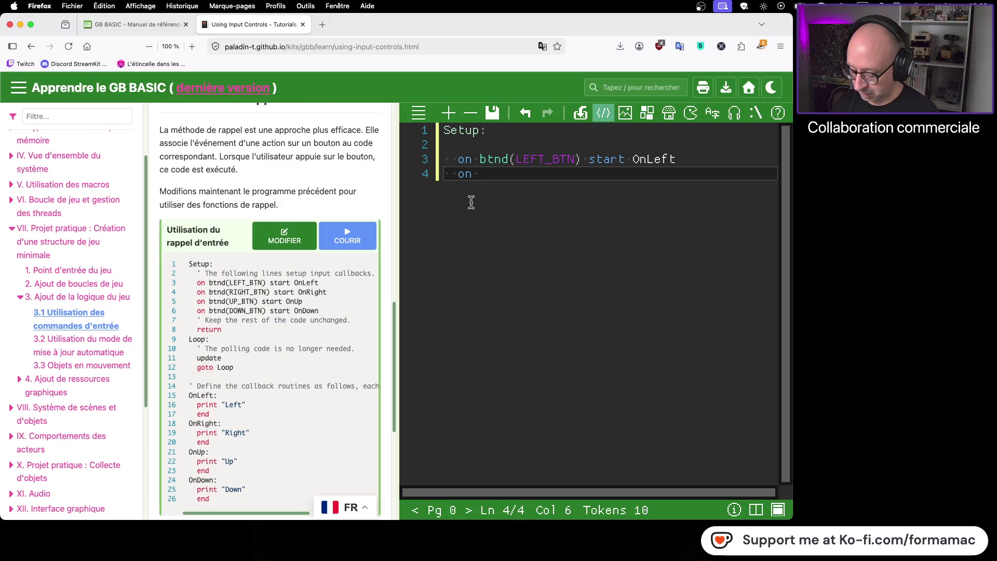
text(d()
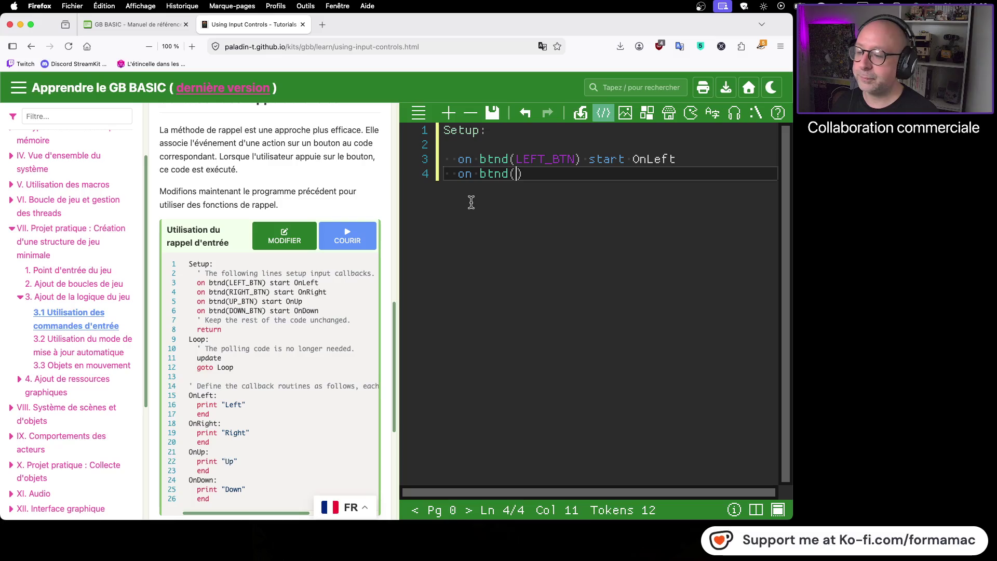
text(RIGH)
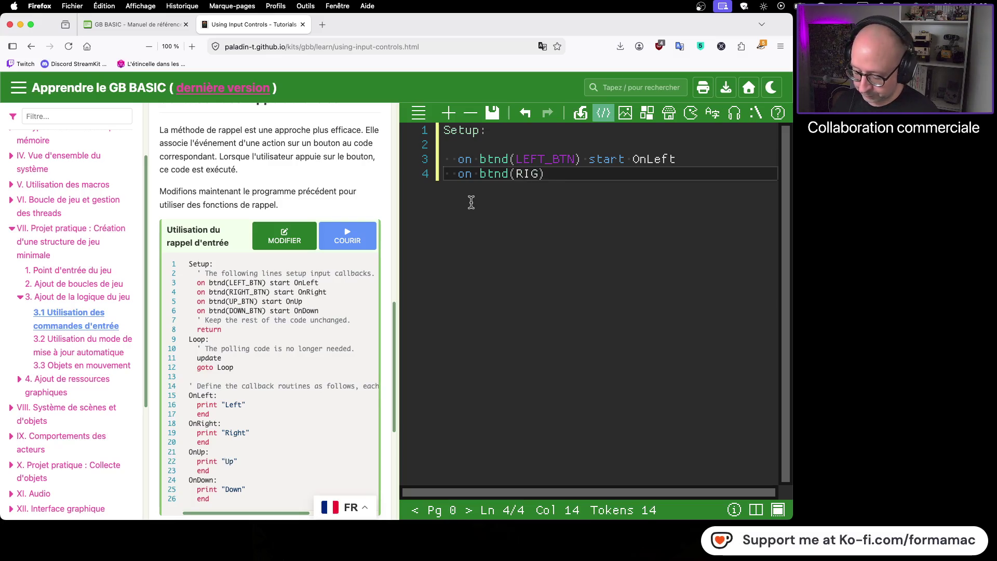
text(T_BTN))
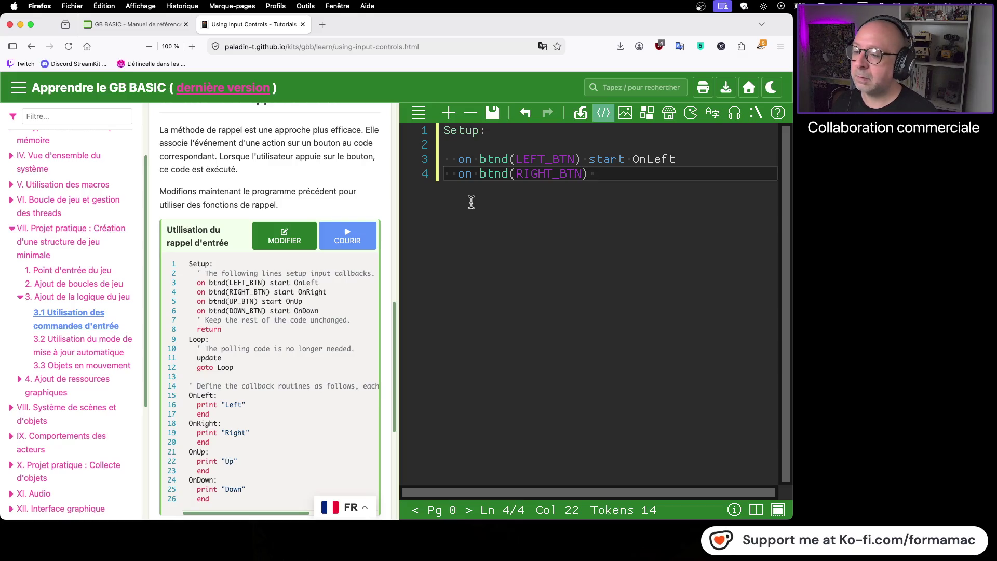
text( start O)
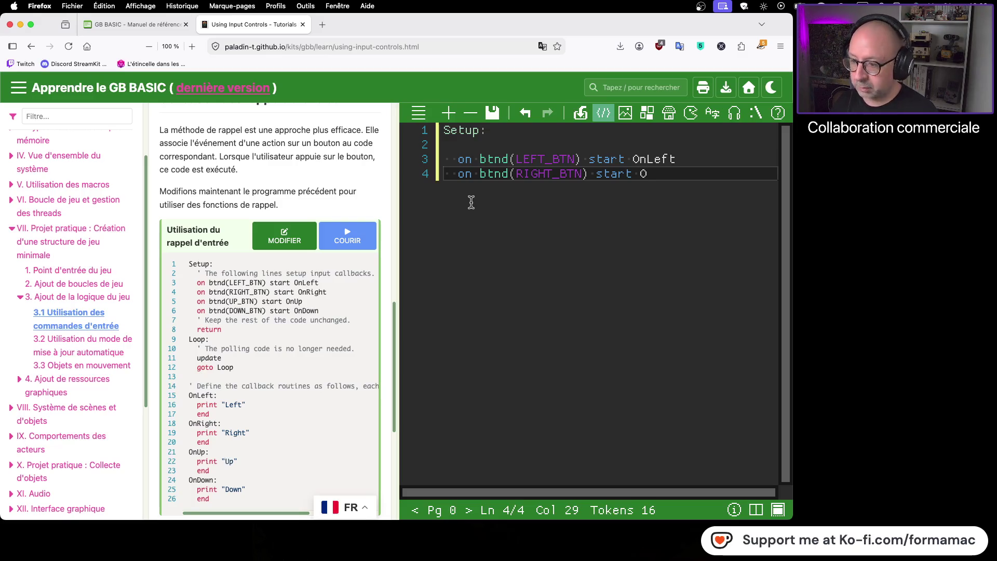
text(n)
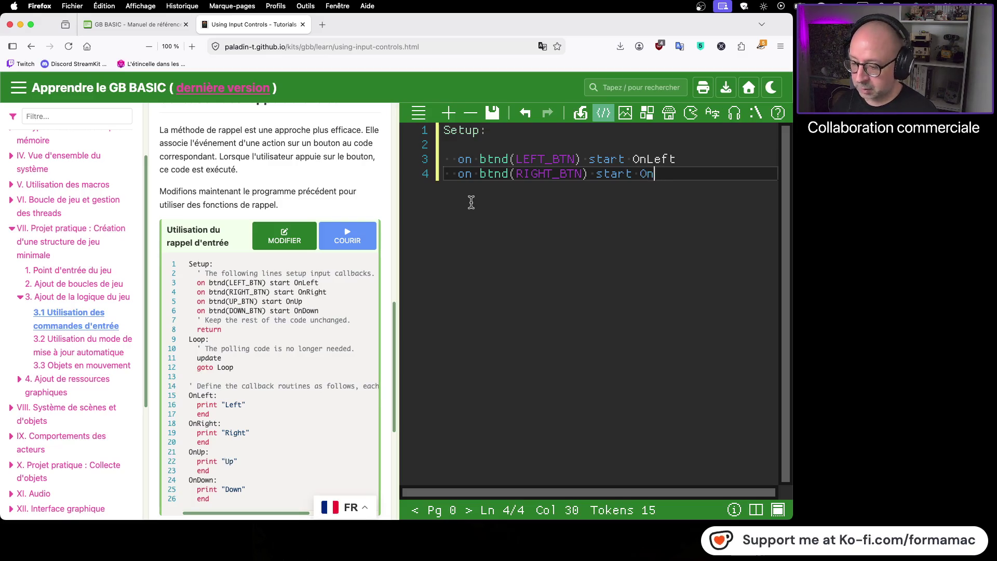
key(BackSpace)
text(Rgi)
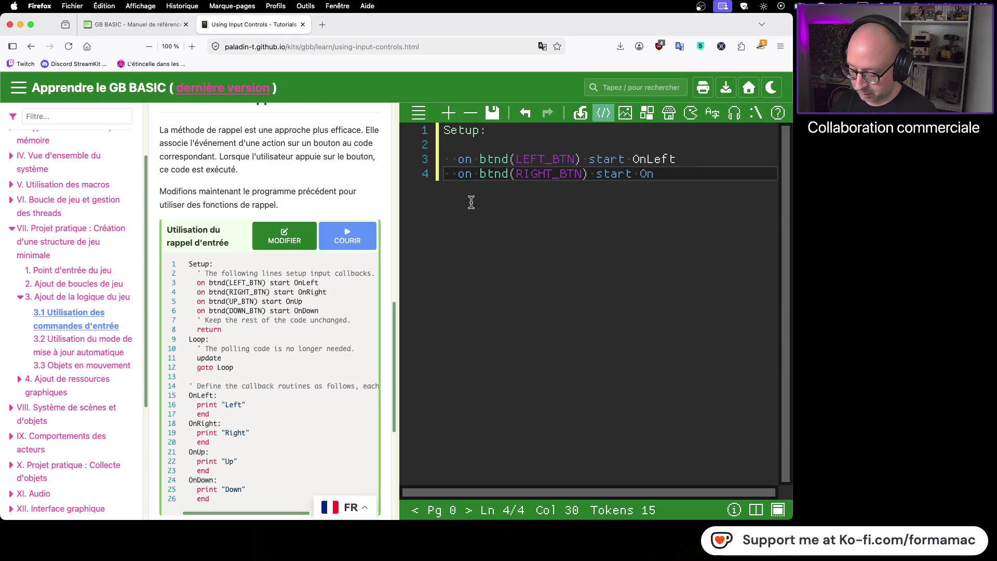
text(R)
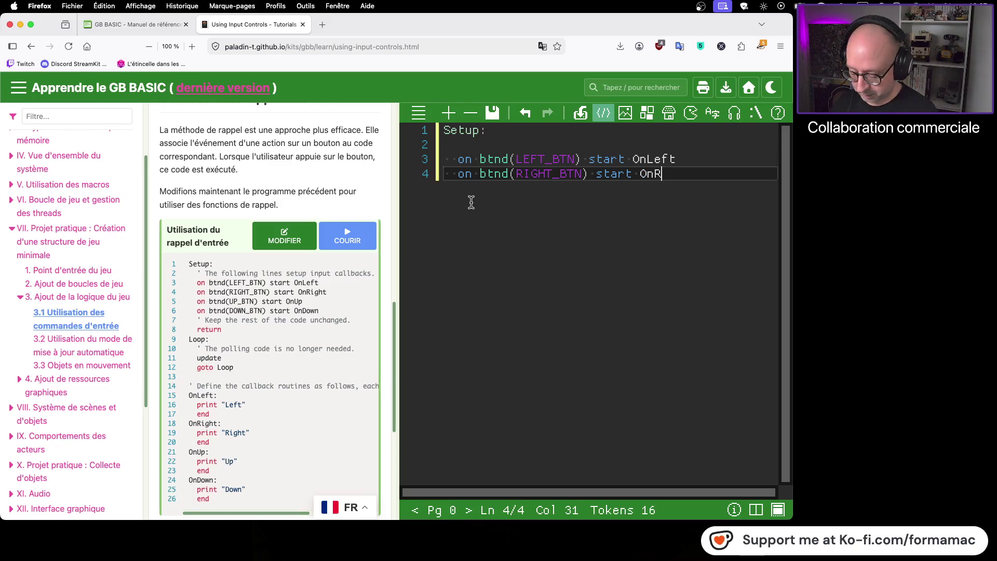
text(ight)
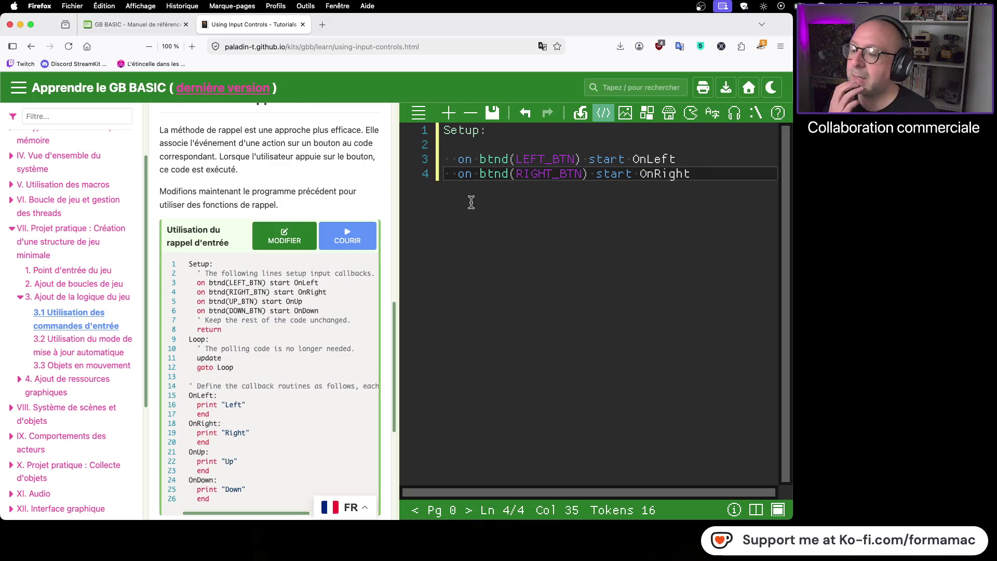
- Add on btnd lines binding UP_BTN to OnUp and DOWN_BTN to OnDown, followed by return
key(Return)
text(on)
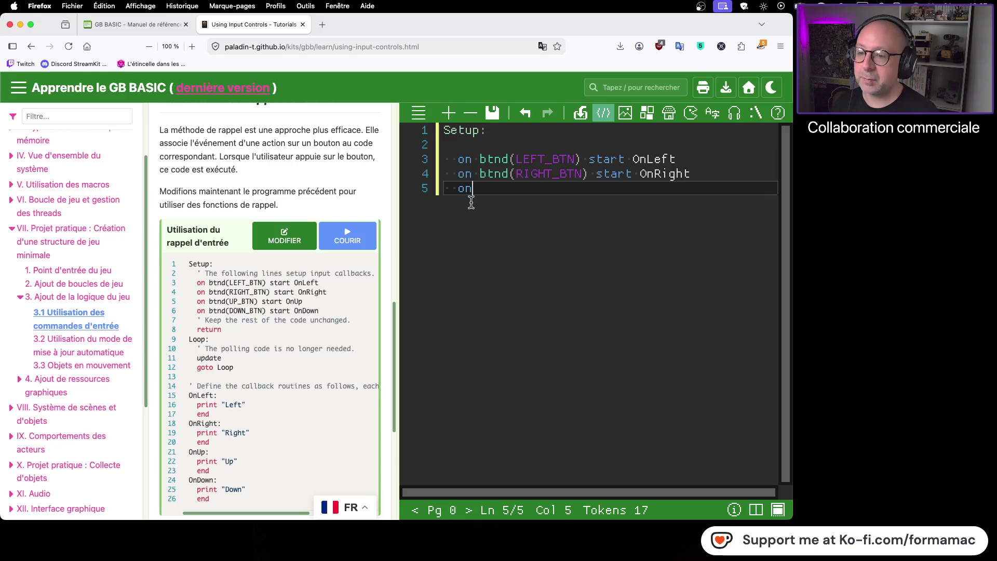
text( b)
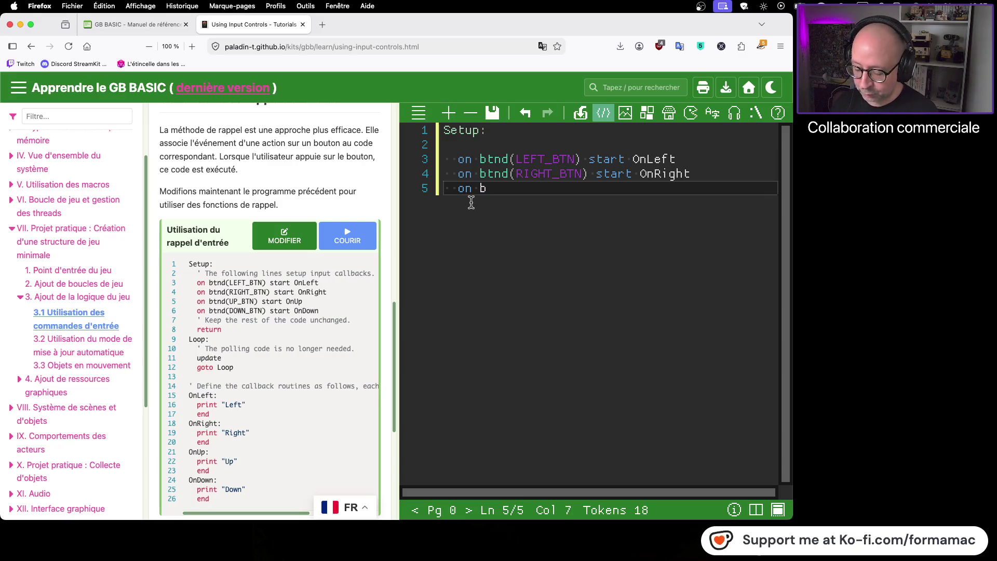
text(tnd)
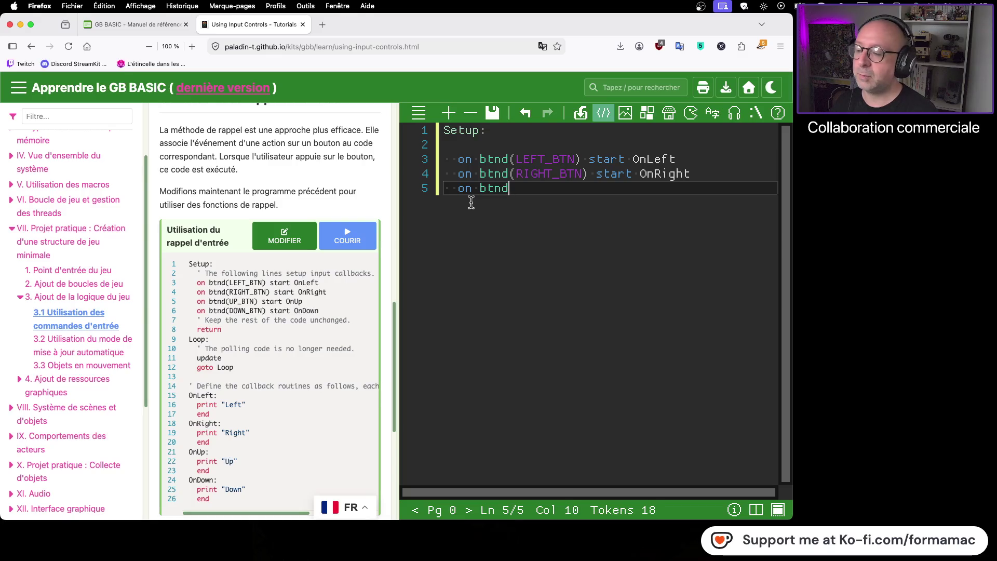
text((UP_)
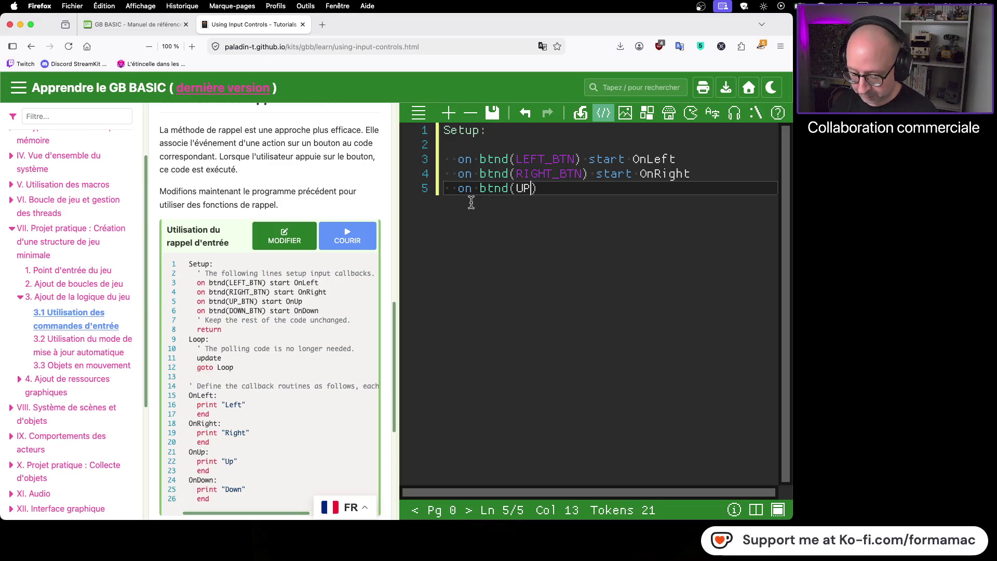
text(BTN) )
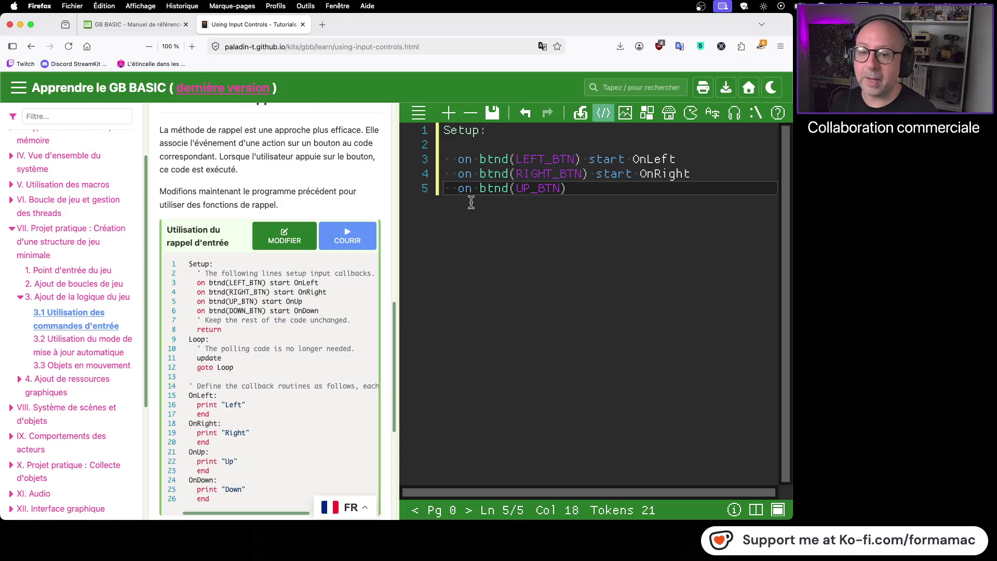
text(start )
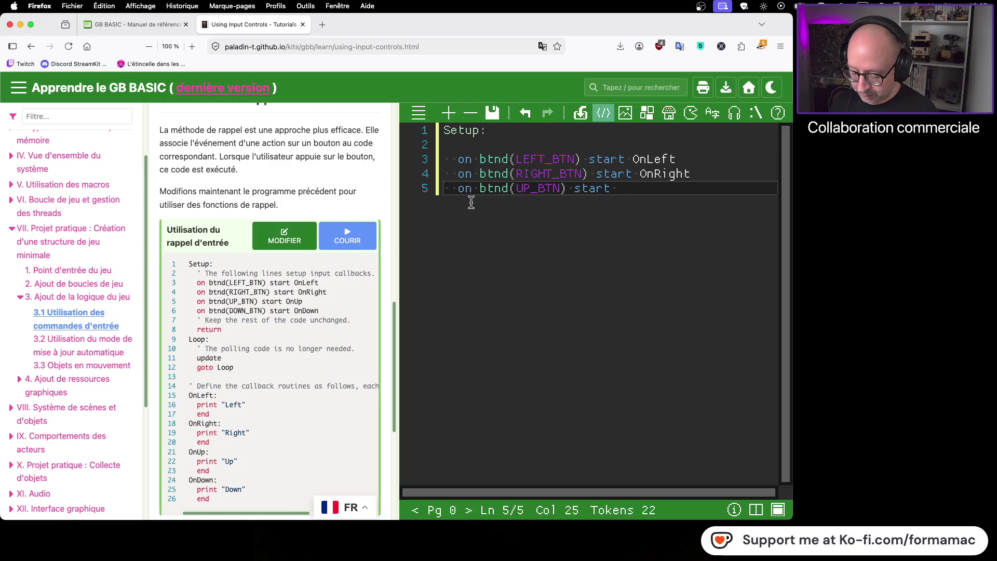
text(OnUp)
key(Return)
text(on bt)
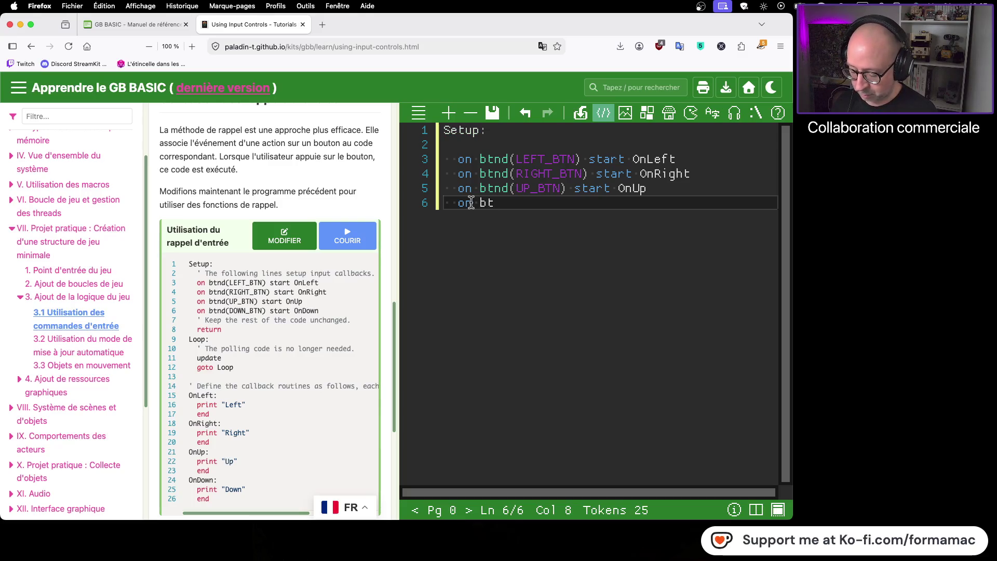
text(nd()
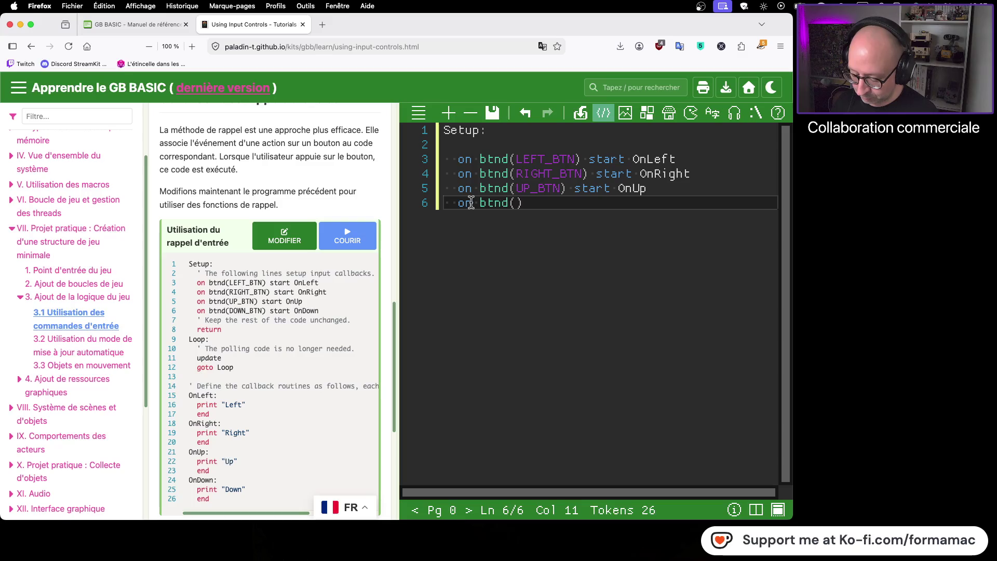
text(OWN_)
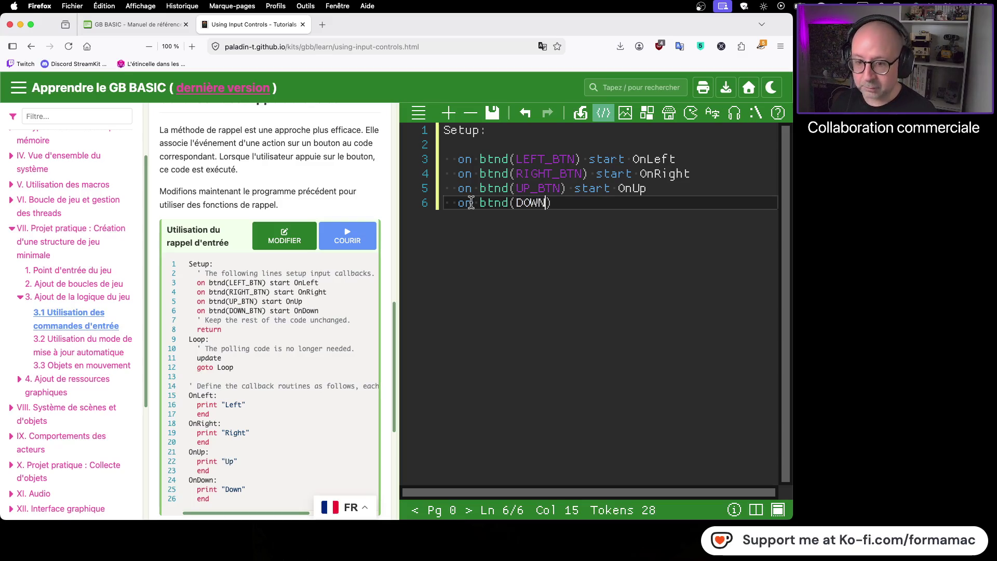
text(BTN) )
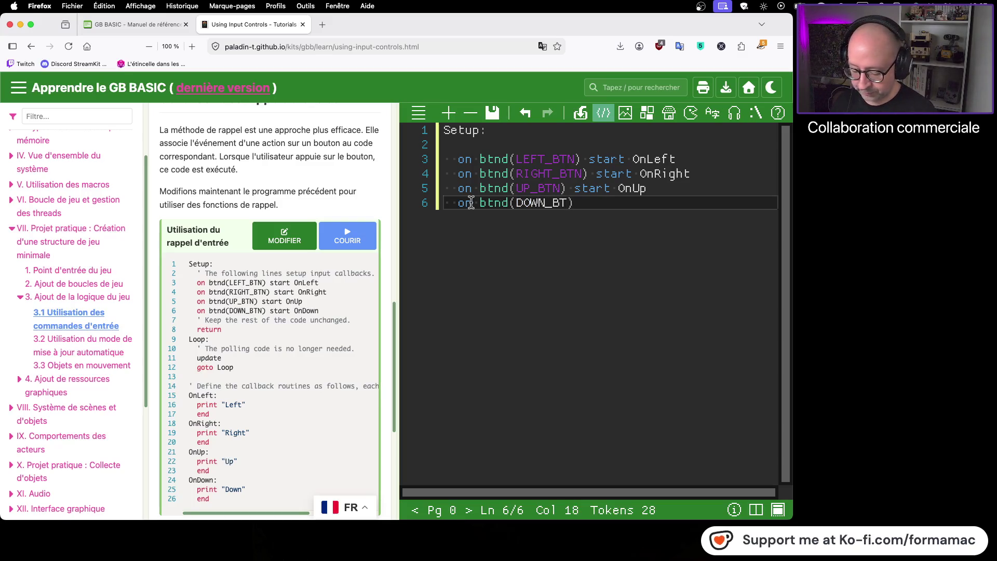
text(start)
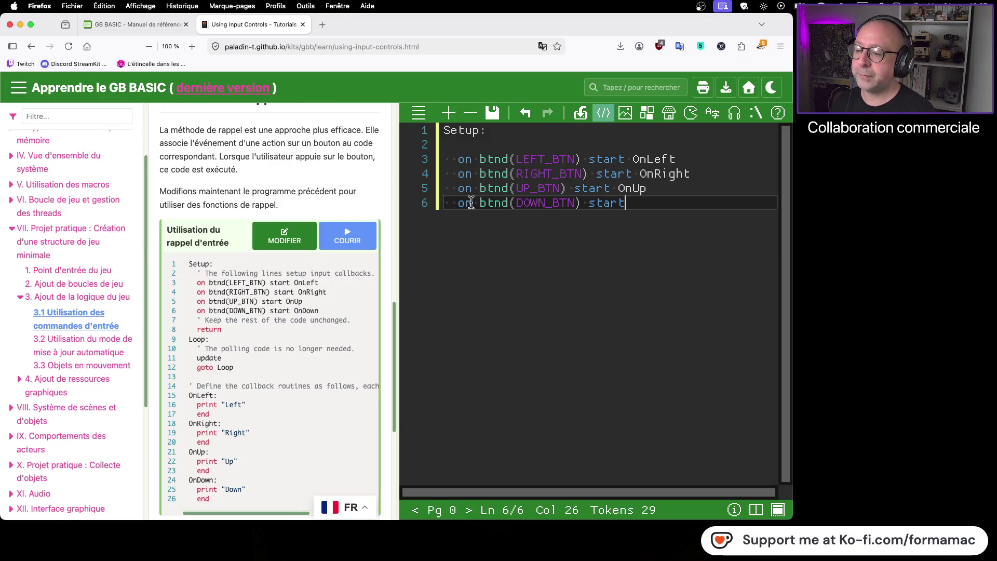
text( On)
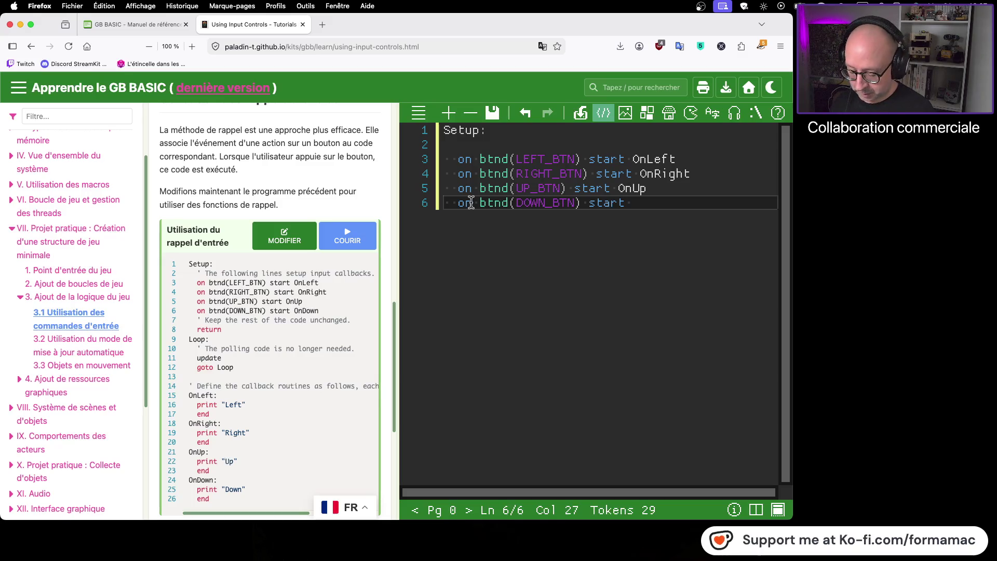
text(Down)
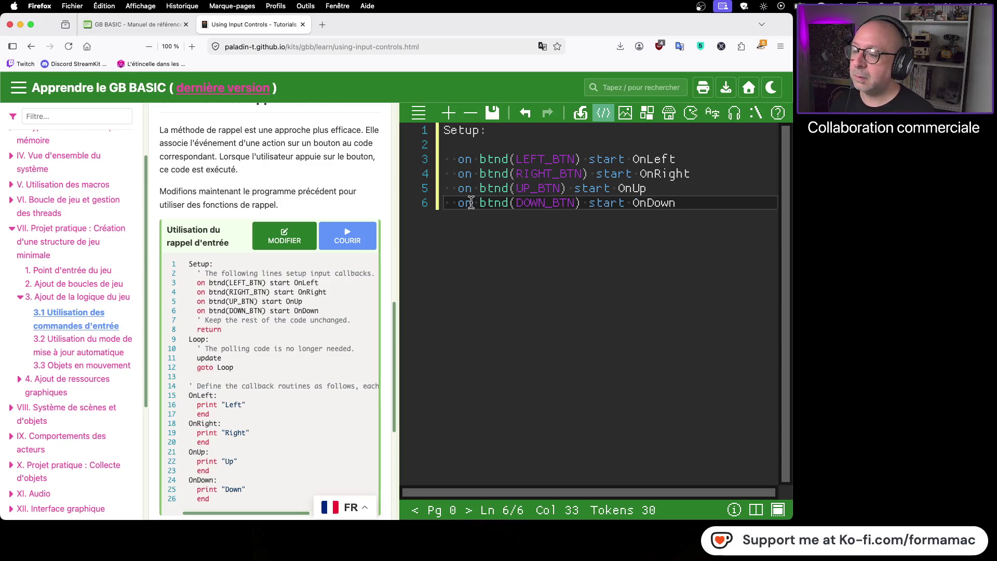
key(Return)
key(Return)
text(return)
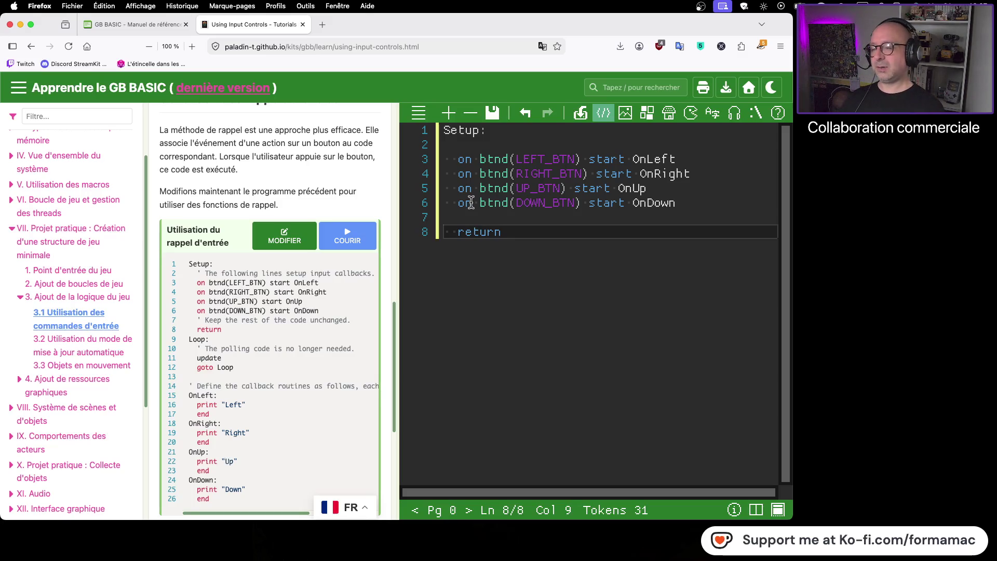
- Add a Loop section with indented update and goto Loop lines
key(Return)
key(Return)
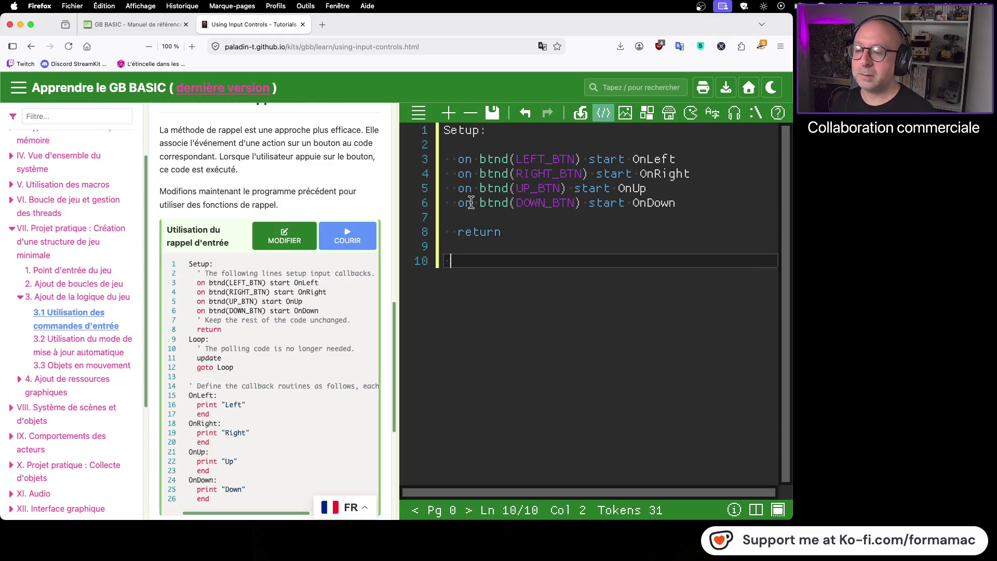
text(Loop:)
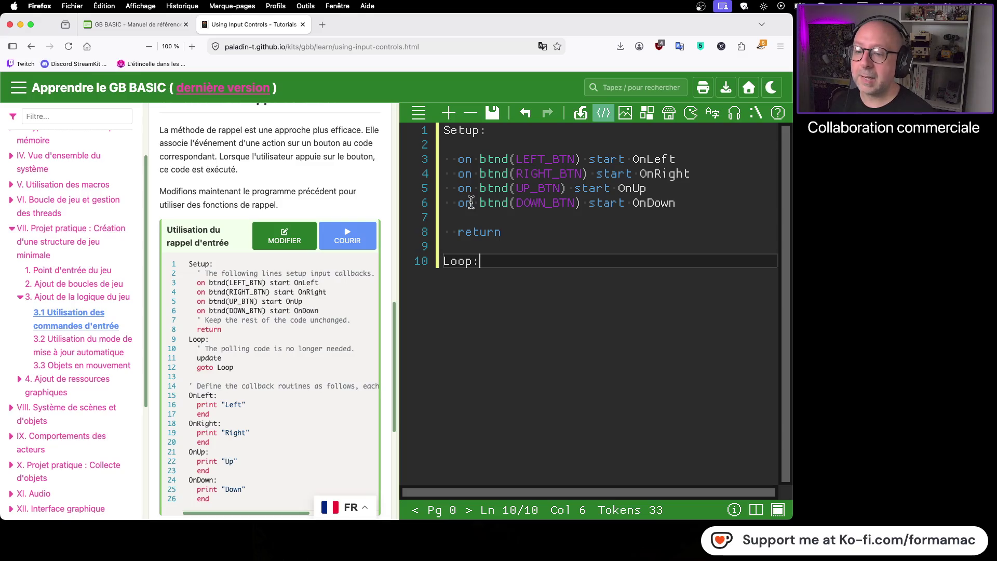
key(Return)
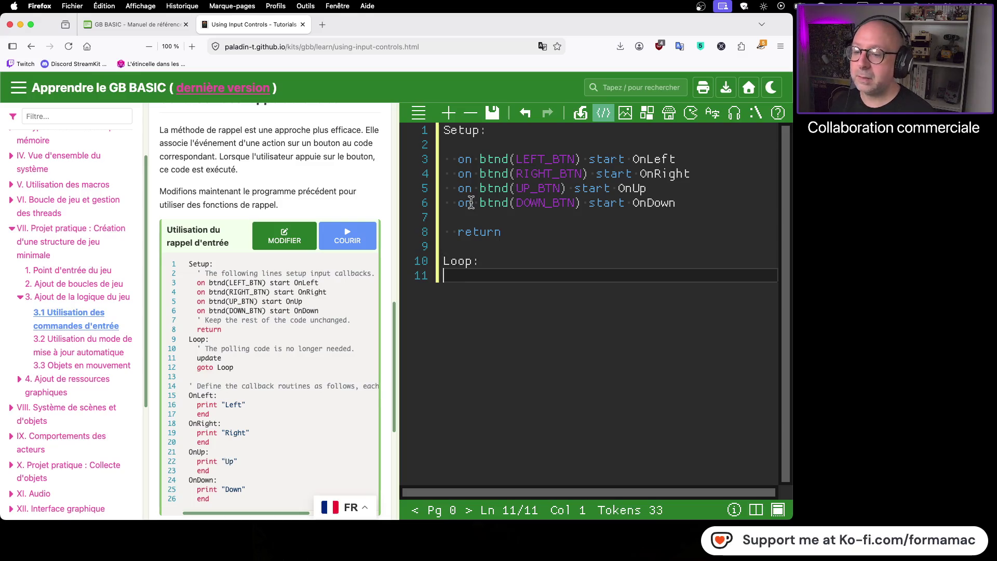
key(Tab)
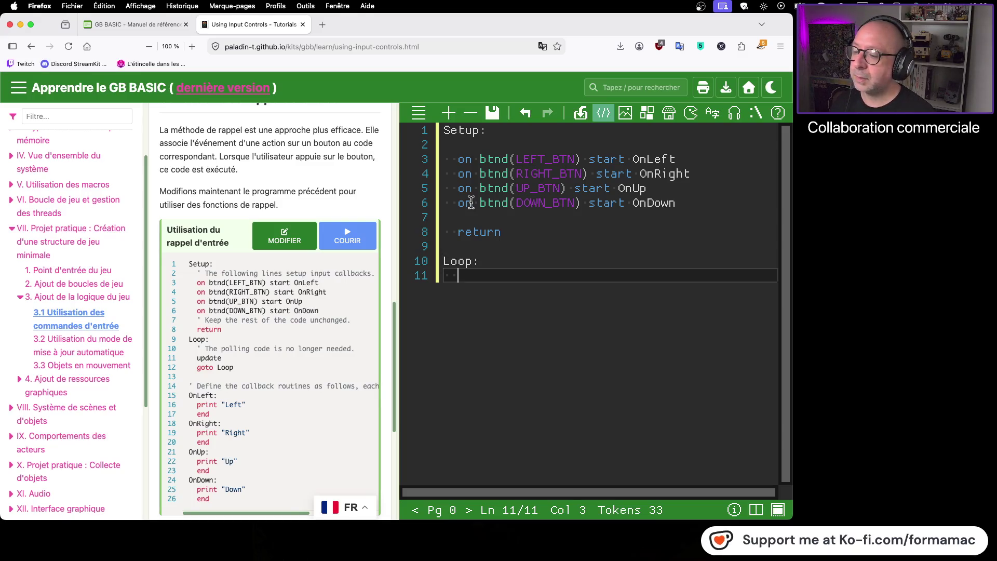
text(upda)
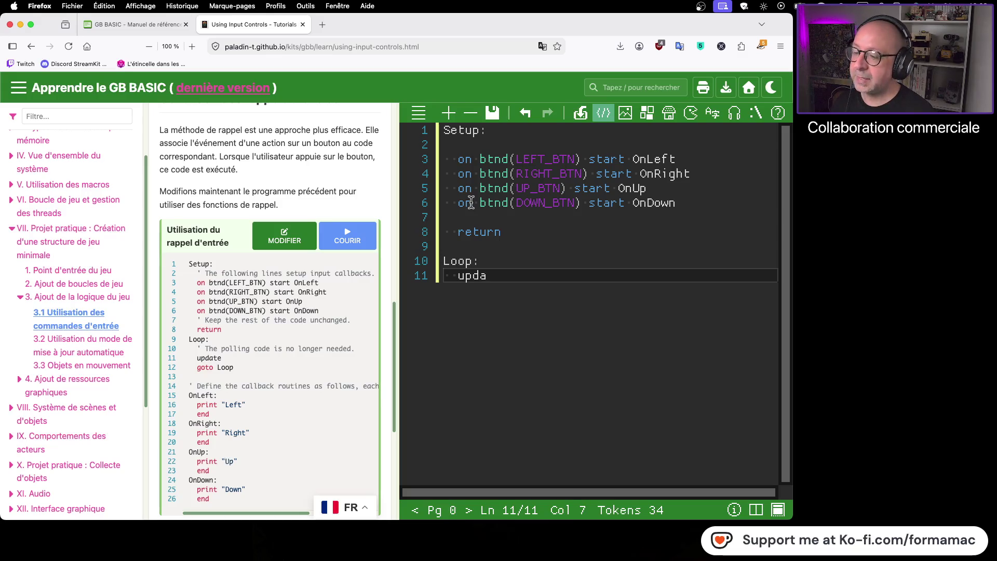
text(te)
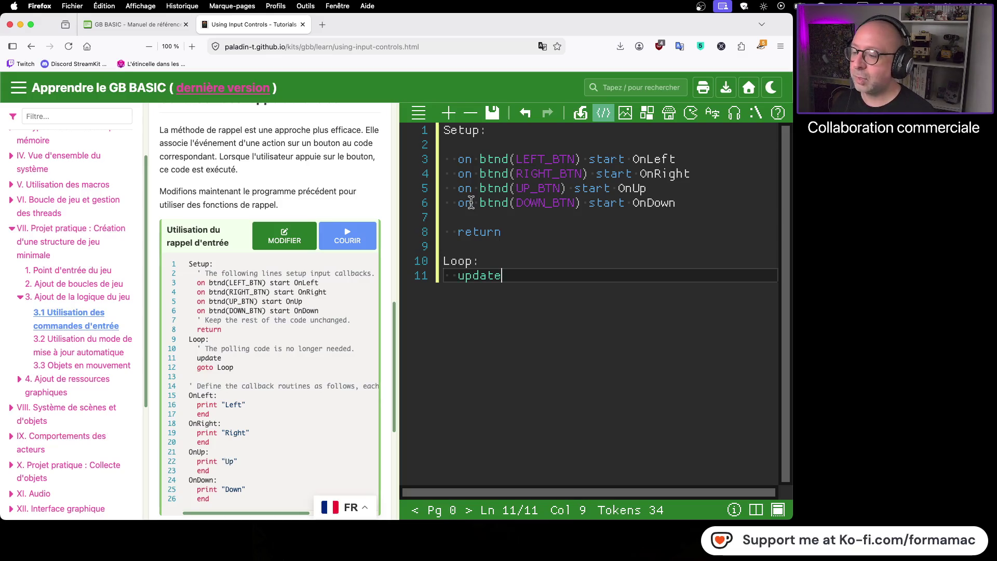
key(Return)
text(goto )
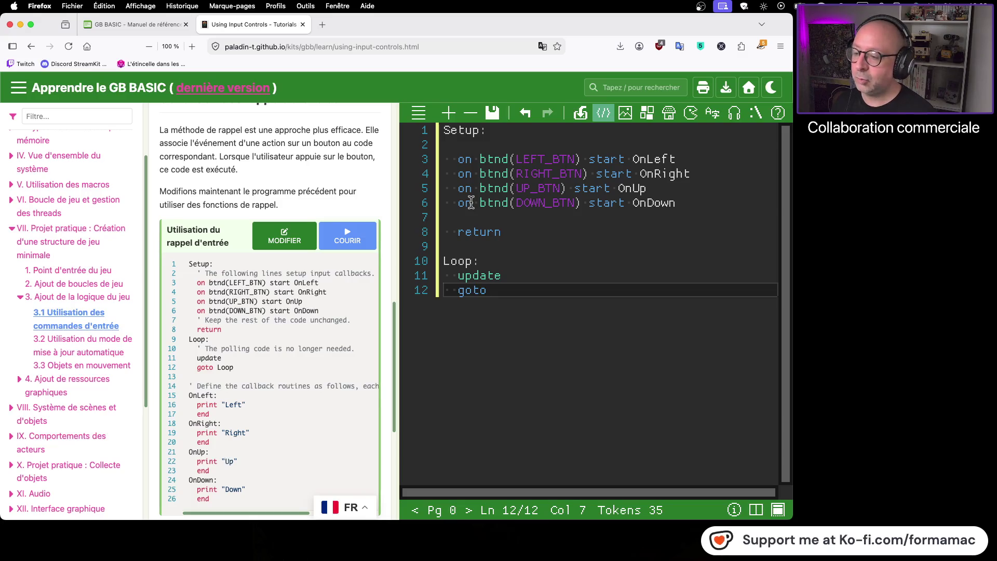
text(Loop)
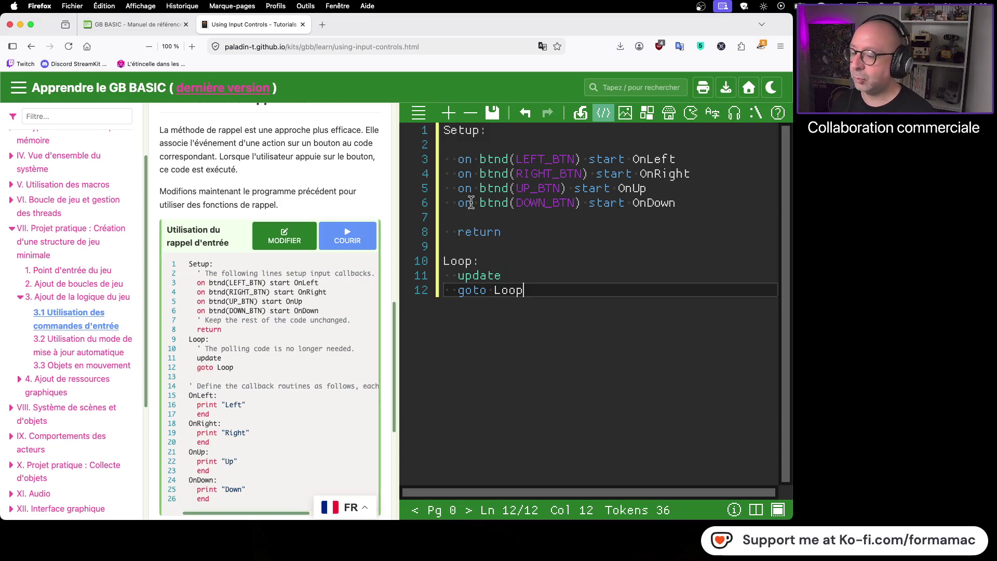
- After blank lines, begin an ONLeft routine with an indented print"Left" line
key(Return)
key(Return)
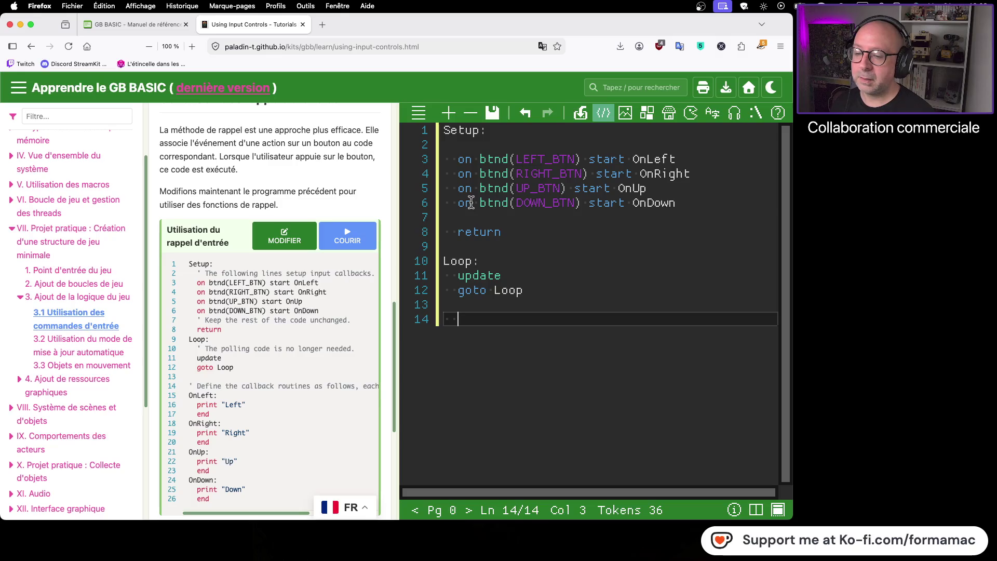
key(Return)
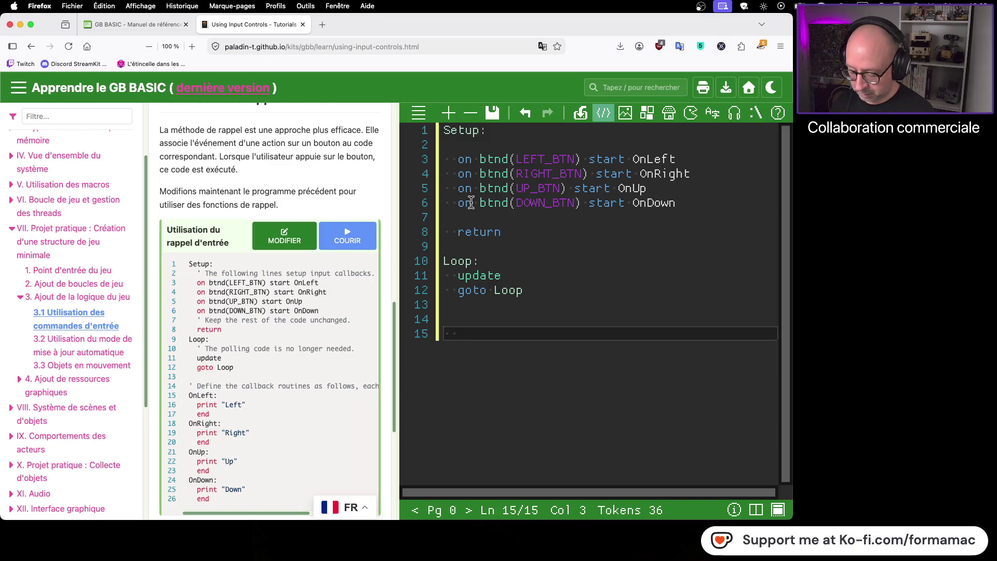
text(O,)
key(BackSpace)
text(NLeft)
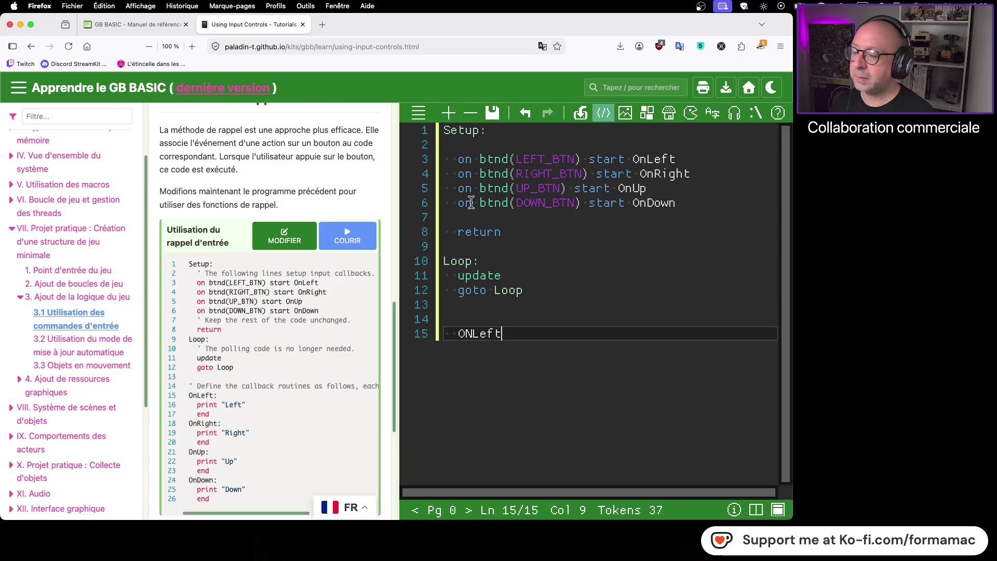
key(Return)
text(print"Lef)
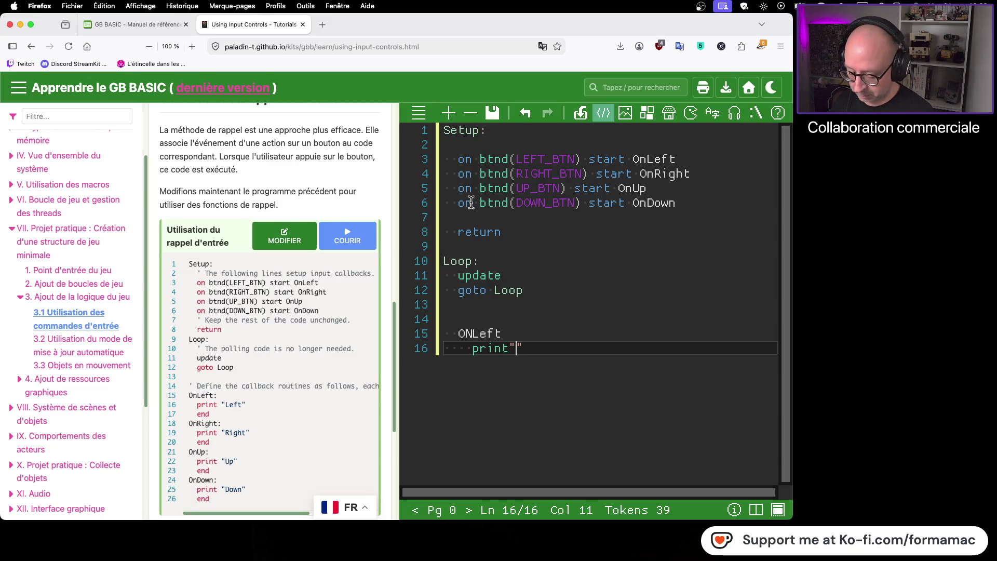
text(t")
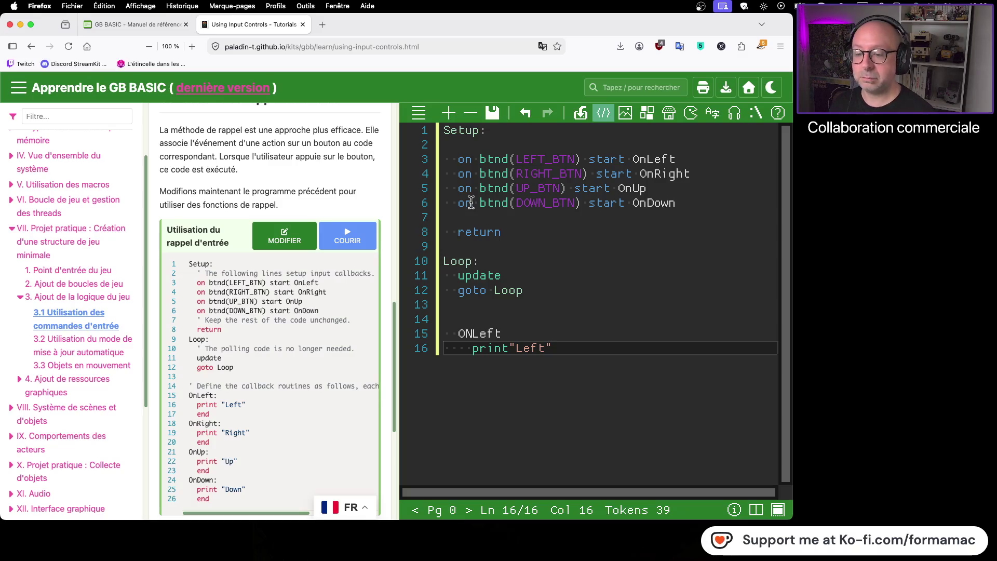
- Copy the ONLeft handler on lines 15–16 and paste a second copy below it
drag(572, 349, 450, 331)
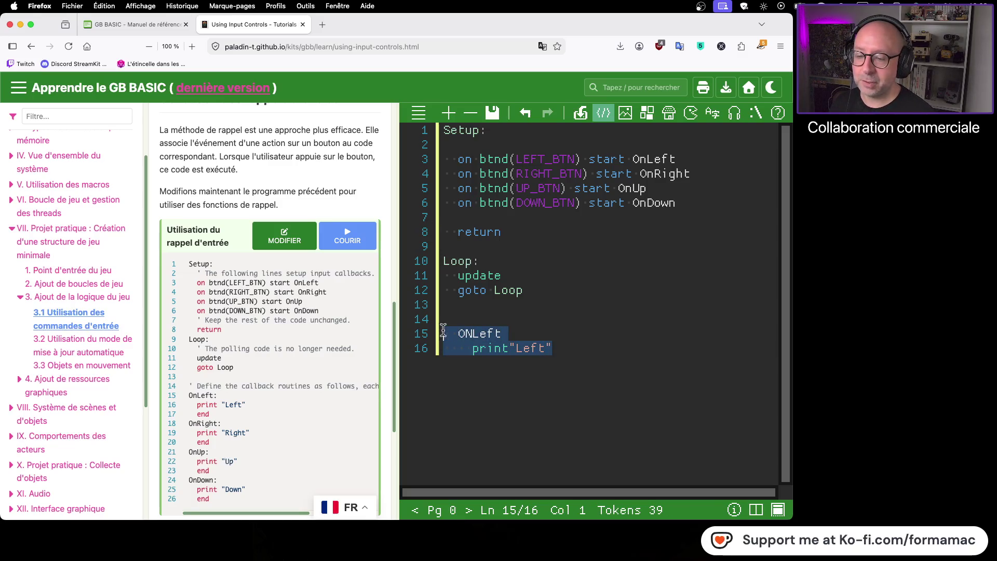
right_click(482, 335)
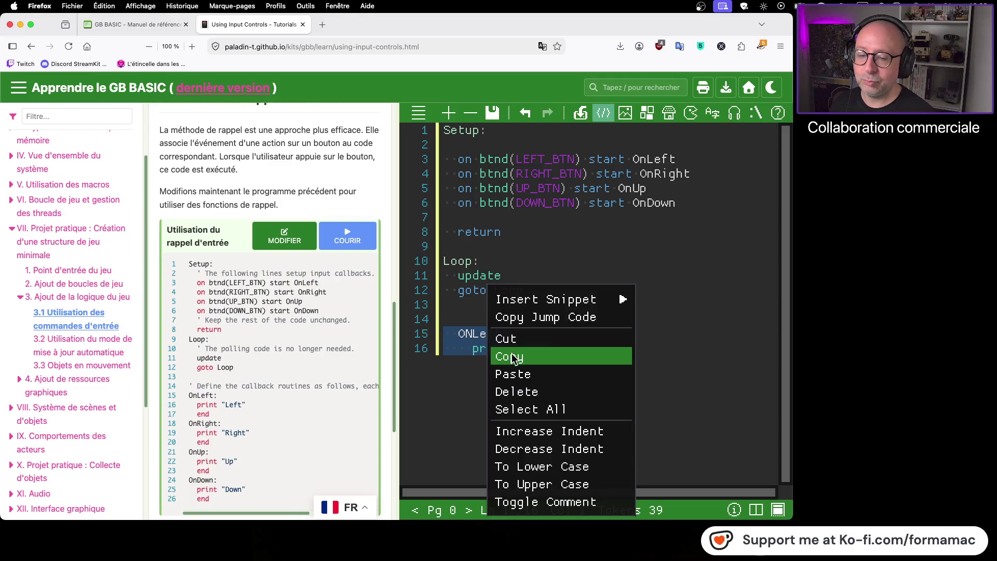
click(513, 357)
click(582, 349)
key(Return)
key(BackSpace)
right_click(544, 363)
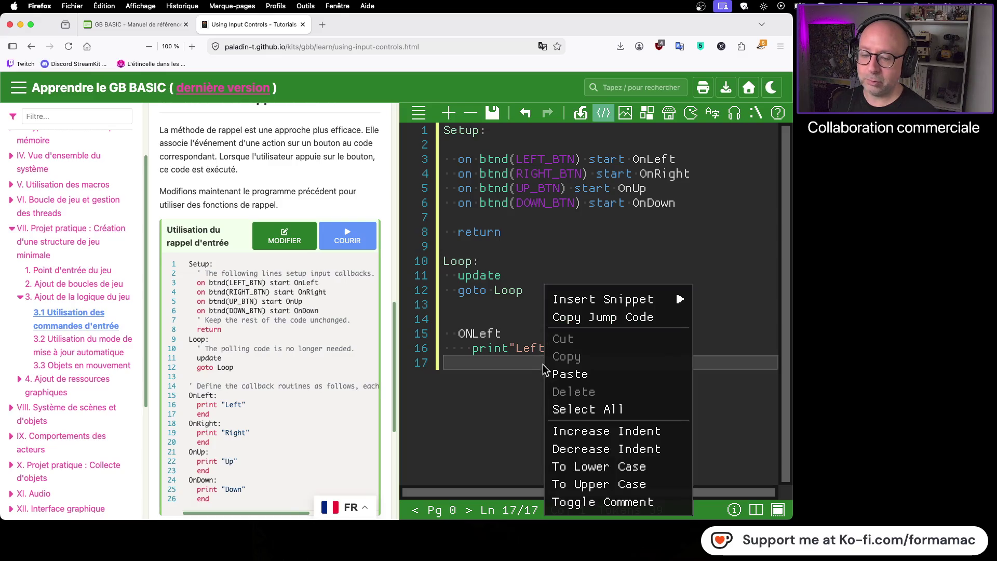
click(567, 375)
- Paste two more copies of the handler so lines 15–22 hold four copies
key(Return)
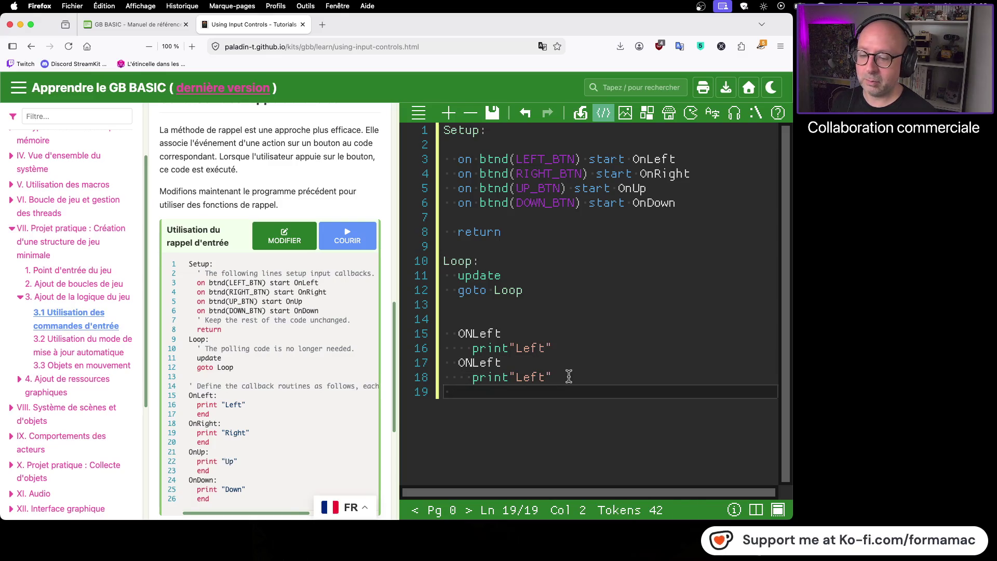
right_click(571, 398)
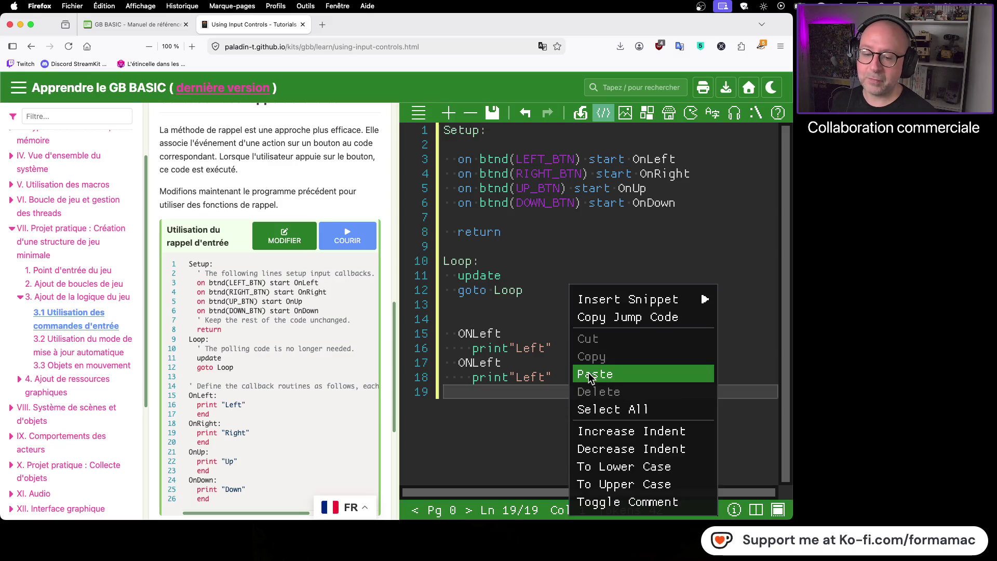
click(591, 378)
key(Return)
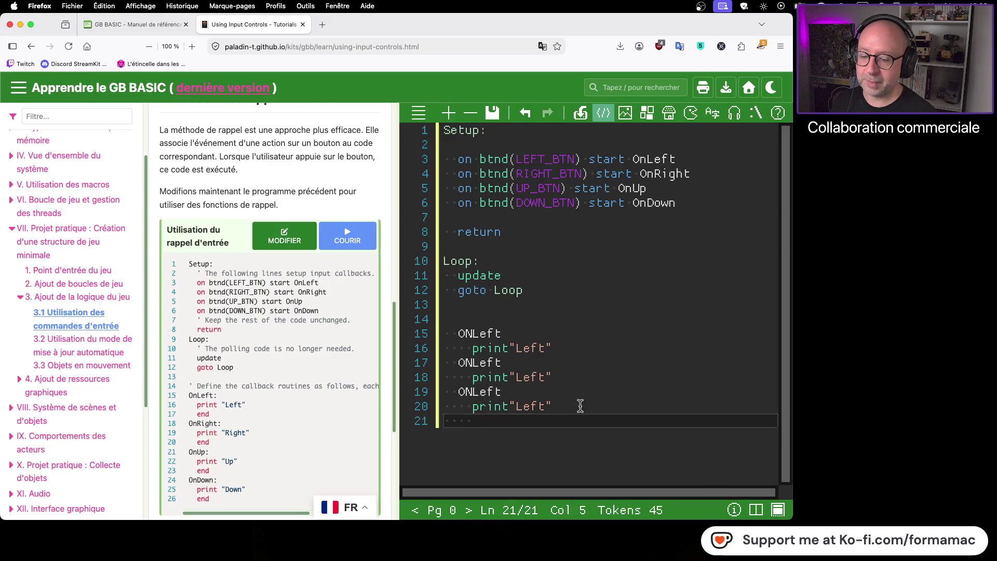
right_click(566, 421)
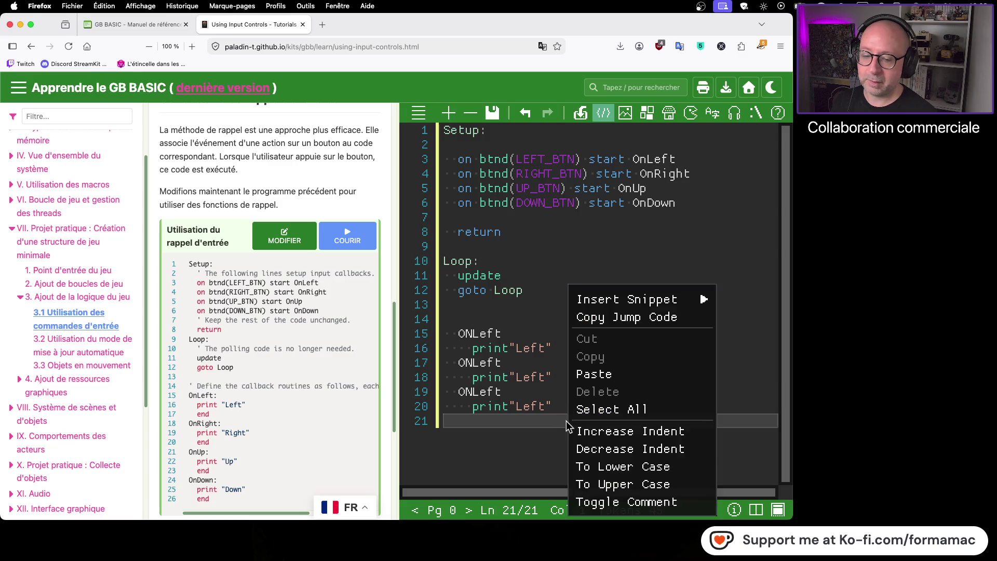
click(608, 377)
click(507, 363)
click(472, 333)
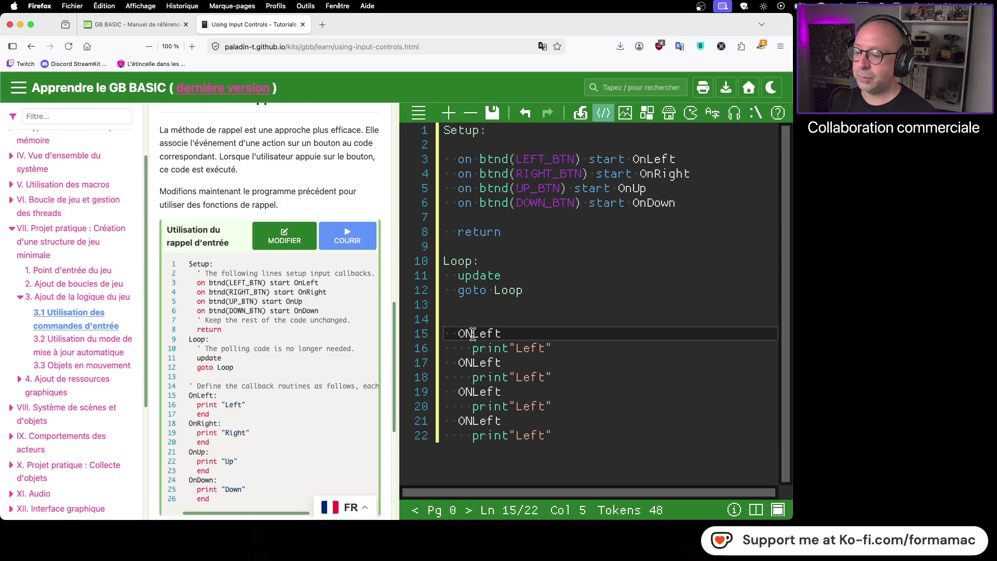
- Fix the first label to OnLeft and turn the second copy into OnRight printing "Right"
key(BackSpace)
text(n)
key(Down)
key(Down)
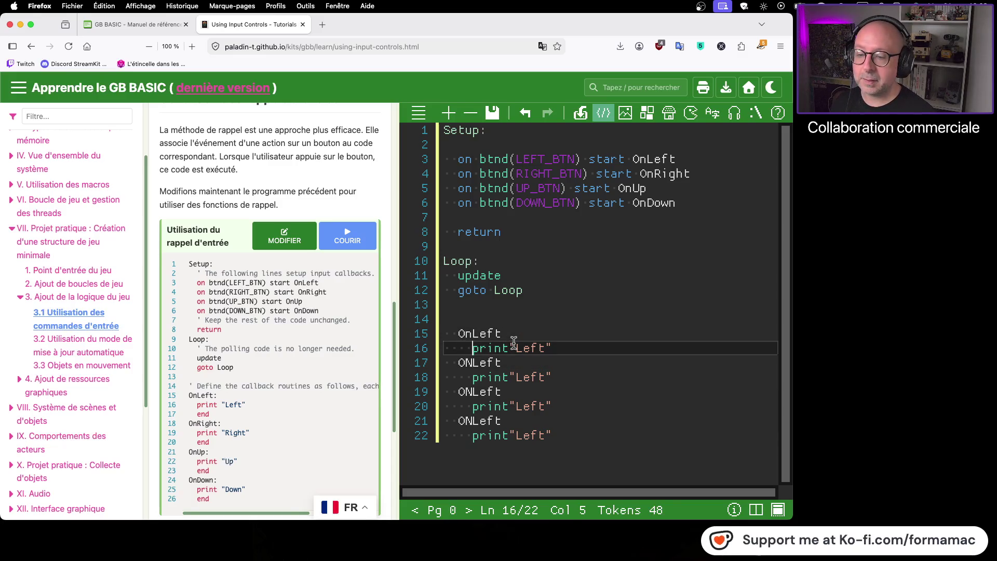
key(BackSpace)
text(n)
key(Down)
key(Home)
key(Left)
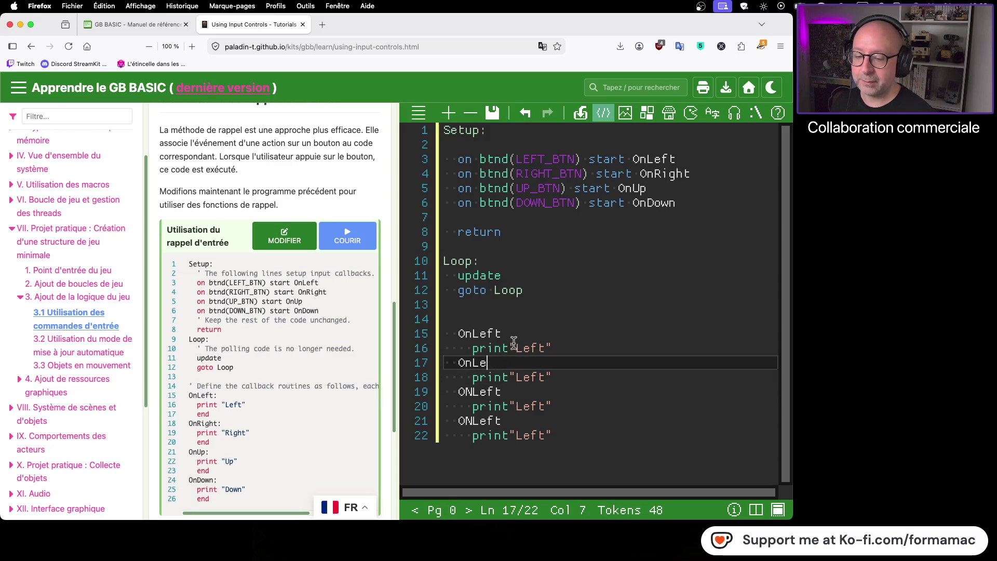
key(BackSpace)
text(OnRight)
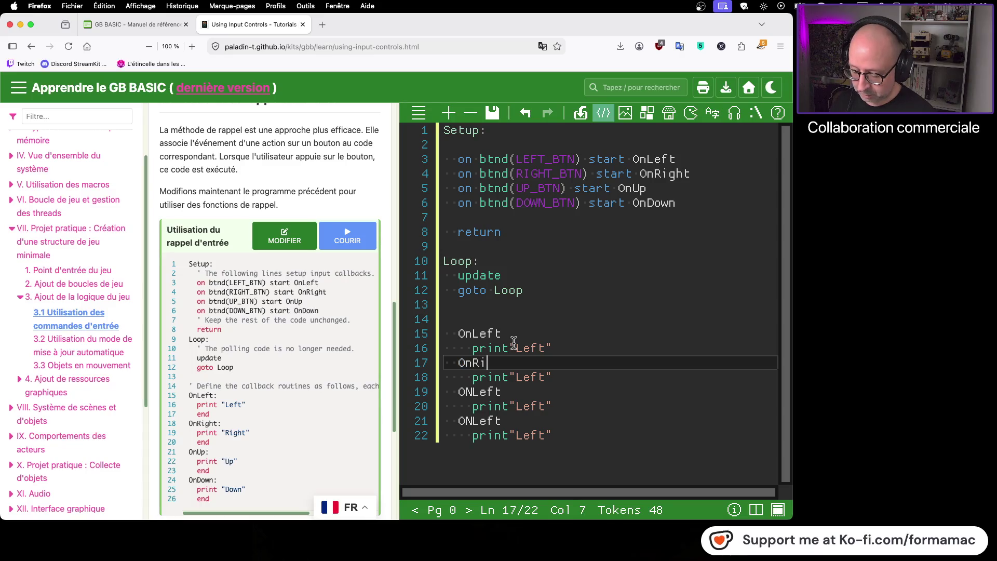
key(Down)
key(End)
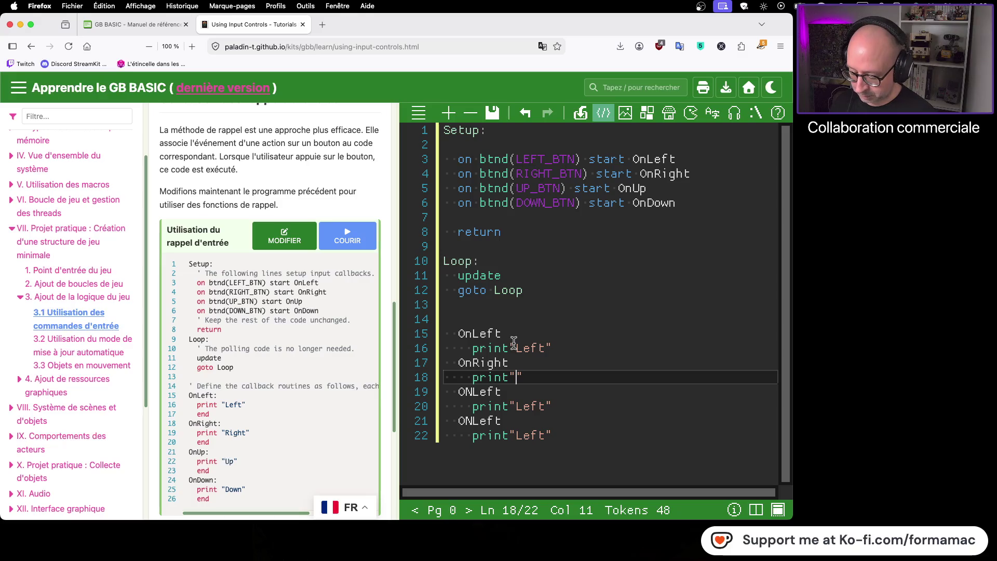
text(Right)
- Turn the third and fourth copies into OnUp printing "Up" and OnDown printing "Down"
key(Down)
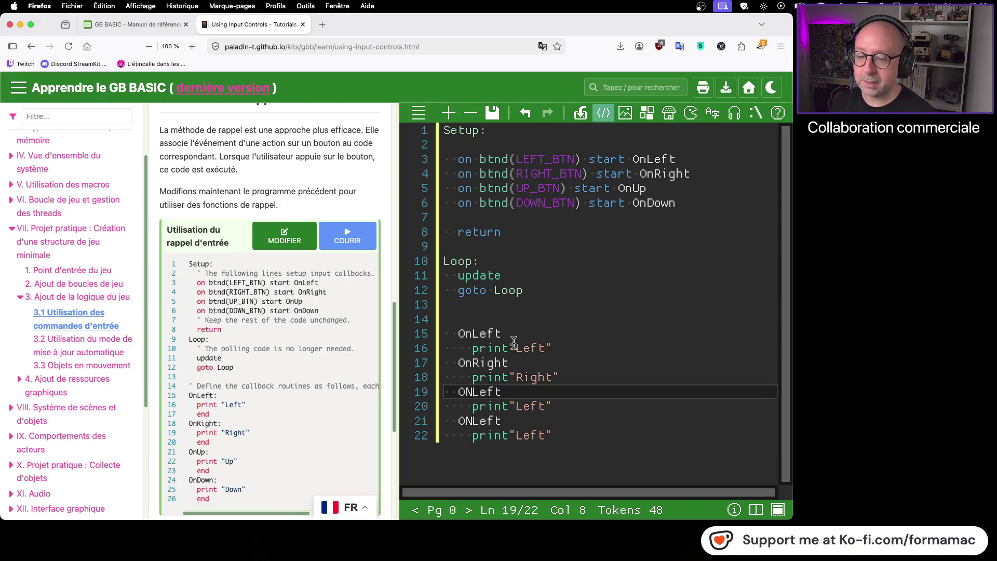
key(BackSpace)
text(n)
key(Right)
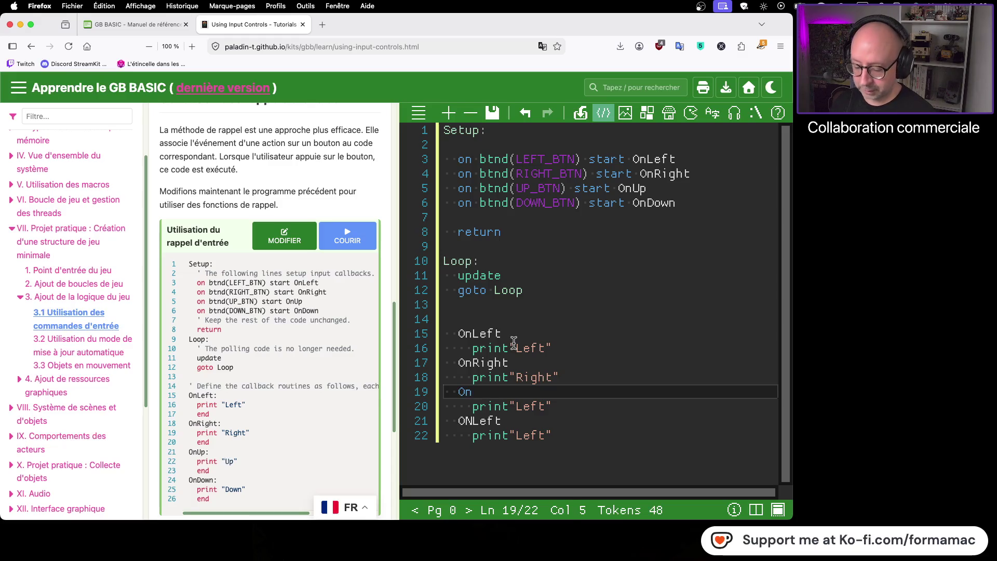
text(Up)
click(527, 406)
double_click(528, 406)
text(Up)
click(500, 422)
key(BackSpace)
key(BackSpace)
key(BackSpace)
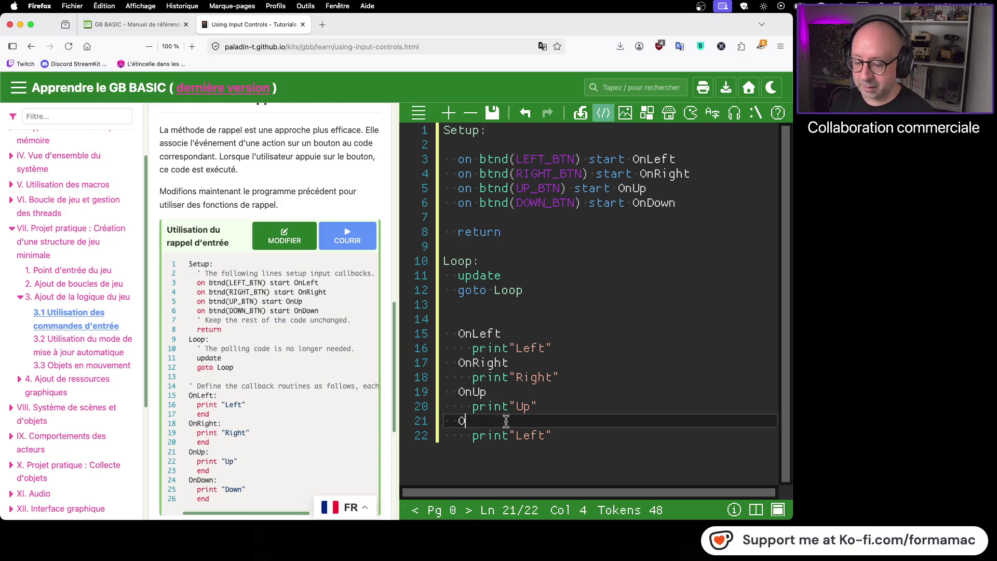
text(nDown)
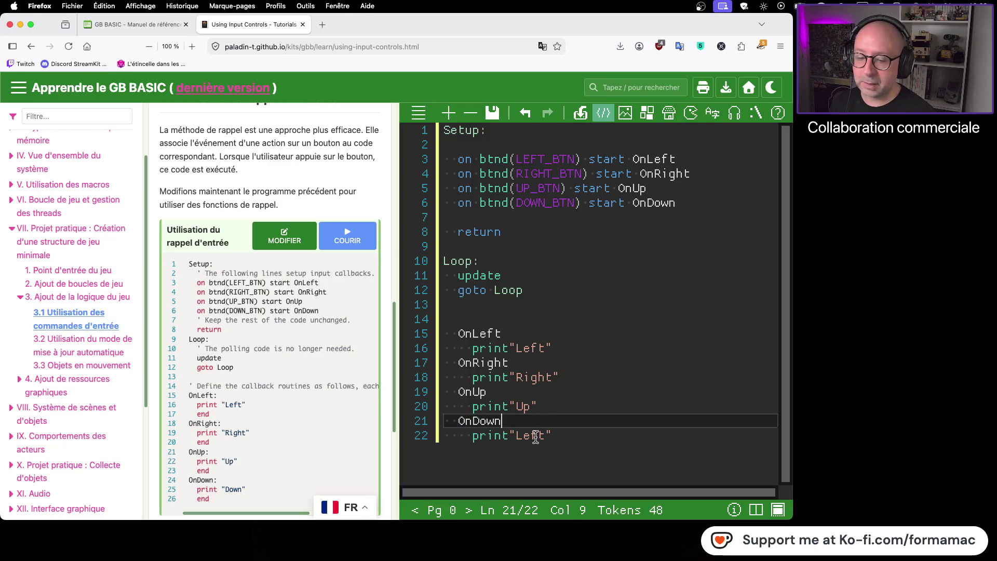
click(536, 438)
double_click(536, 437)
text(Dow)
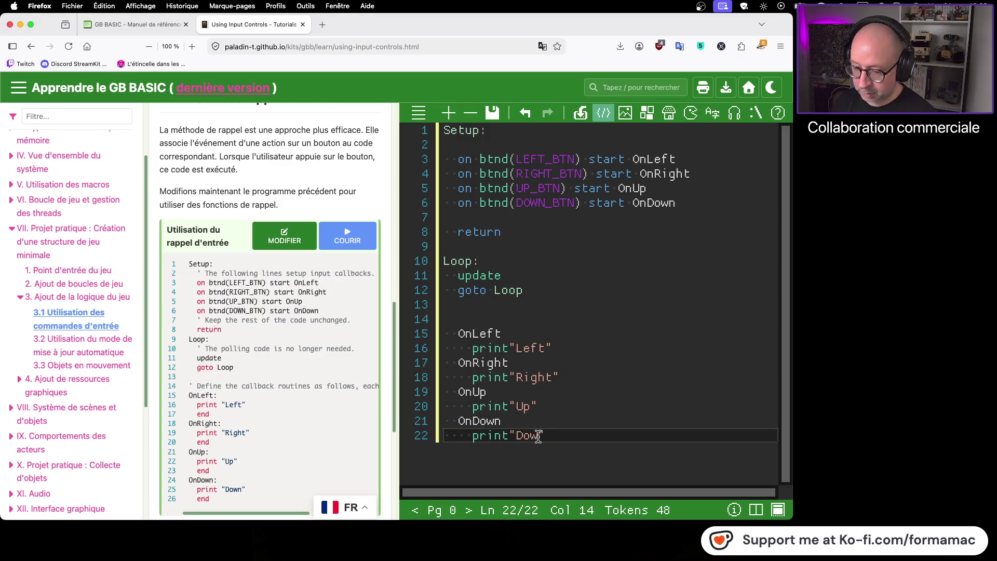
text(n)
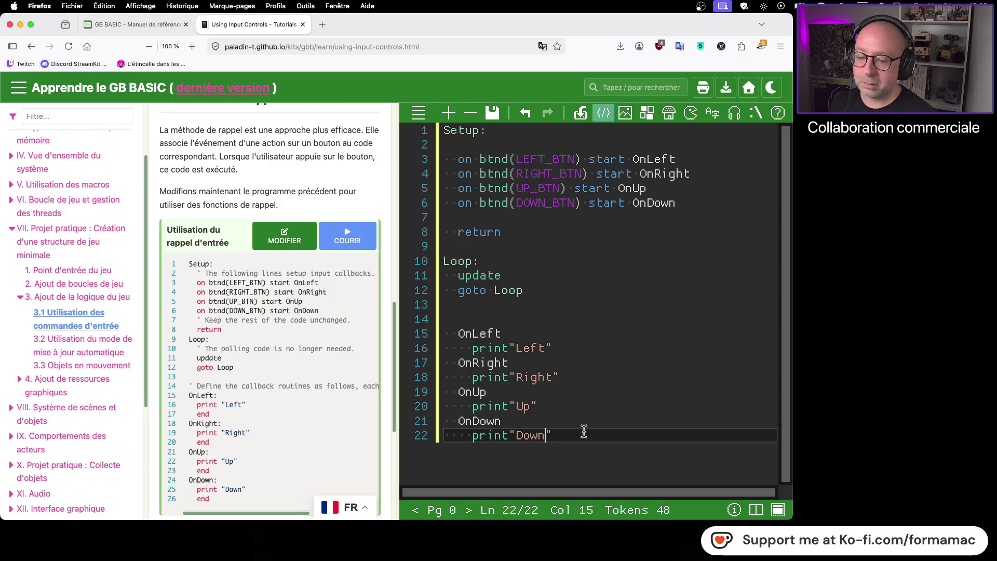
- Add an end line after the last handler, then save and run the program
key(Return)
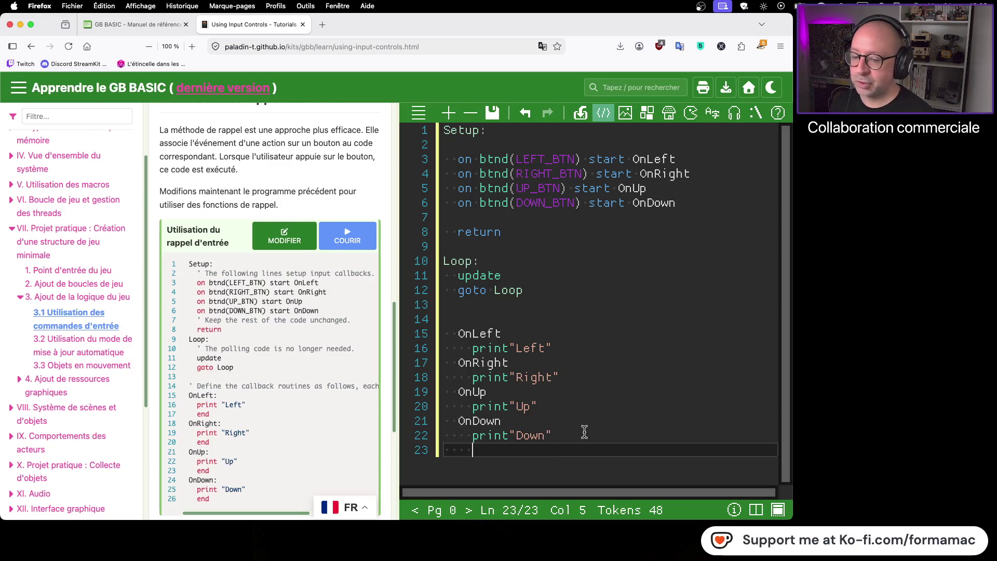
text(end)
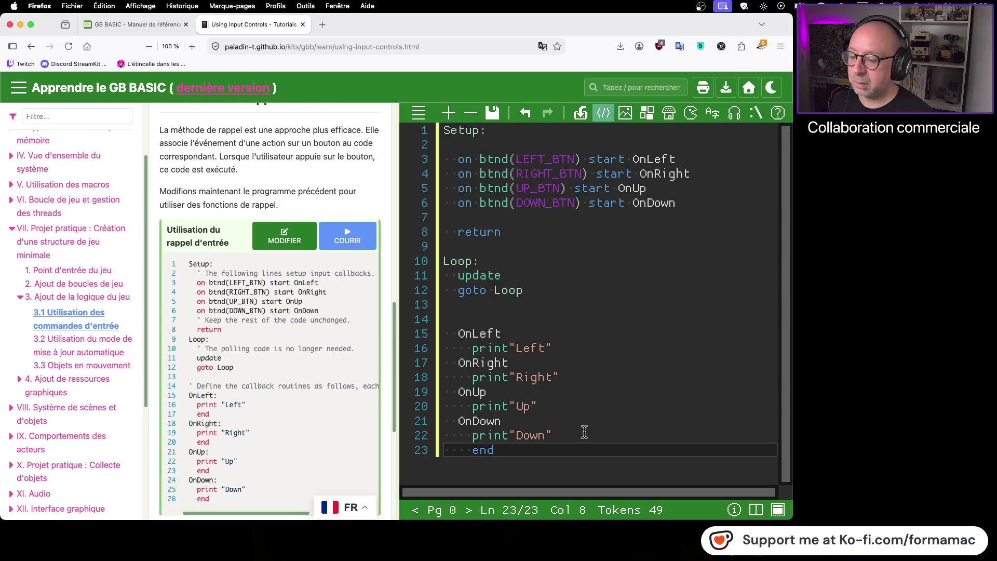
scroll(344, 376, down, 2)
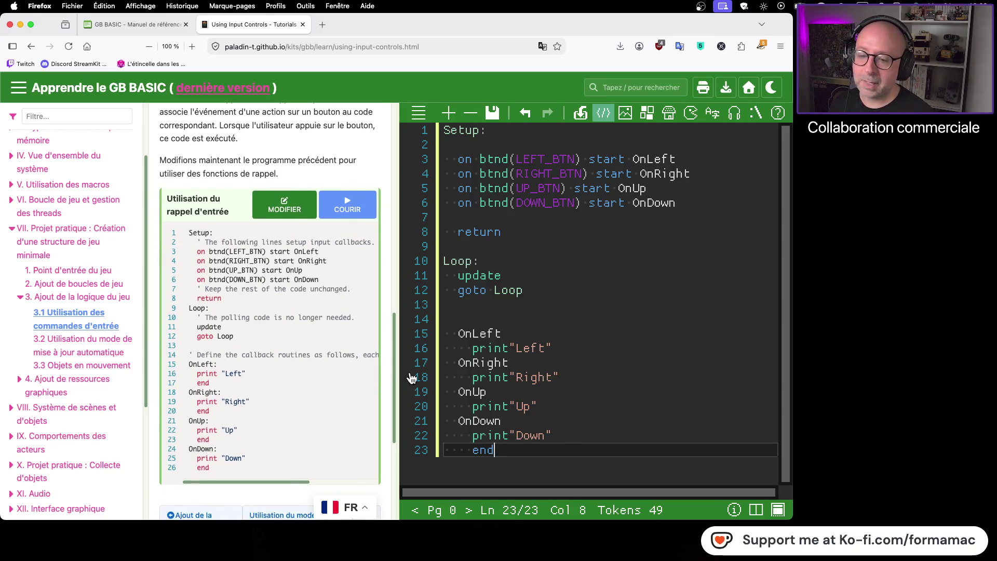
click(493, 113)
click(492, 136)
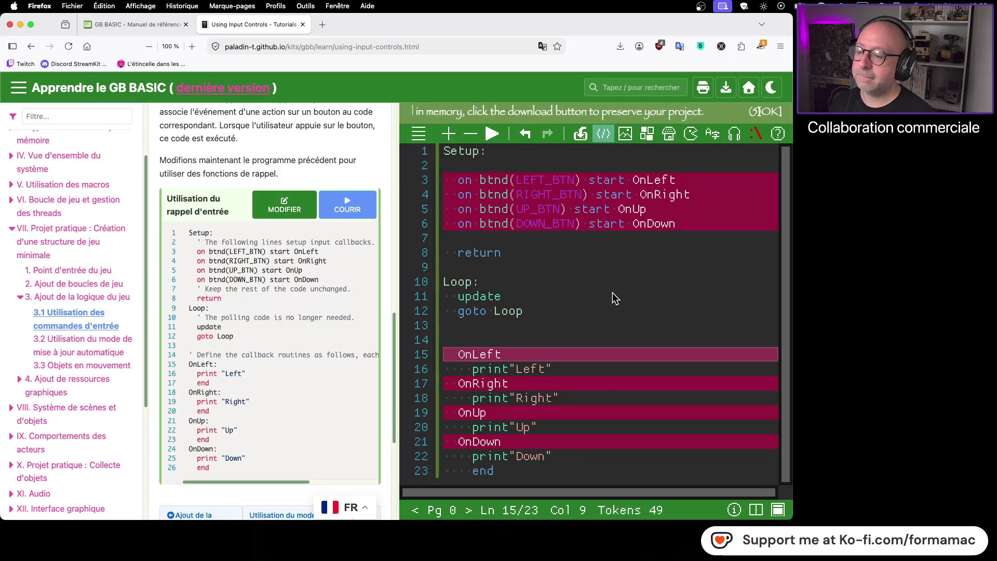
- Append colons to the handler labels to fix the syntax error, then save
mouse_move(530, 355)
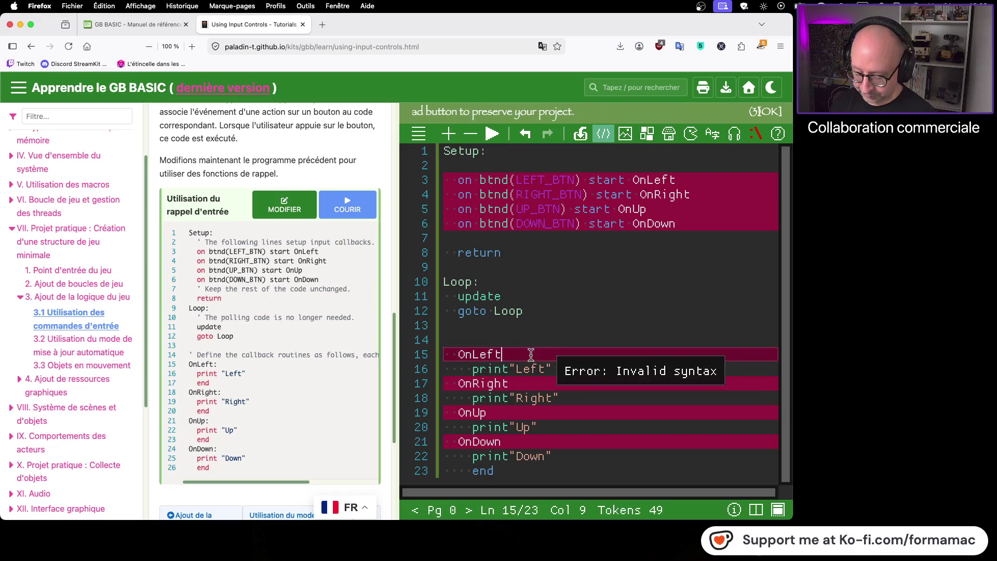
text(:)
click(524, 384)
text(:)
click(511, 413)
text(:)
click(515, 443)
text(:)
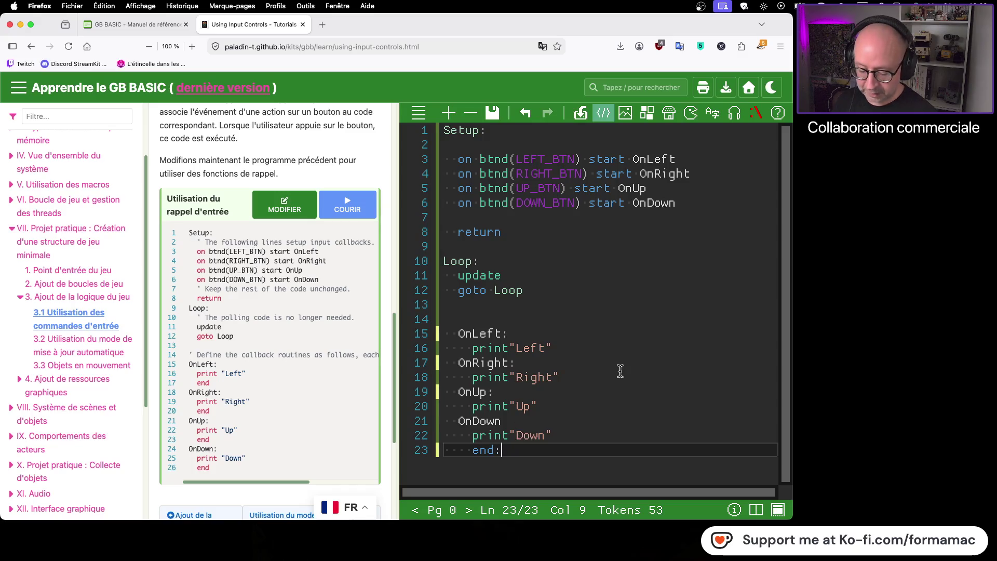
click(514, 421)
text(:)
click(492, 112)
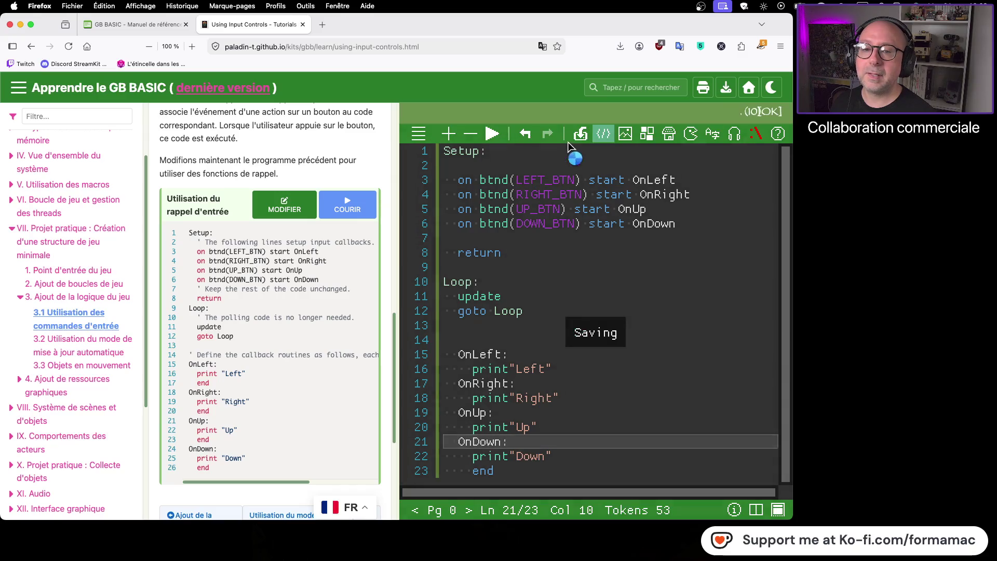
- Run the callback program in the built-in emulator
click(492, 134)
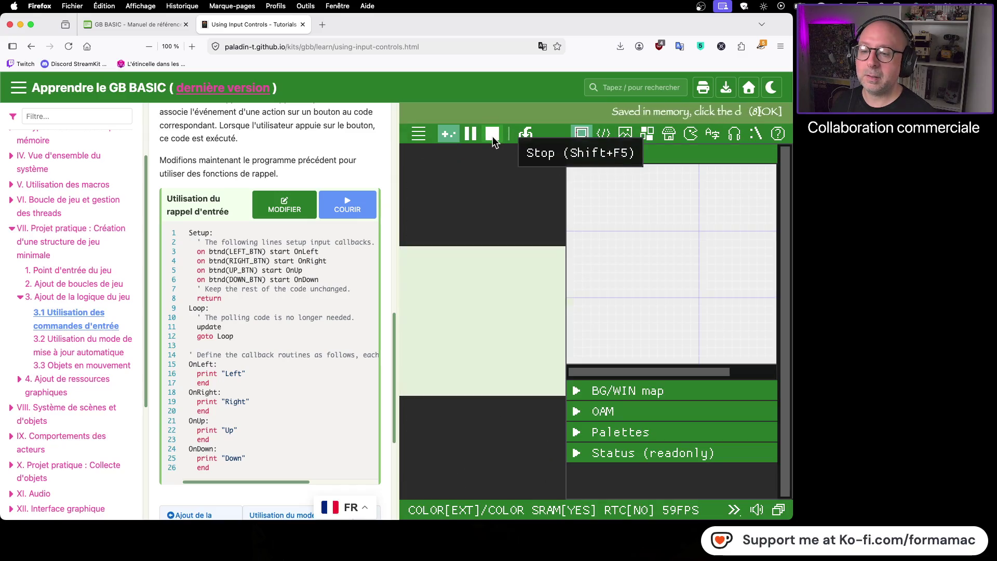
mouse_move(607, 319)
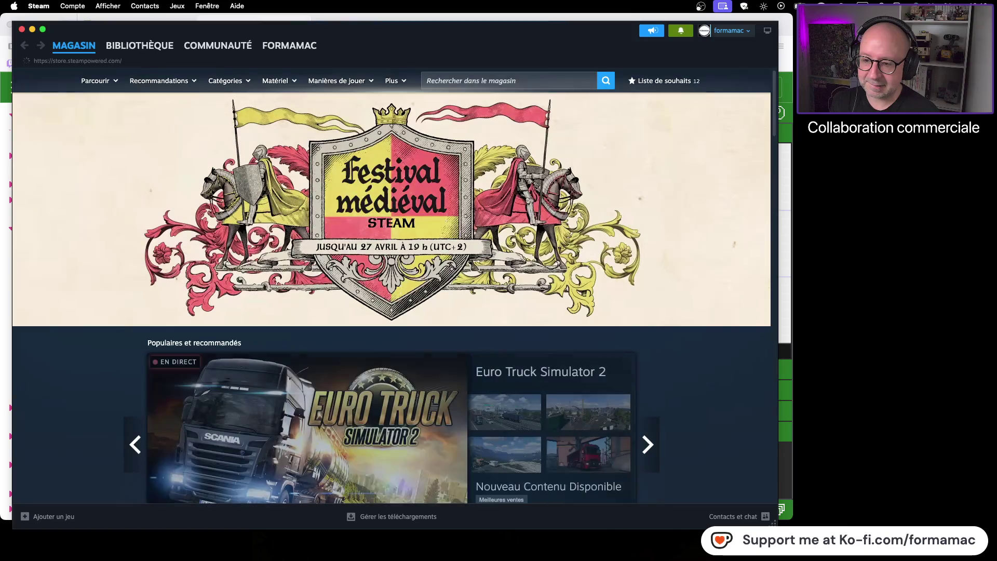
- Launch GB BASIC from the Steam library
click(155, 48)
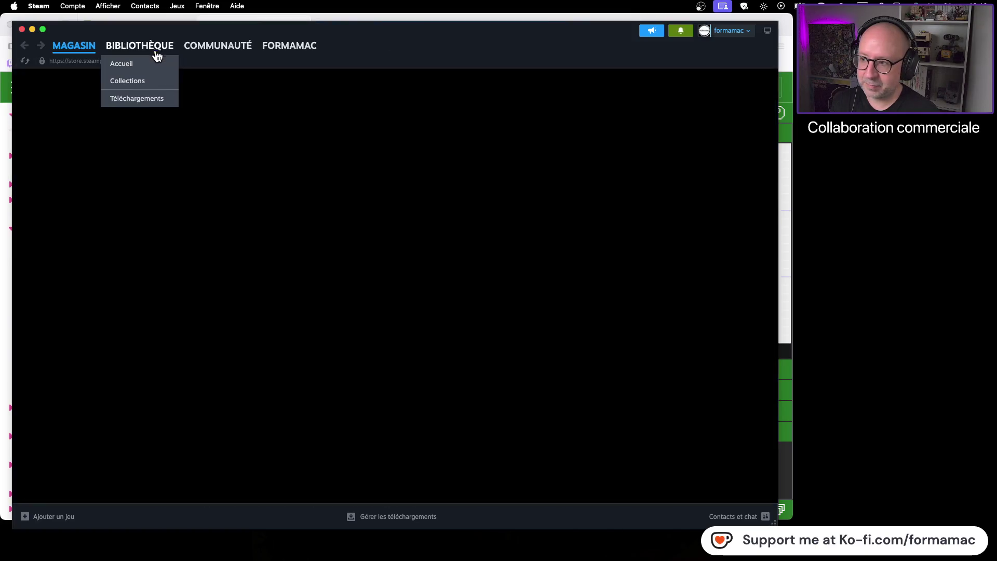
click(188, 363)
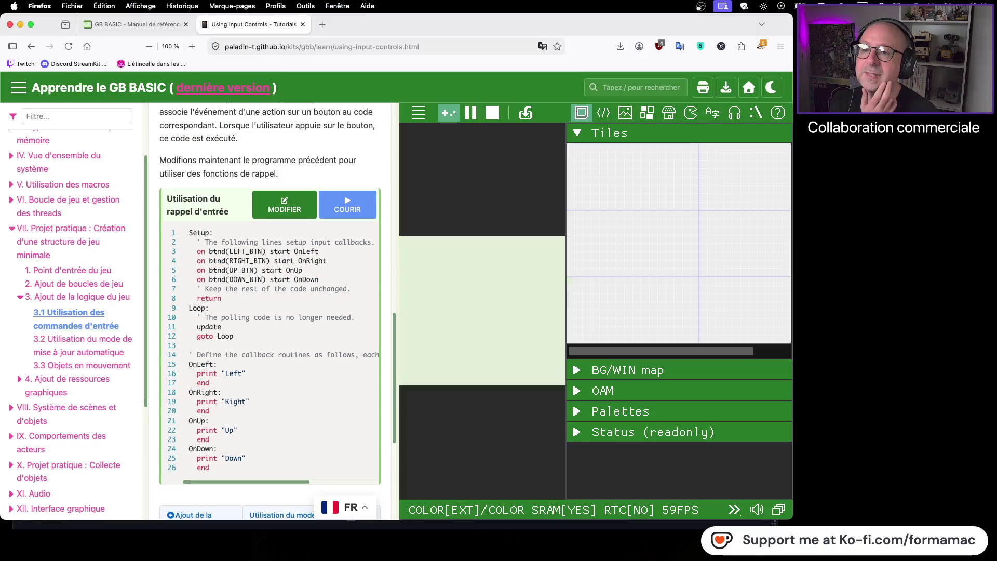
- Download the project as V3(2).gbb and switch to the desktop GB BASIC window
click(525, 114)
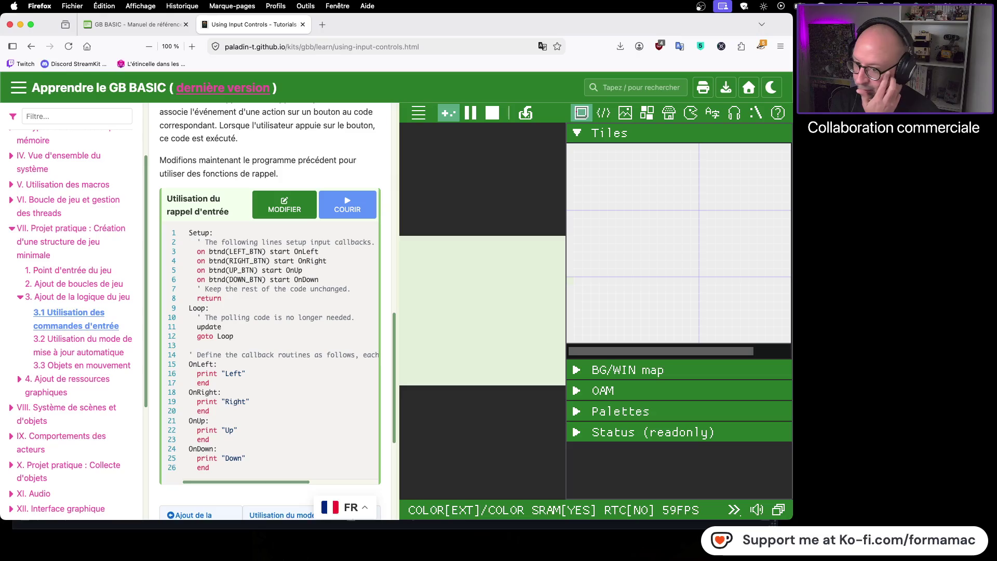
key(super+Tab)
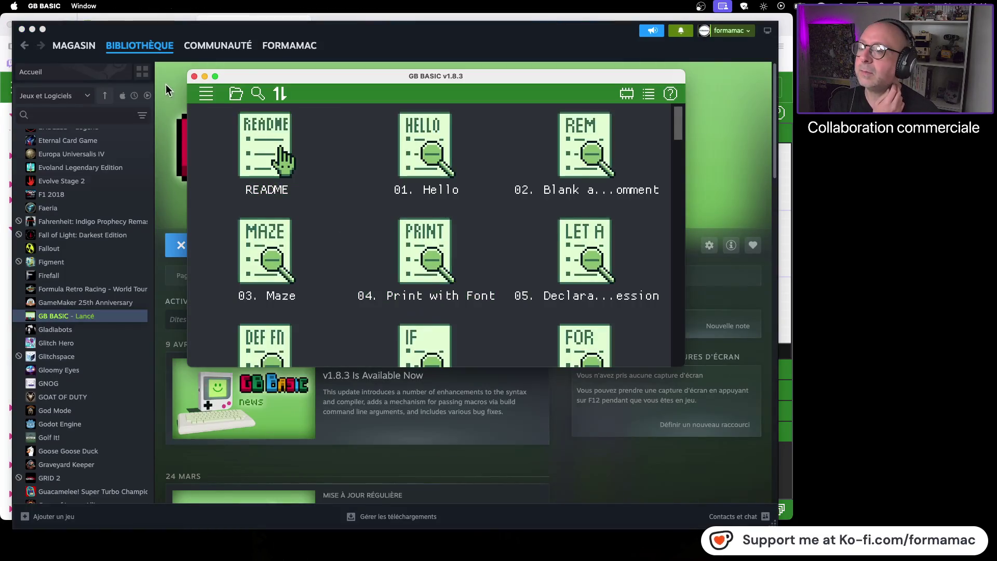
- From the main menu's project list, create a new empty project named V2
click(235, 95)
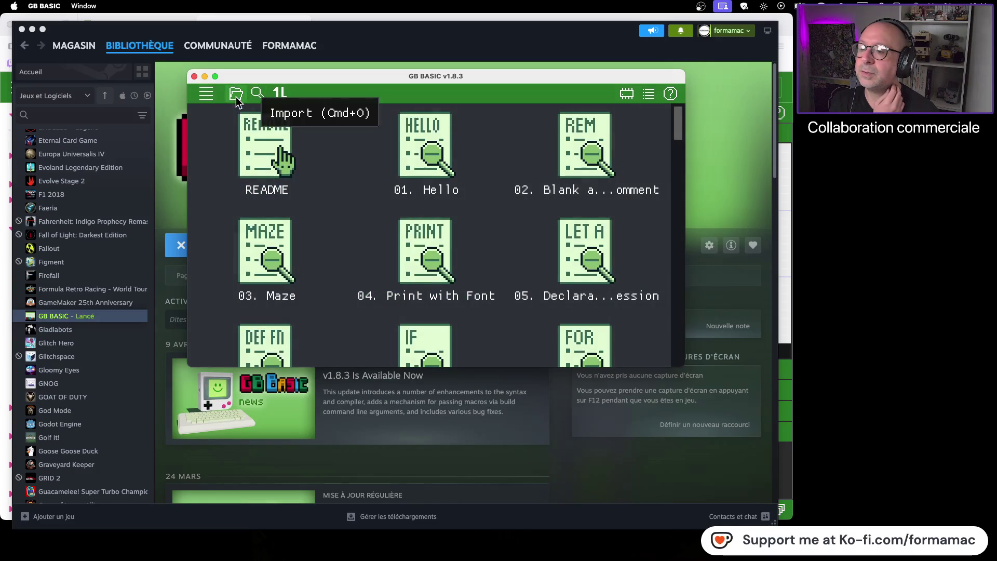
click(236, 96)
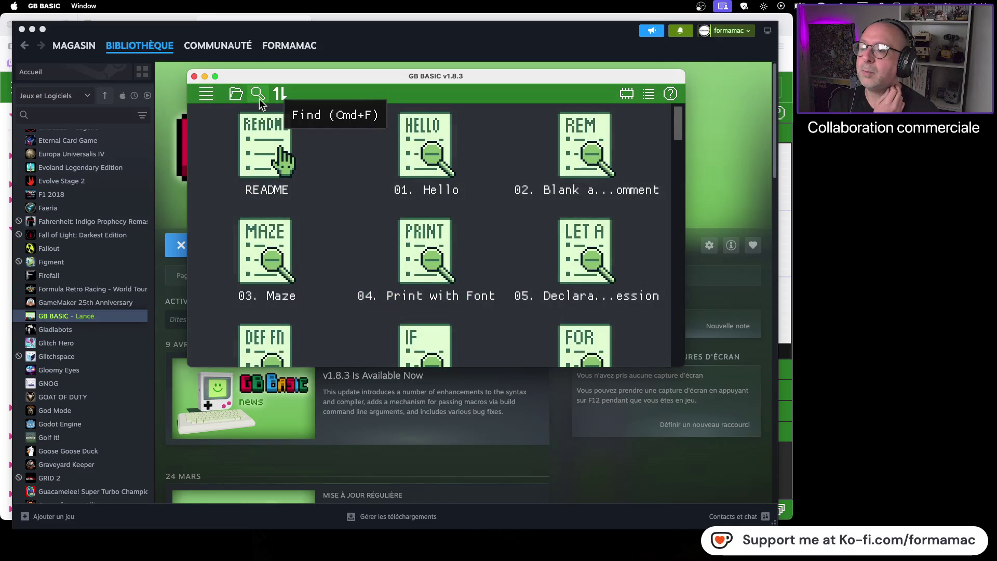
click(210, 98)
mouse_move(218, 115)
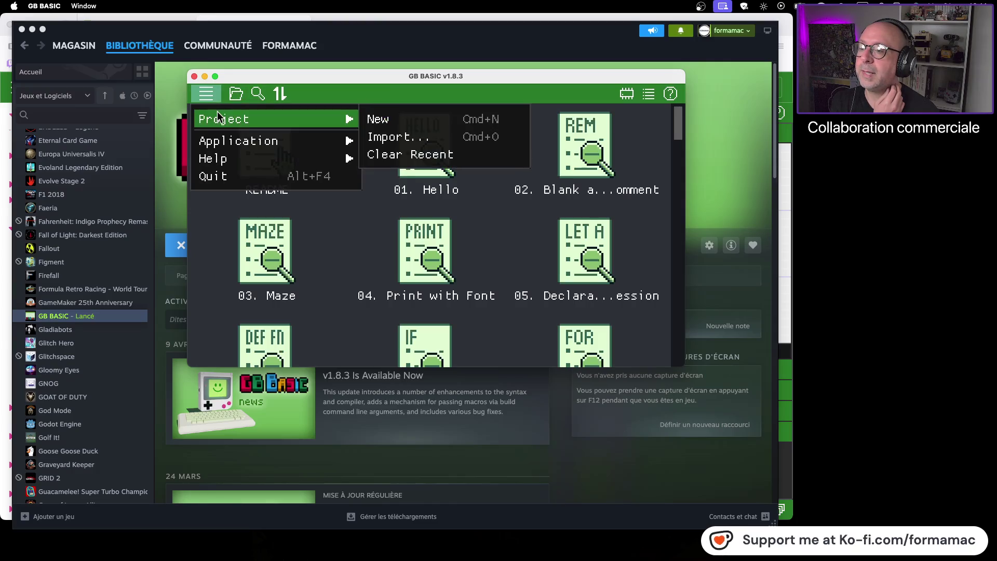
click(378, 136)
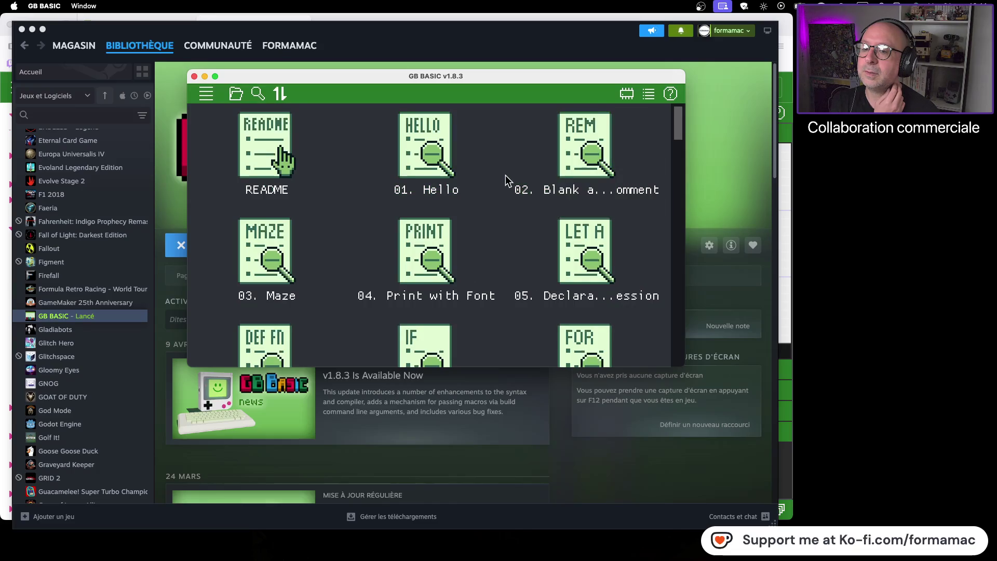
scroll(502, 177, down, 5)
scroll(502, 178, down, 15)
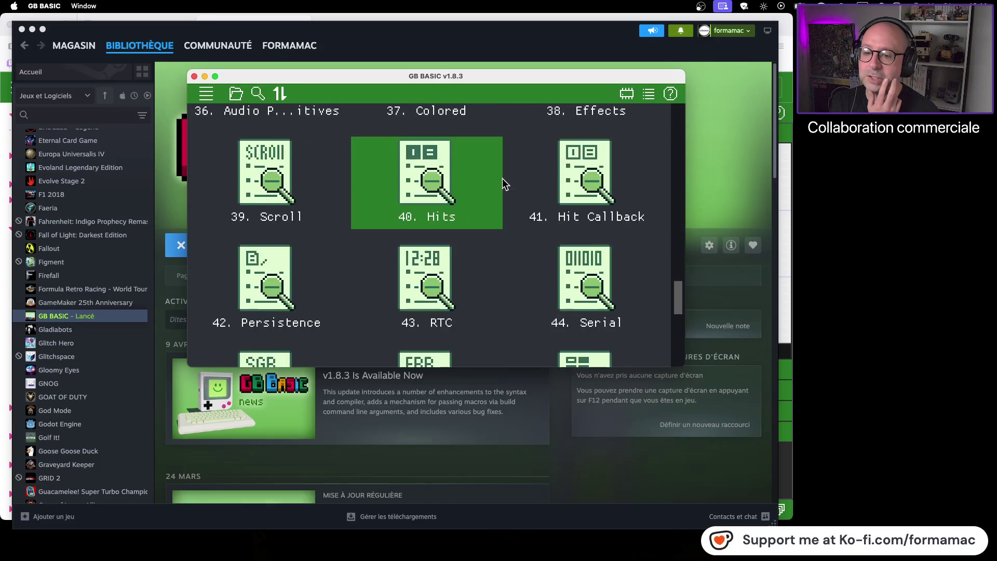
scroll(502, 179, down, 3)
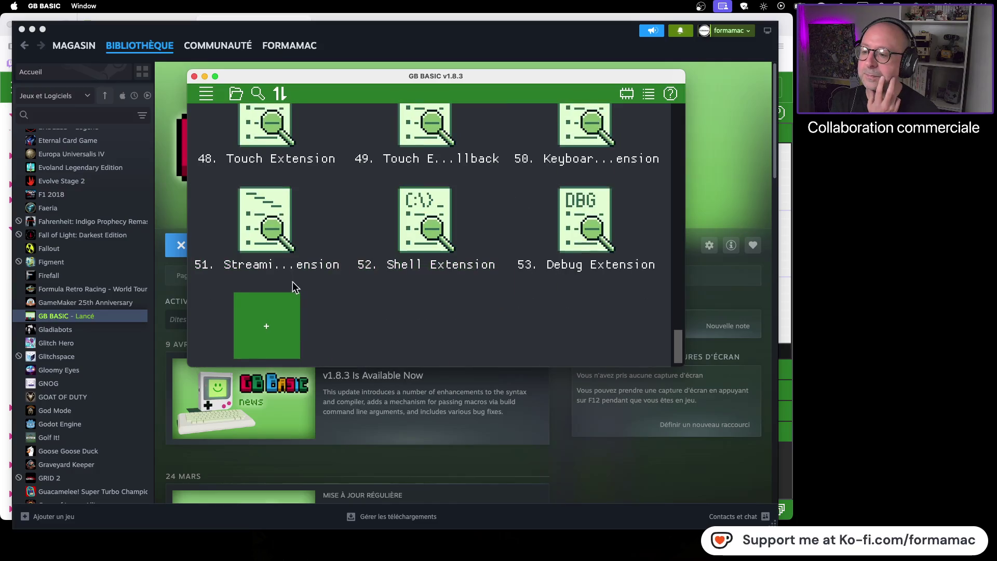
click(269, 331)
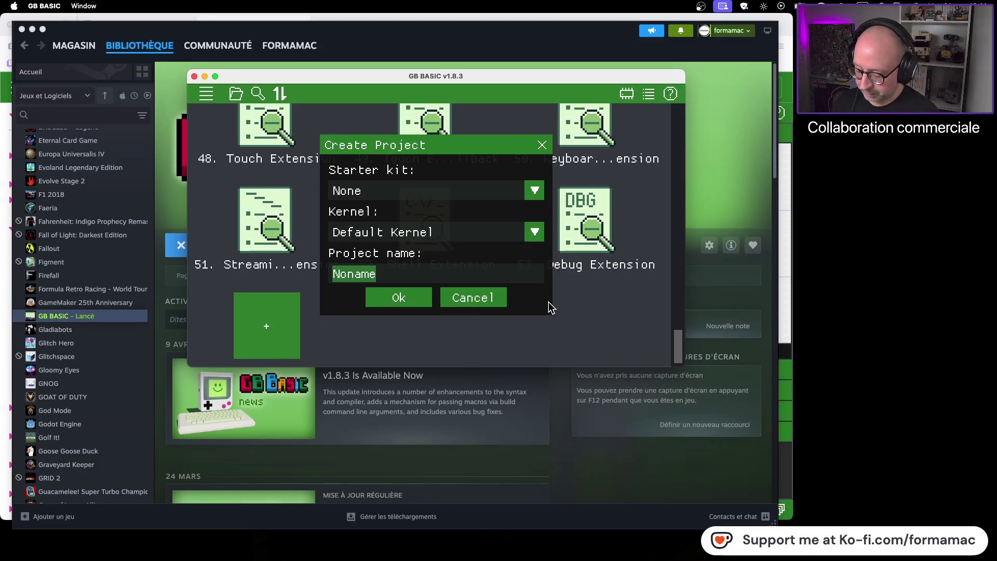
text(M)
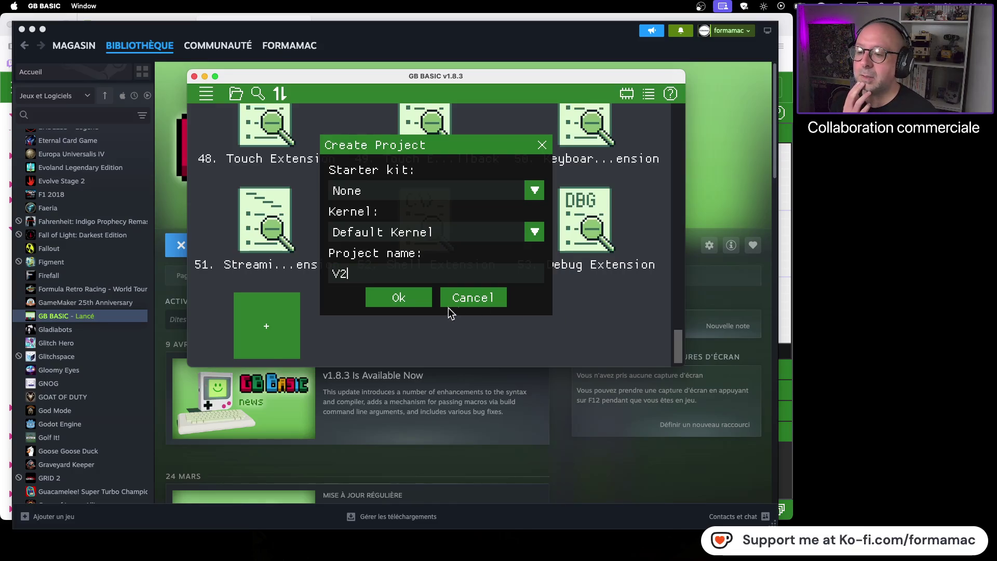
click(399, 298)
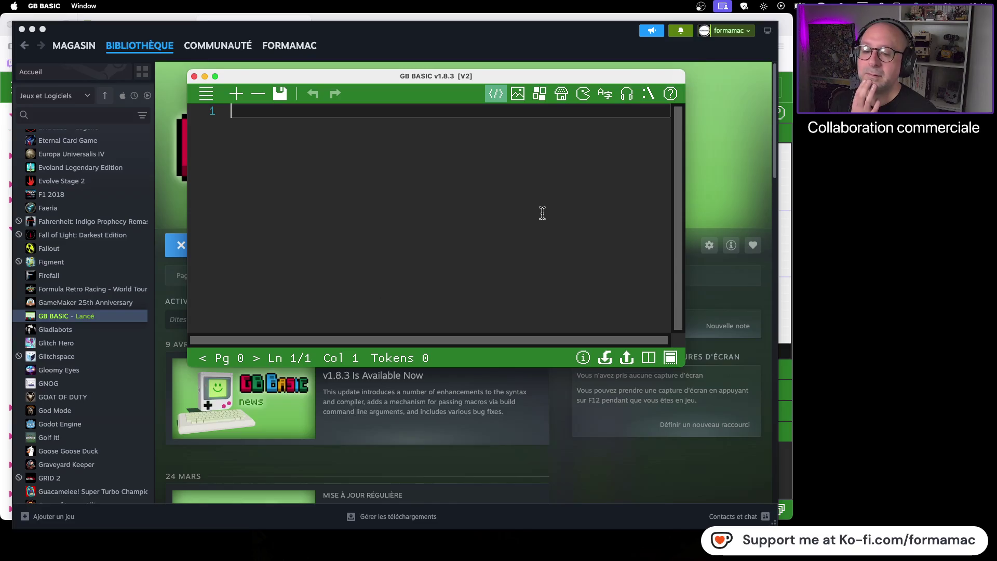
- Stop the web emulator and copy all of the tutorial's callback code
drag(683, 366, 813, 492)
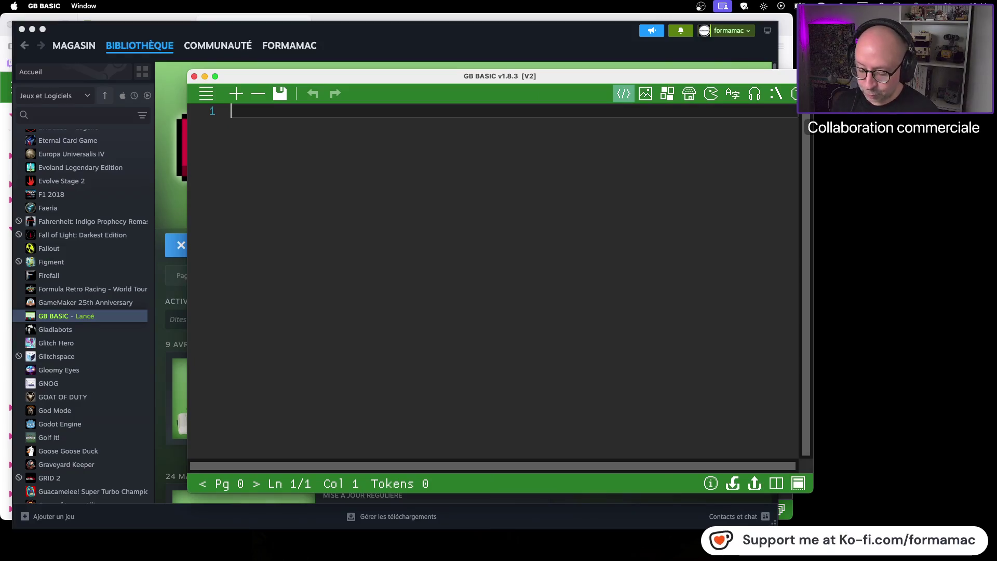
key(super+Tab)
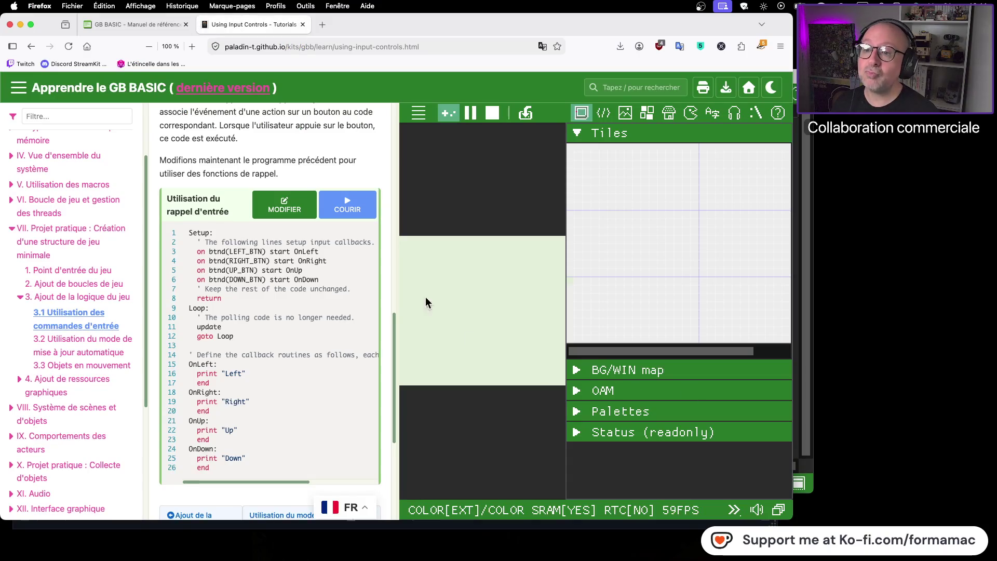
click(492, 113)
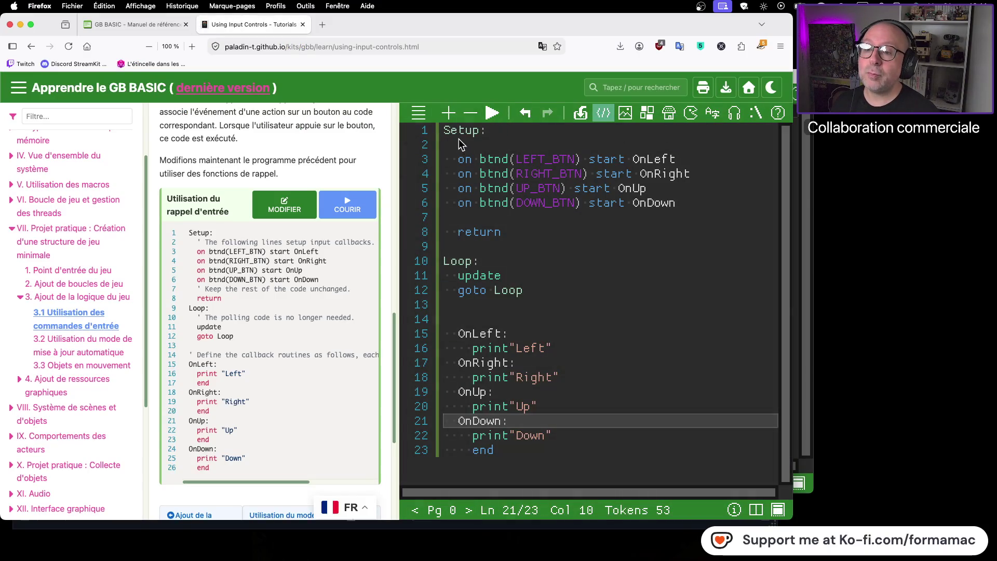
mouse_move(443, 132)
mouse_down()
mouse_move(545, 296)
mouse_move(586, 454)
mouse_up()
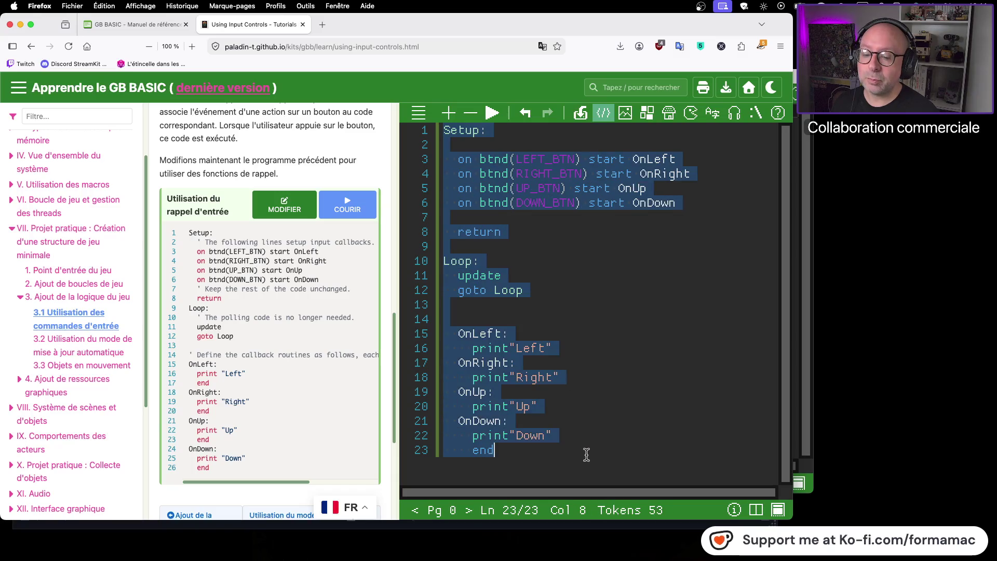
right_click(505, 421)
click(558, 359)
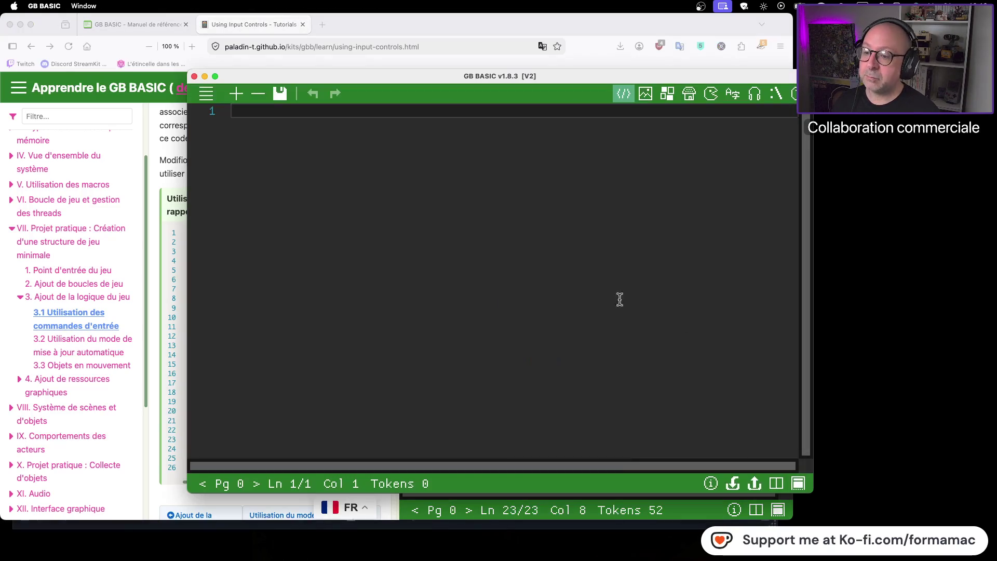
- Paste the code into the V2 project's editor and save it
right_click(375, 173)
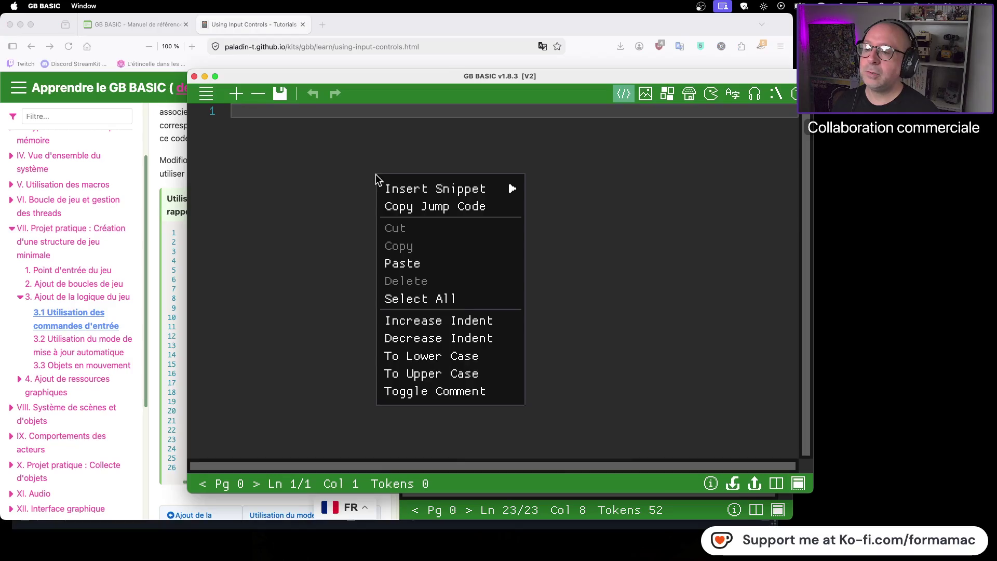
click(404, 264)
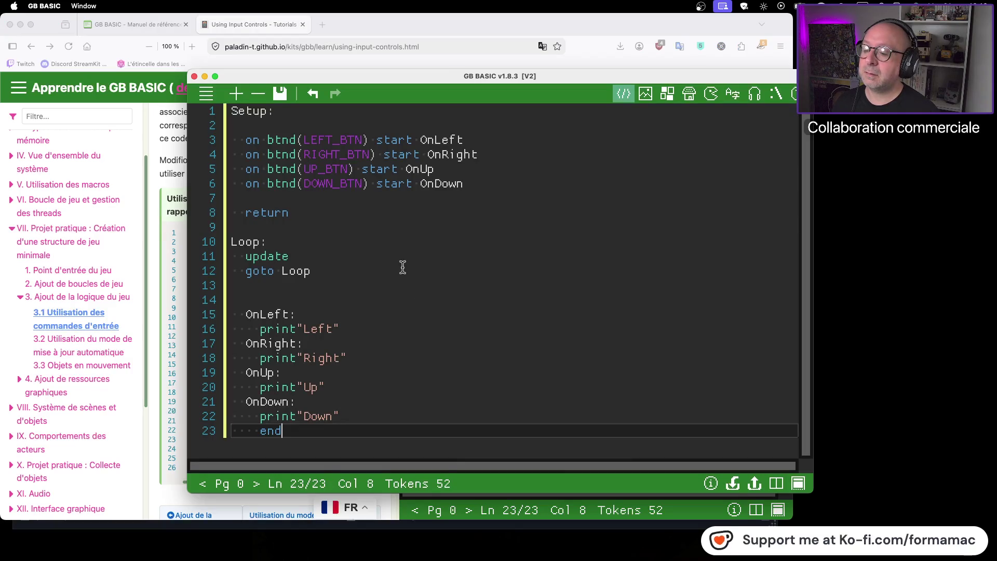
click(282, 95)
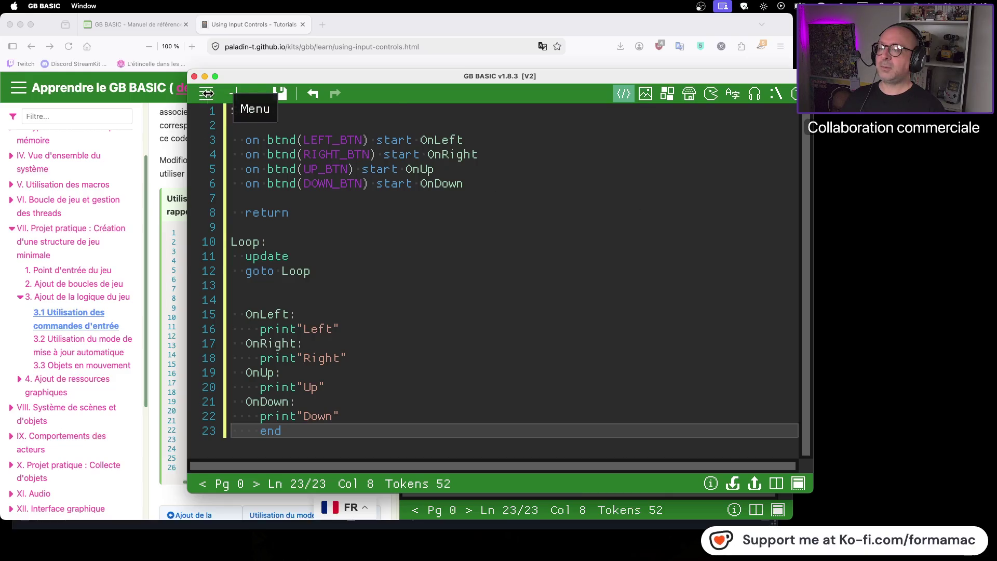
- Compile and run the V2 program in the emulator from the Build menu
click(208, 94)
mouse_move(212, 142)
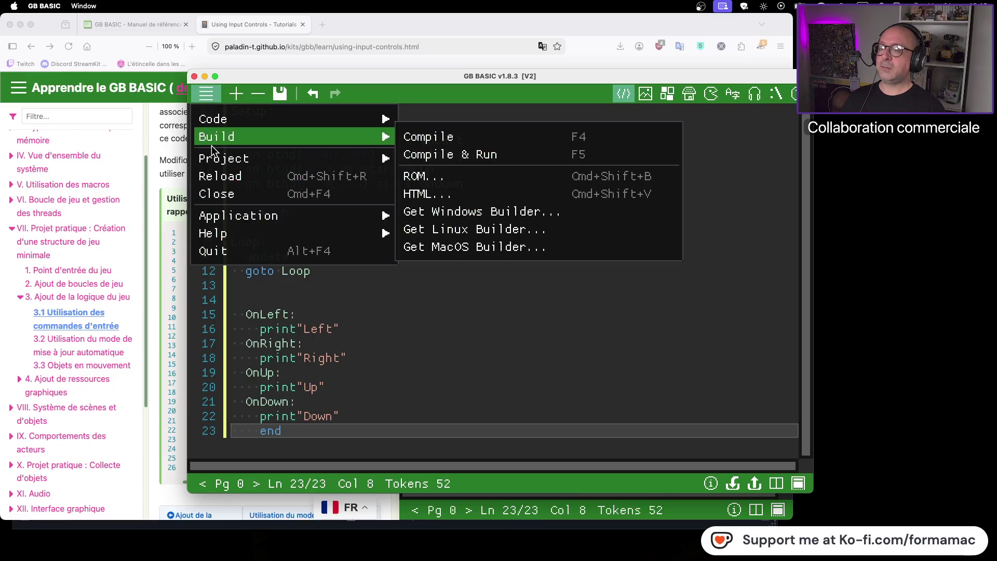
click(419, 155)
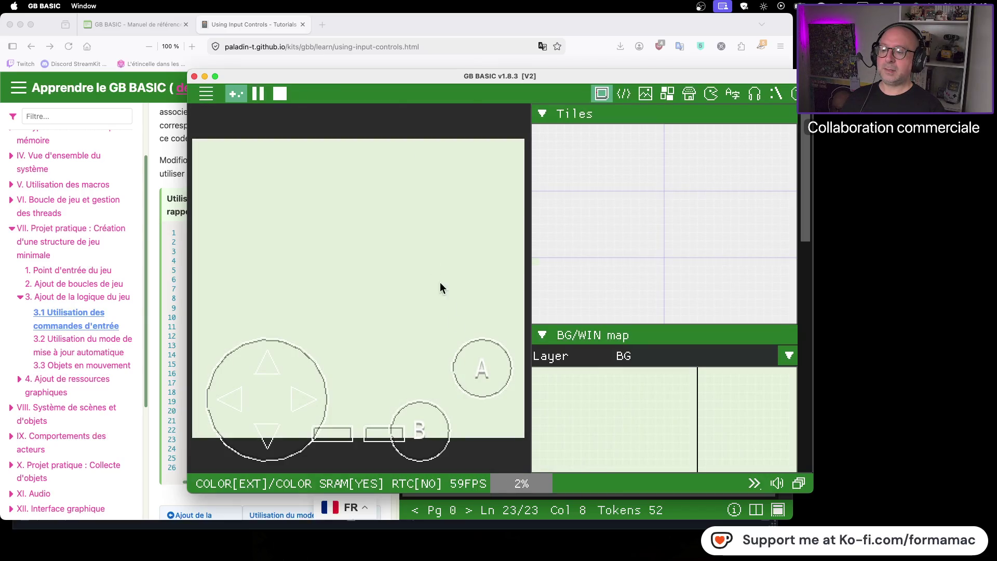
- Test the emulator gamepad: press A twice, then up, down and right on the d-pad
click(482, 369)
click(482, 368)
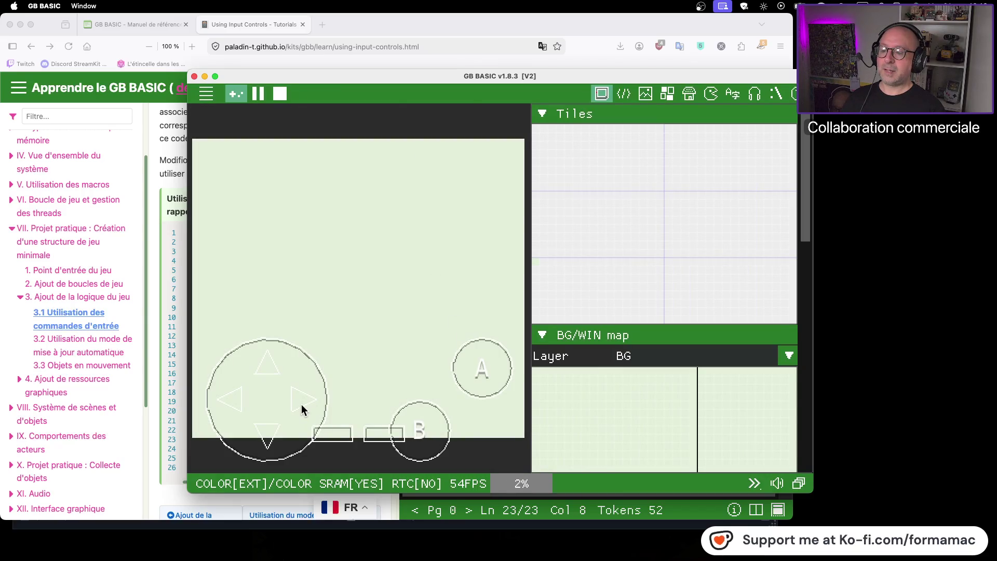
click(268, 375)
click(274, 438)
click(276, 439)
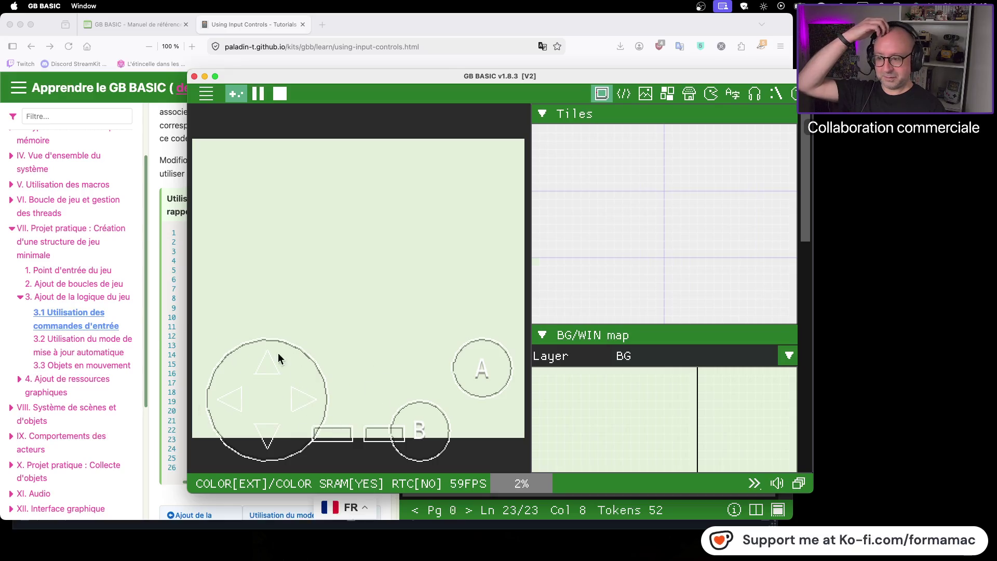
click(265, 364)
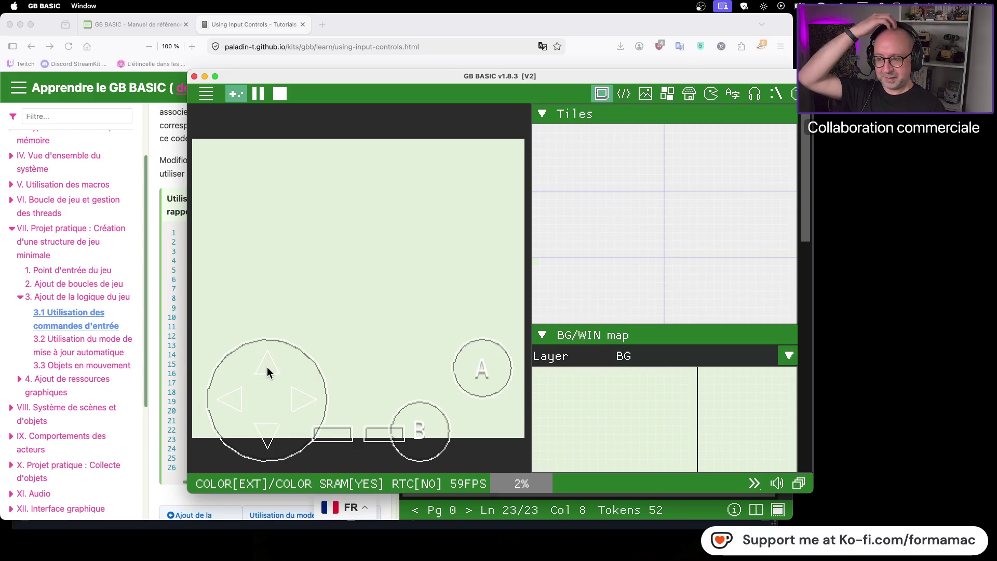
click(303, 400)
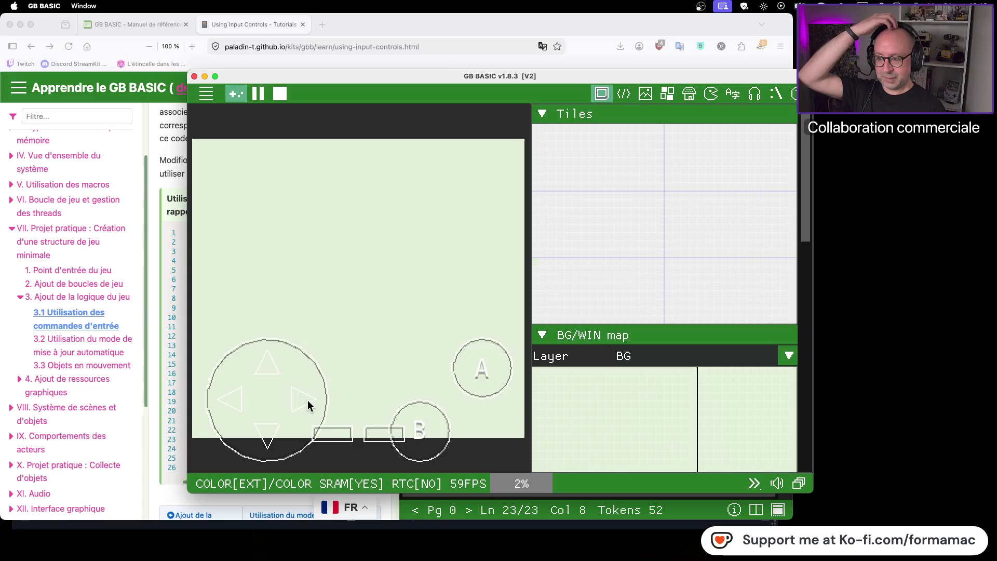
click(268, 439)
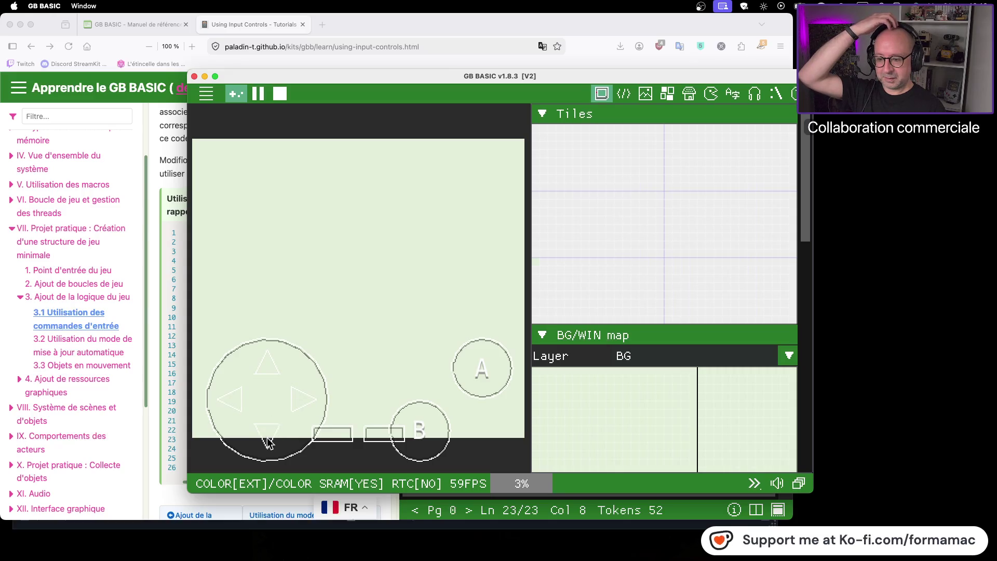
click(266, 437)
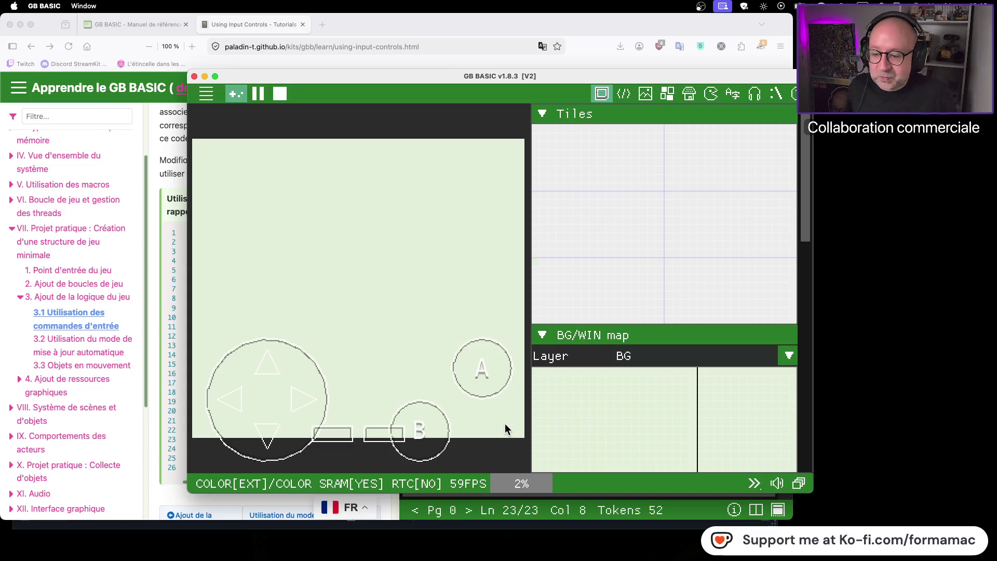
- Move the emulator window aside and test the d-pad's left and down buttons
mouse_move(564, 393)
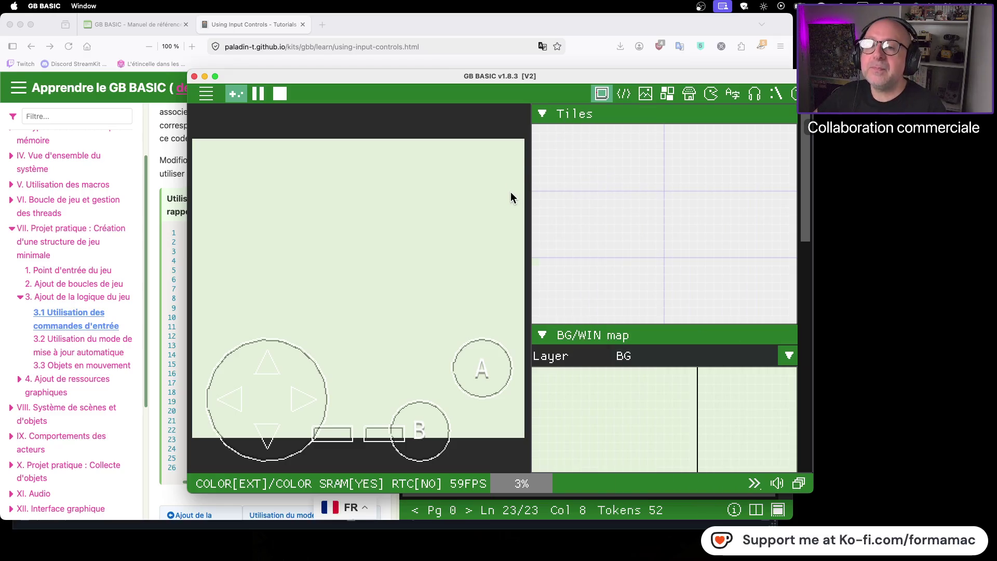
mouse_move(432, 76)
mouse_down()
mouse_move(659, 71)
mouse_move(585, 59)
mouse_up()
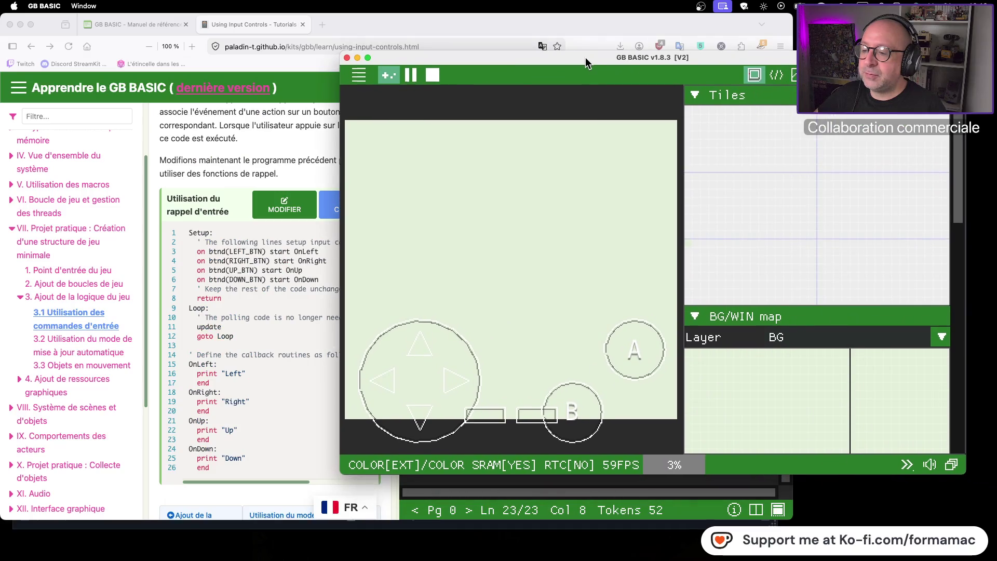
click(391, 384)
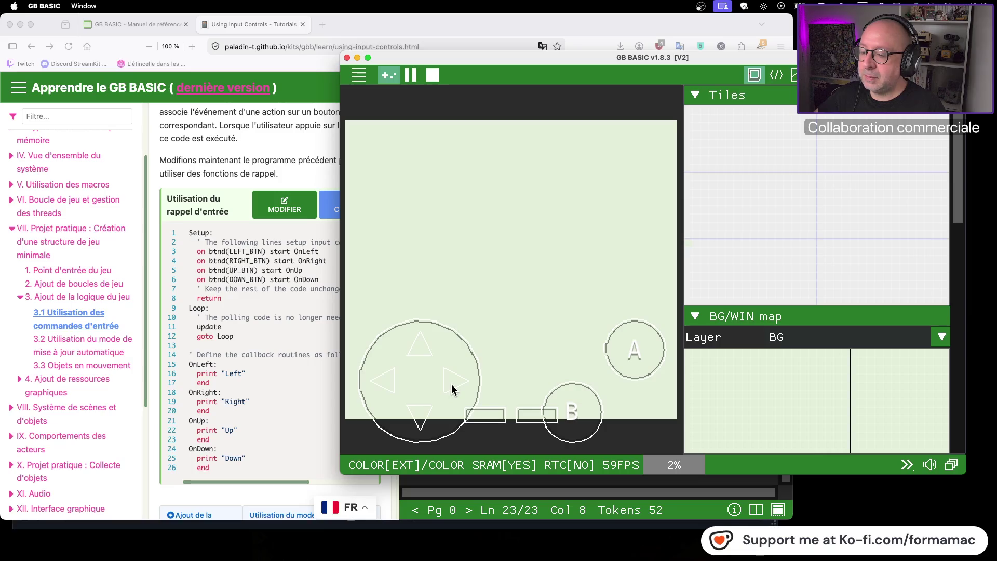
click(421, 418)
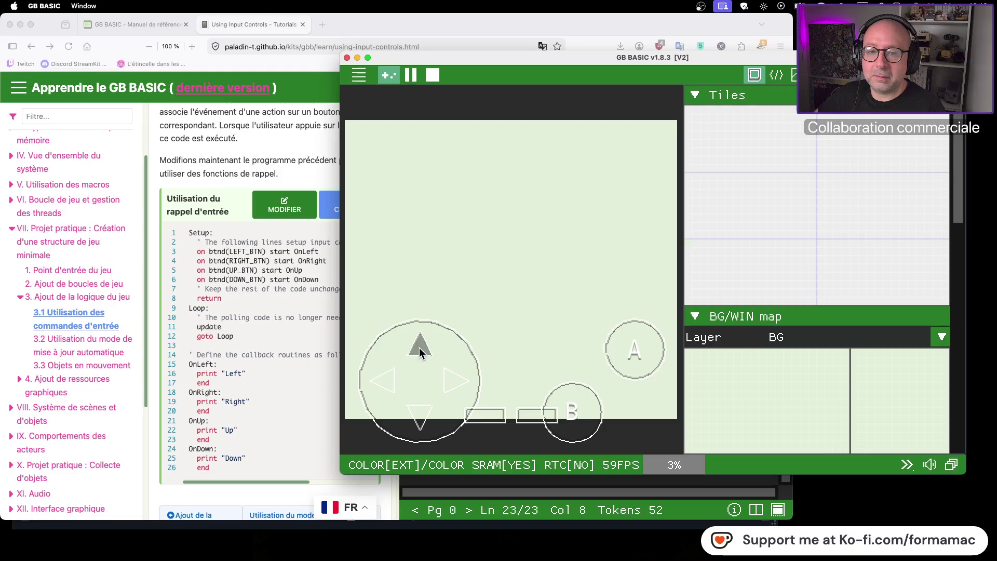
click(419, 423)
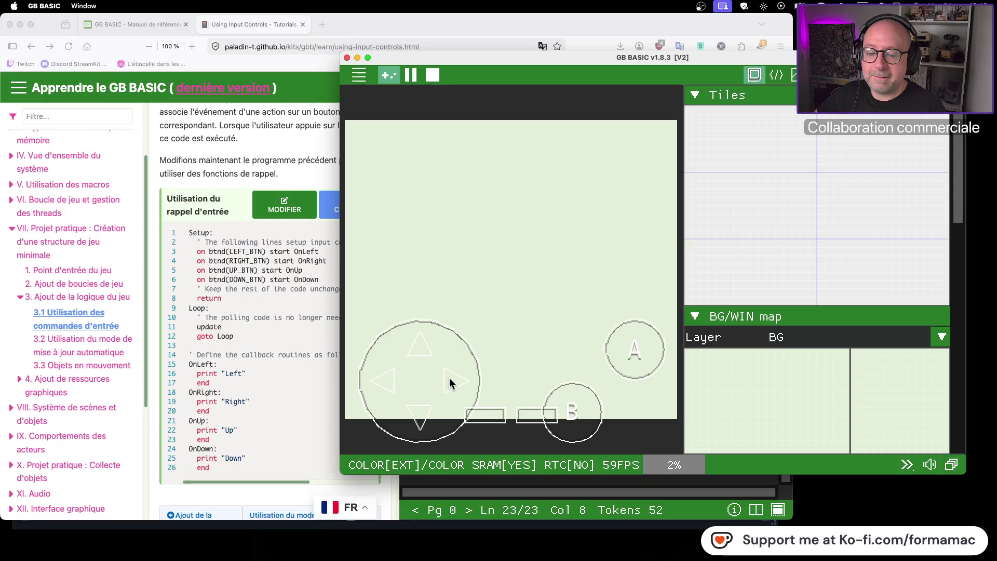
- Close the display options unchanged and move the emulator window down to reveal the web editor
click(952, 467)
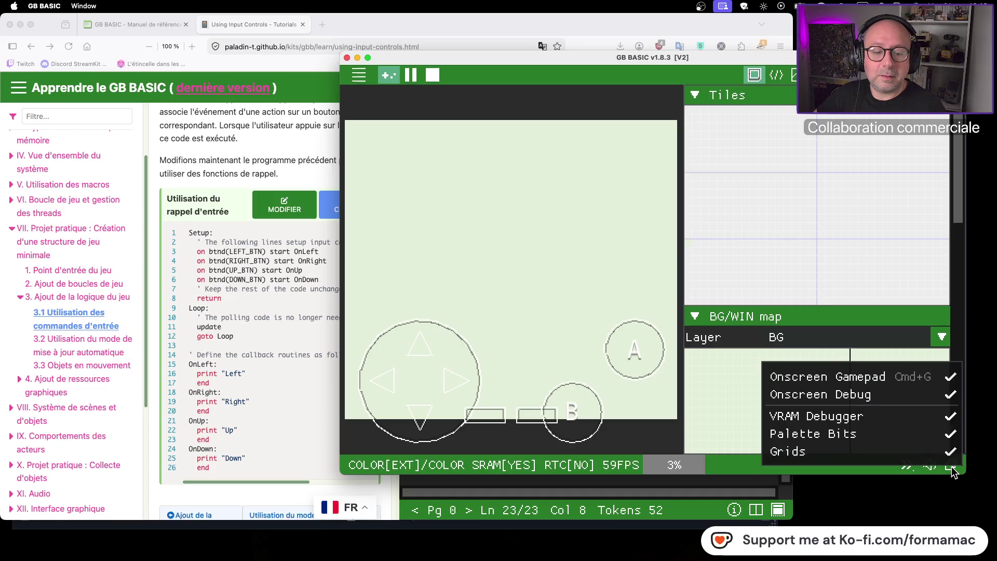
click(952, 466)
mouse_move(598, 51)
mouse_down()
mouse_move(519, 473)
mouse_move(573, 260)
mouse_up()
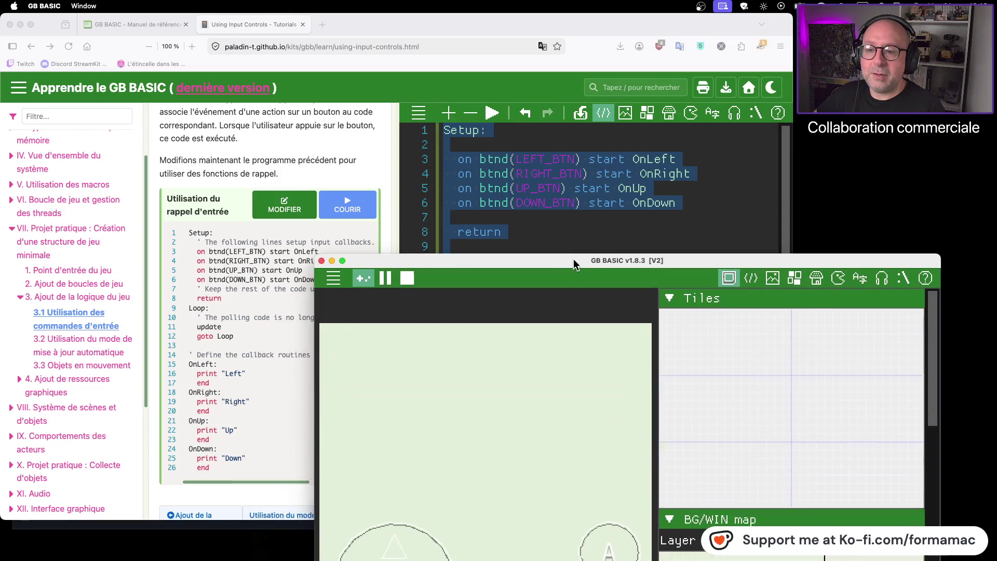
- Start and stop the program in the web editor, then bring the desktop GB BASIC window into view
click(491, 113)
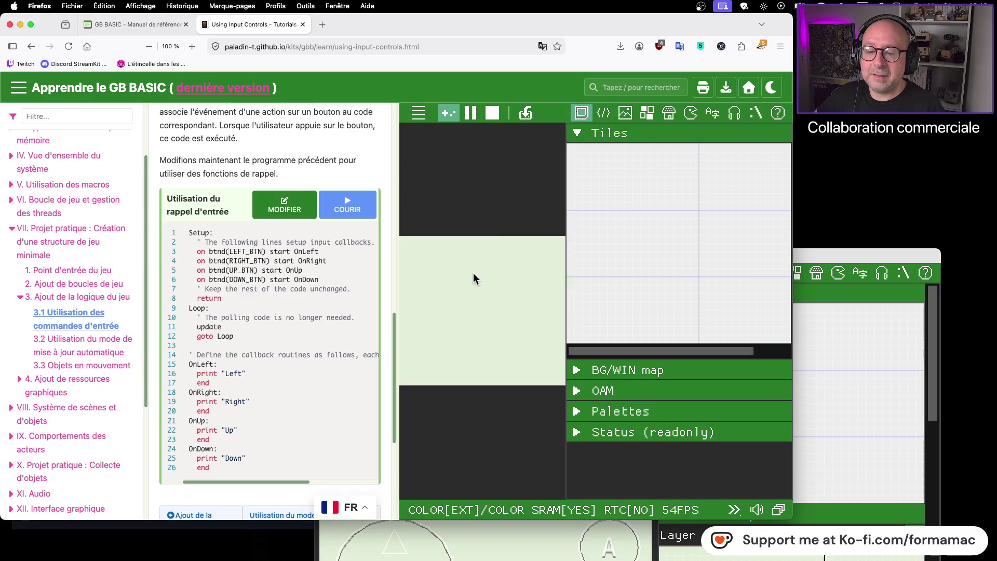
click(492, 114)
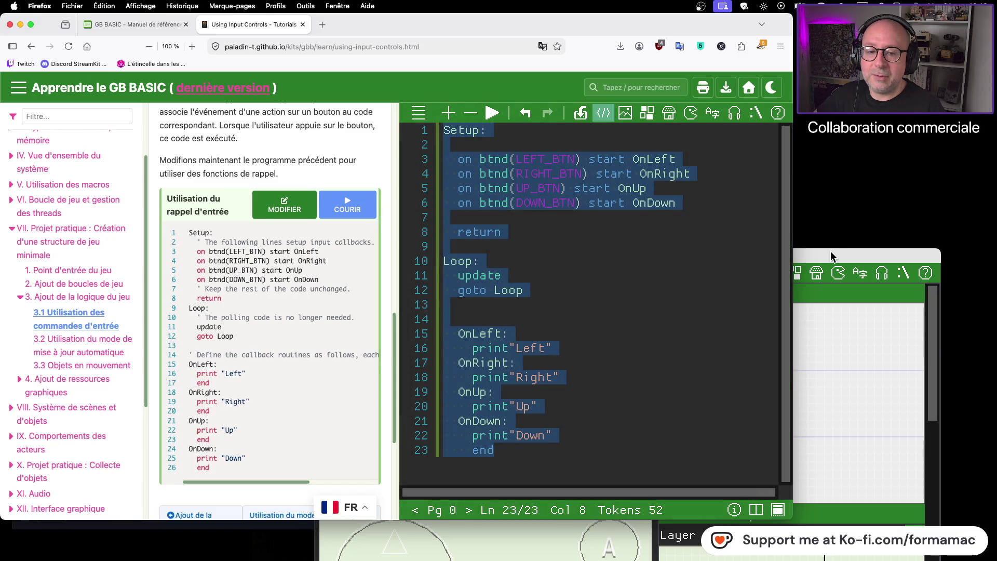
drag(831, 255, 850, 83)
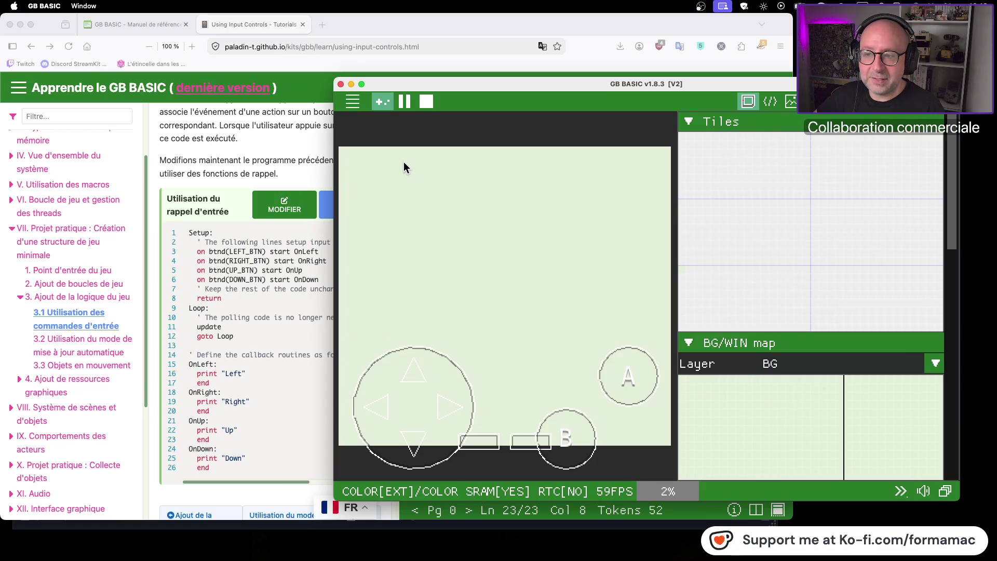
- Run the callback program in the web editor with its on-screen gamepad shown
drag(506, 83, 552, 296)
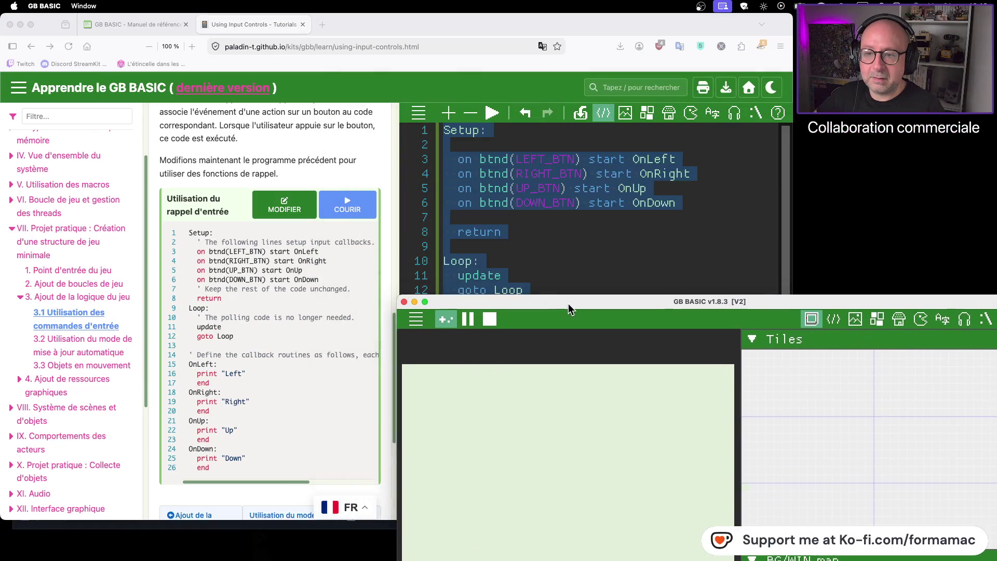
click(492, 111)
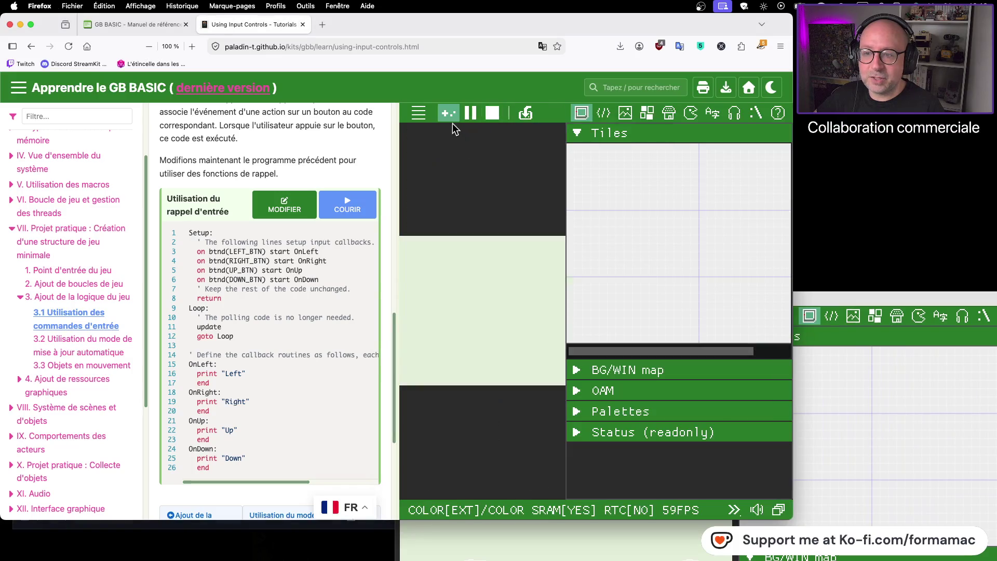
click(448, 113)
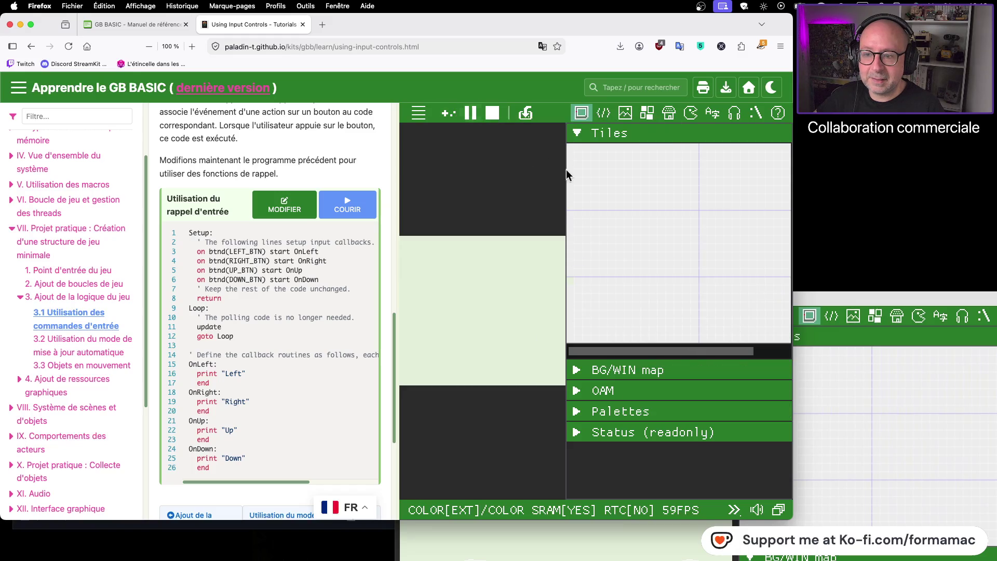
- Bring the desktop emulator window to the front and up, then press right on its D-pad
click(857, 426)
mouse_move(812, 301)
mouse_down()
mouse_move(768, 120)
mouse_move(739, 62)
mouse_up()
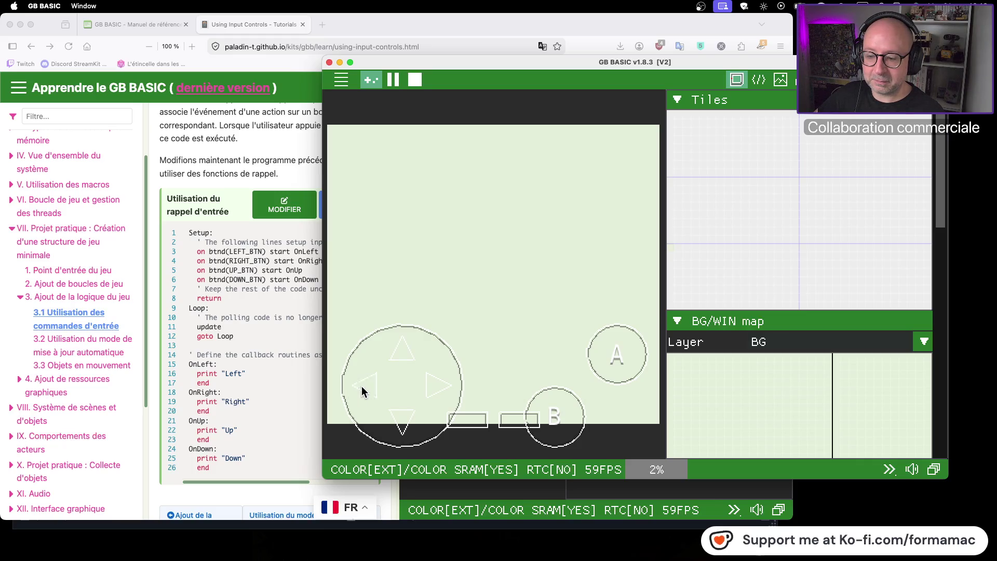
click(431, 385)
- Press right on the D-pad again, then quit GB BASIC without saving the project
click(431, 385)
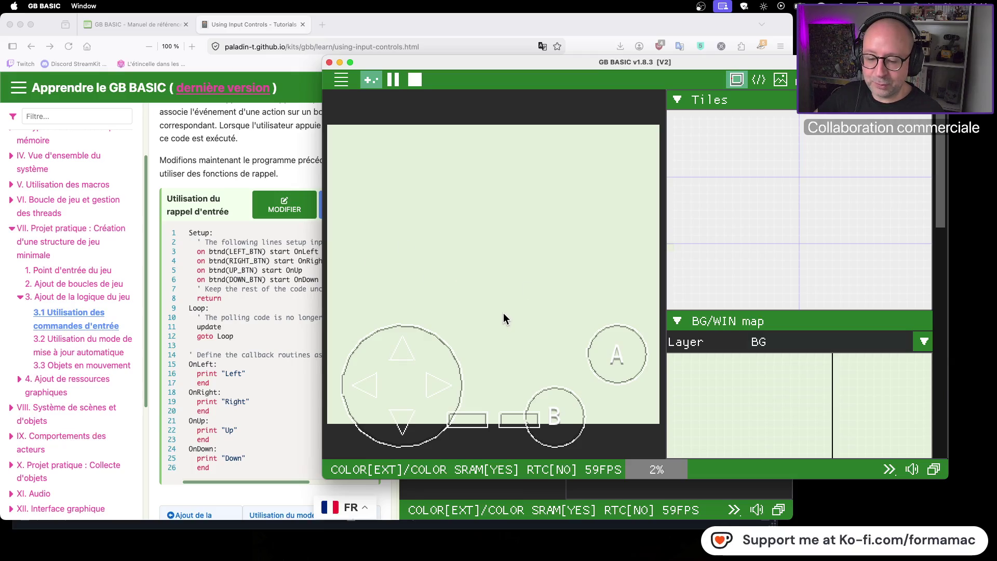
key(super+q)
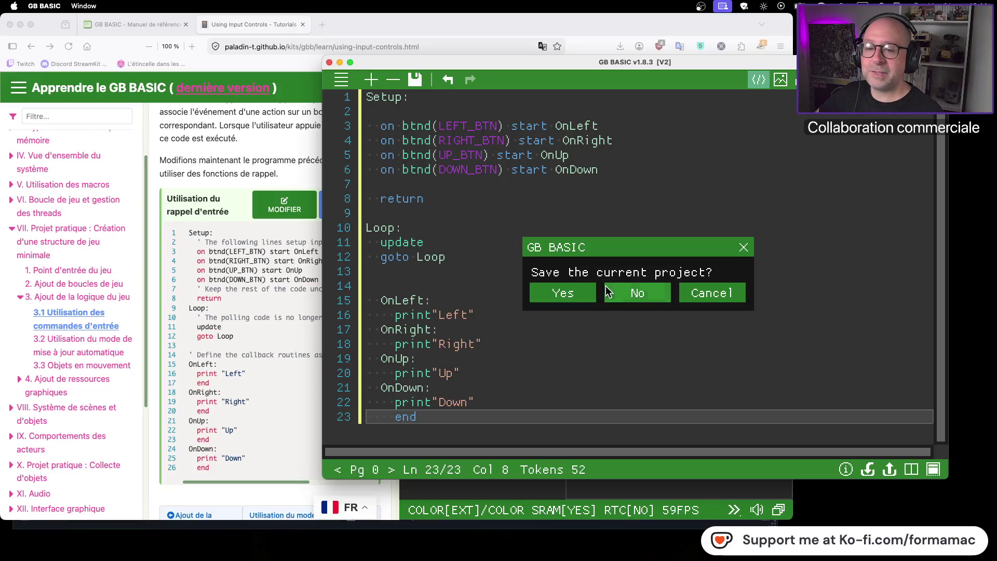
click(638, 294)
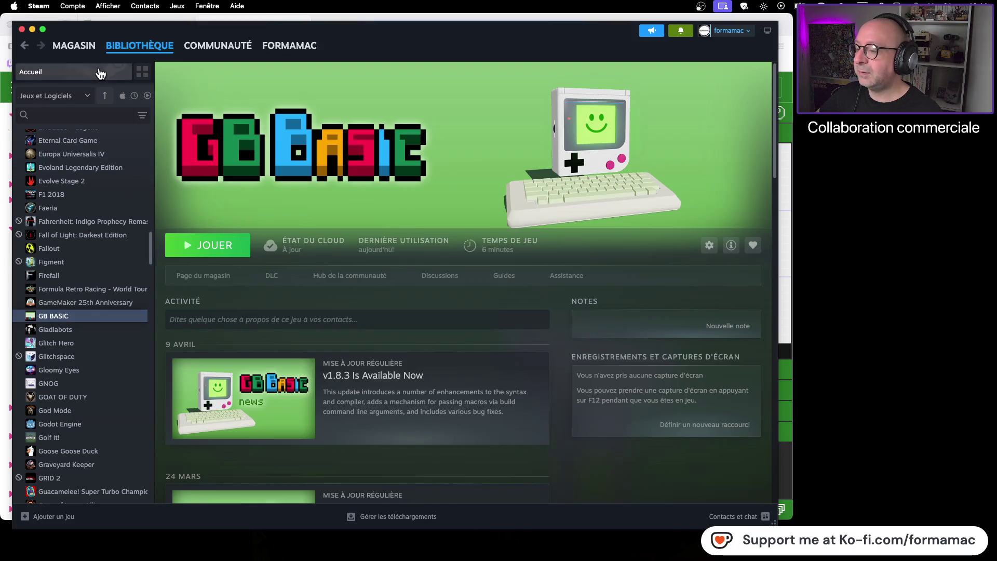
- Quit Steam from its application menu
click(41, 7)
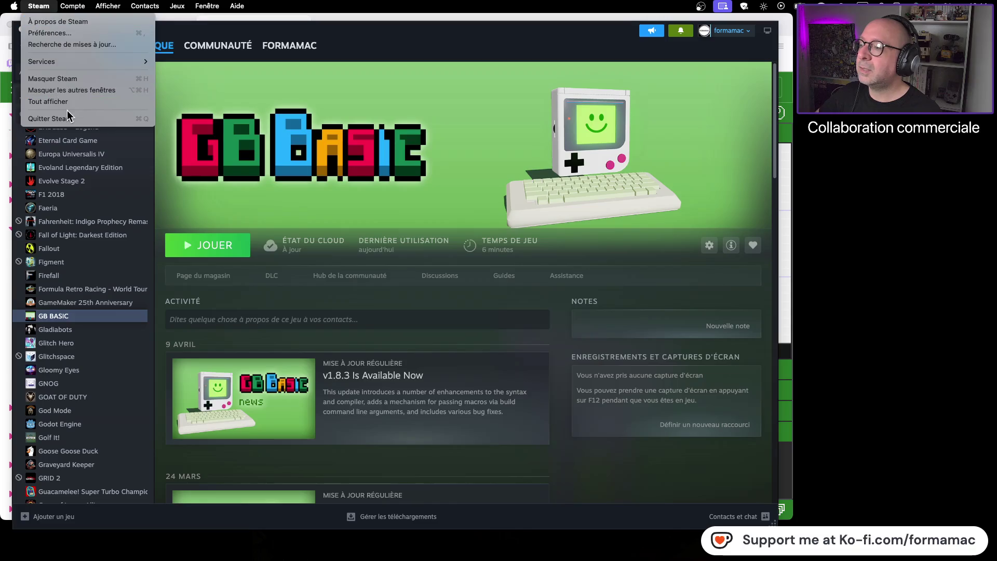
click(65, 116)
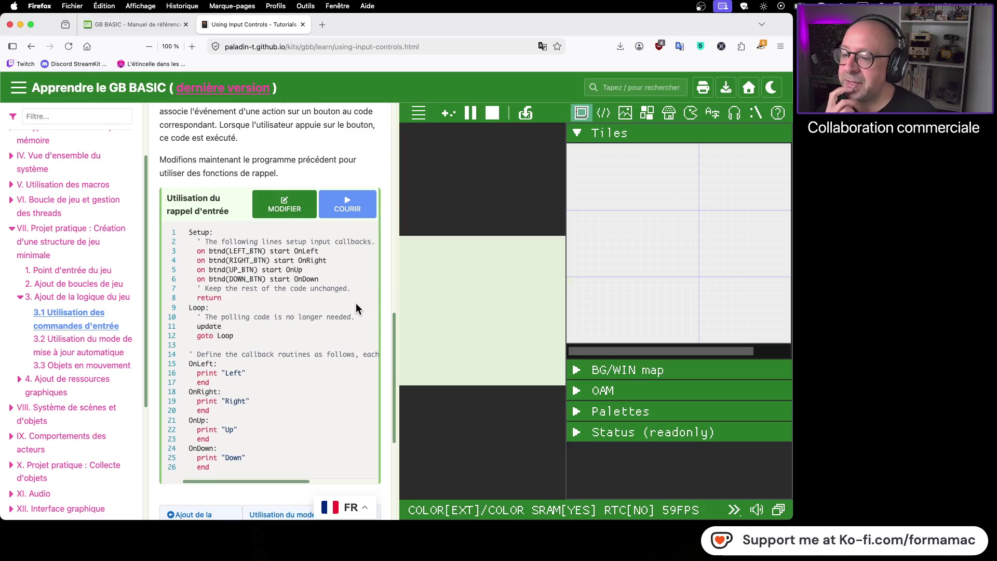
- Open the 'Utilisation du mode de mise à jour automatique' link at the bottom of the tutorial
scroll(356, 304, down, 5)
scroll(356, 303, down, 1)
click(345, 294)
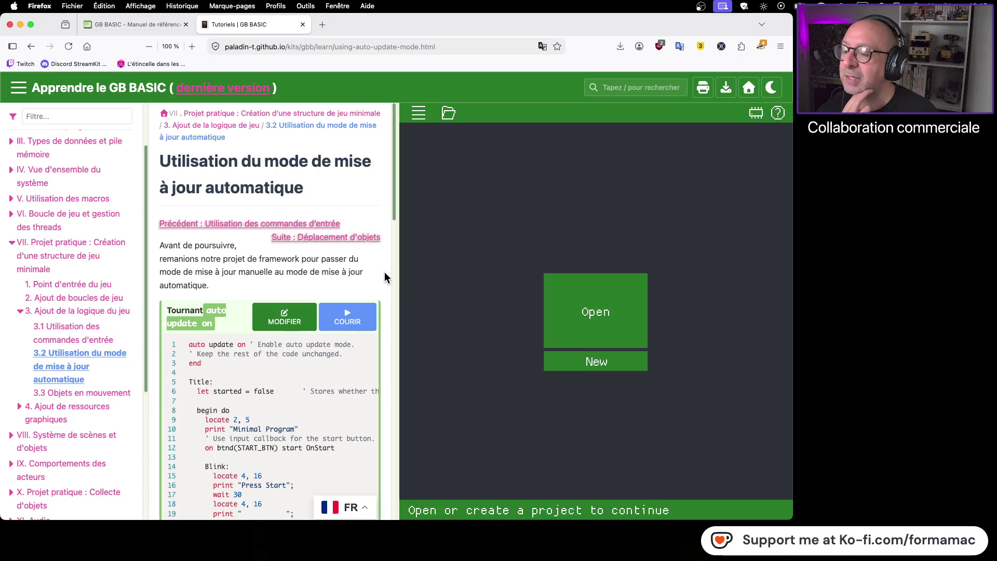
- Read through the tutorial's Title, begin do and Blink code, then switch to another application
scroll(385, 272, down, 3)
scroll(385, 277, down, 3)
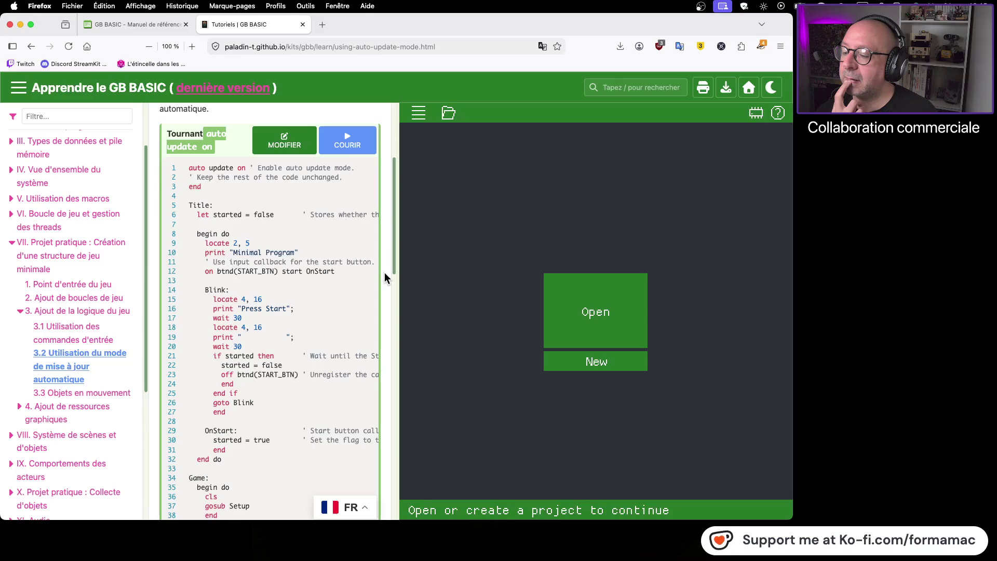
scroll(384, 278, down, 3)
scroll(385, 275, down, 5)
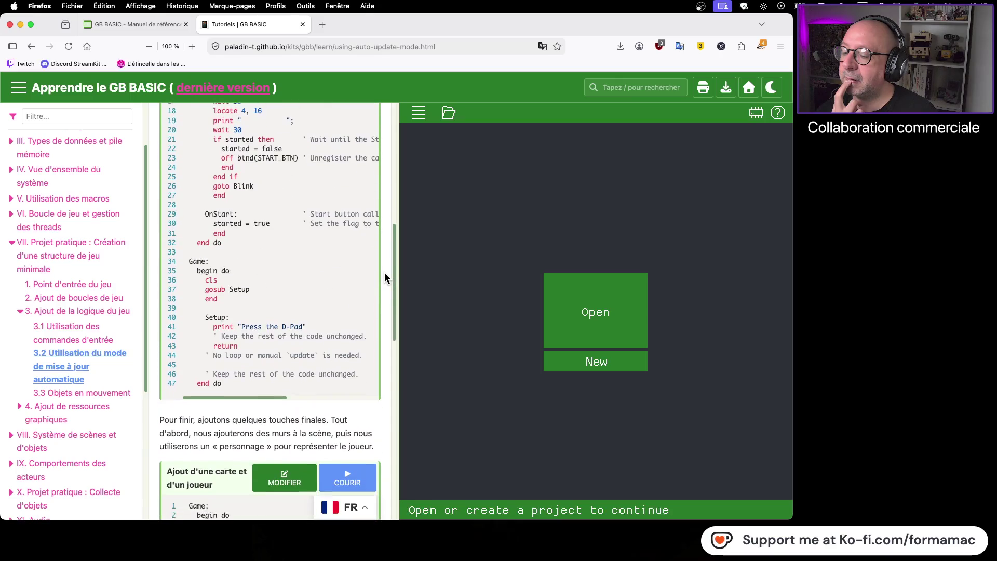
scroll(384, 273, down, 6)
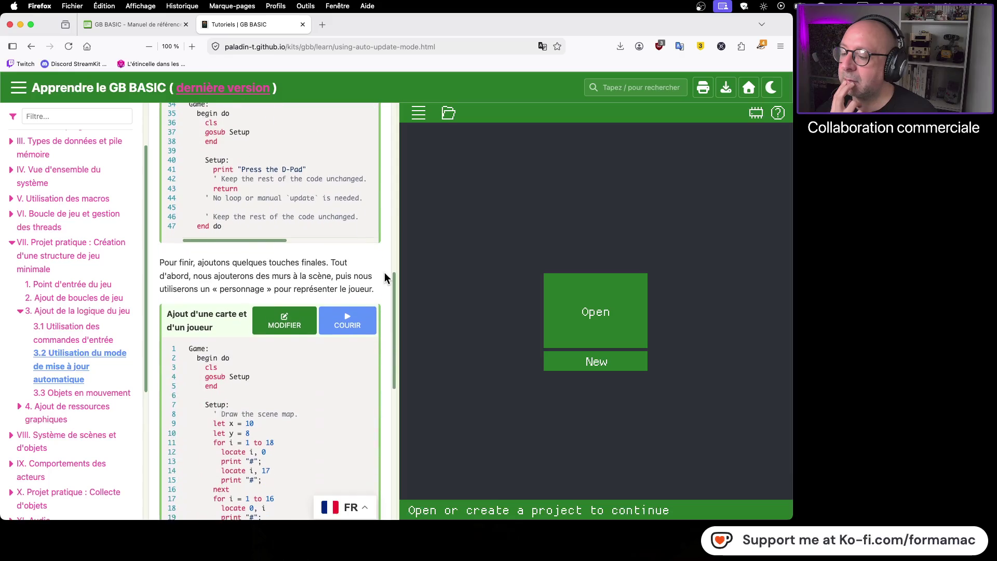
scroll(384, 274, down, 8)
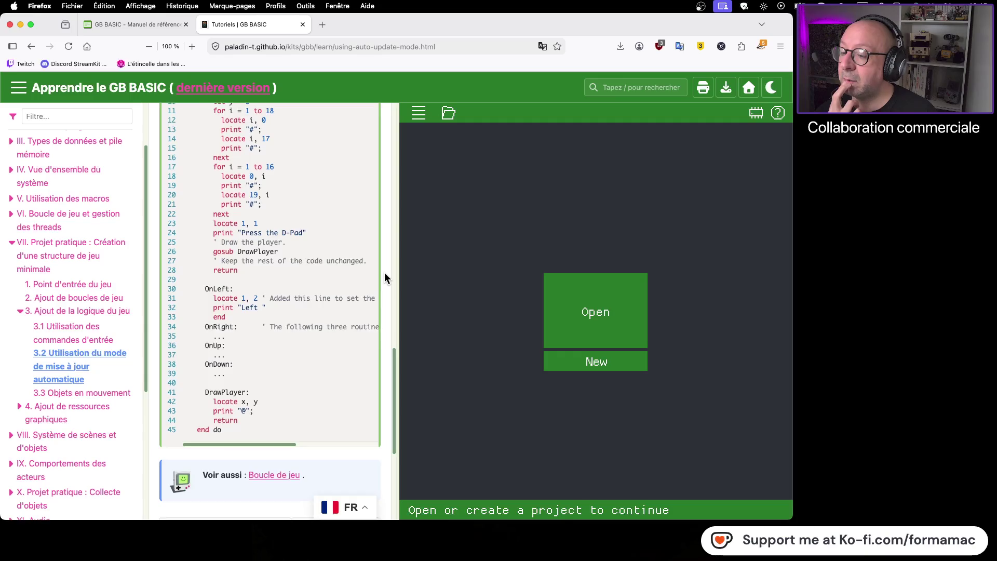
scroll(385, 278, up, 5)
scroll(384, 273, up, 1)
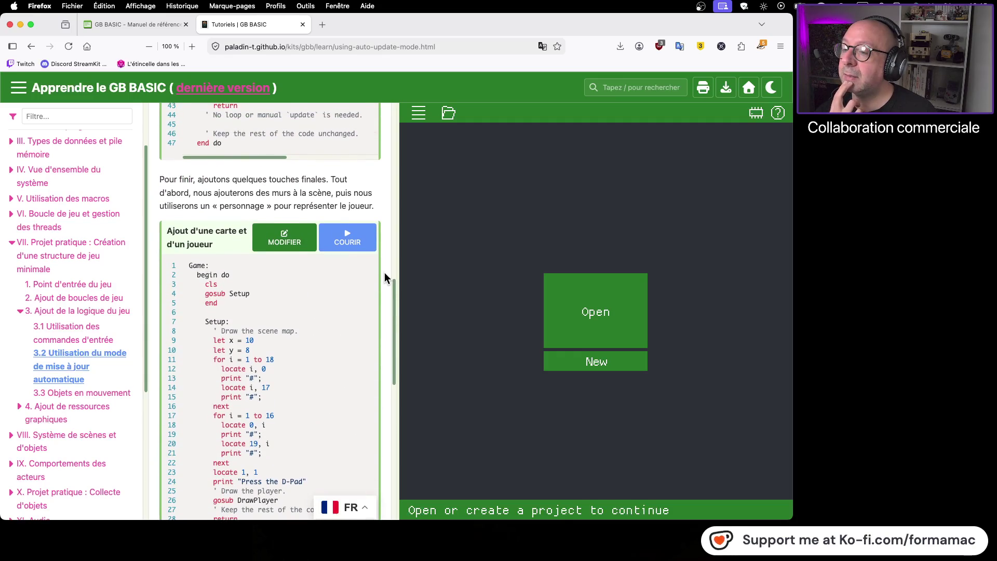
scroll(385, 279, up, 10)
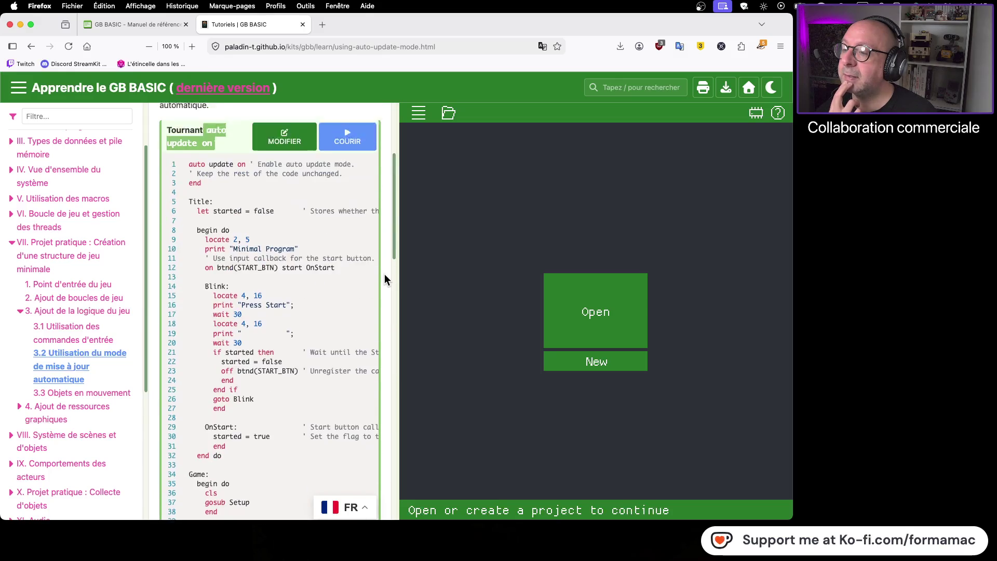
scroll(384, 279, down, 3)
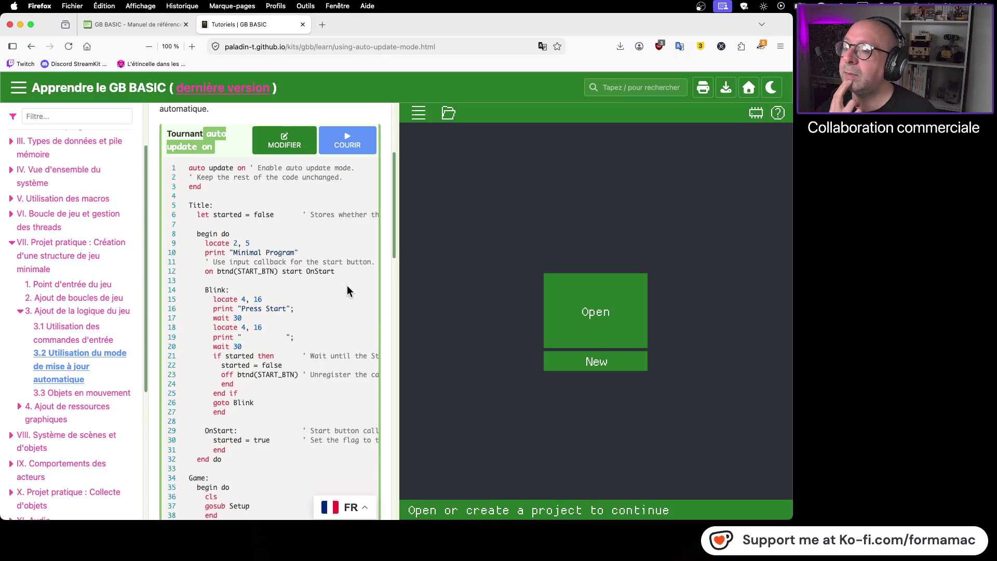
scroll(323, 291, down, 6)
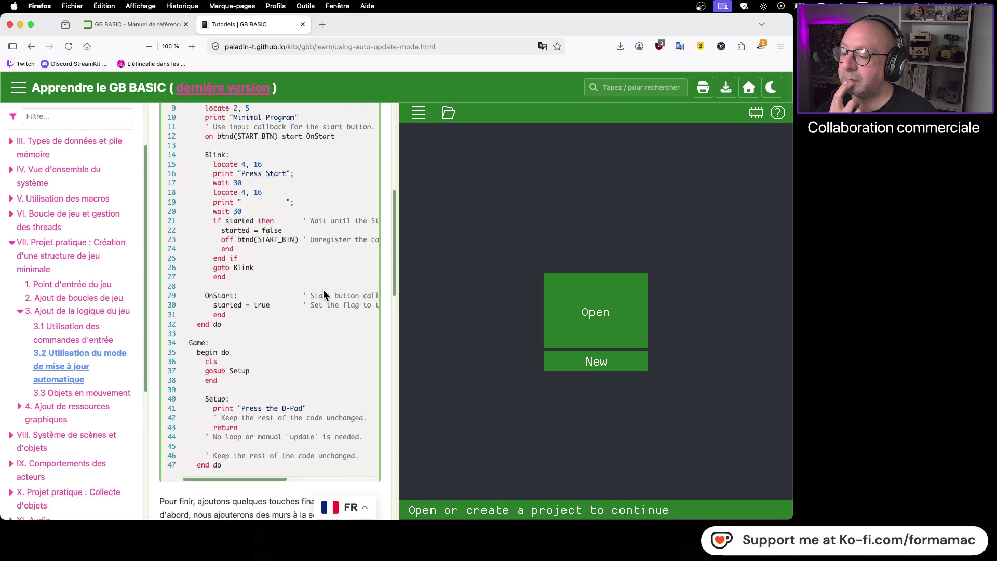
scroll(324, 294, down, 5)
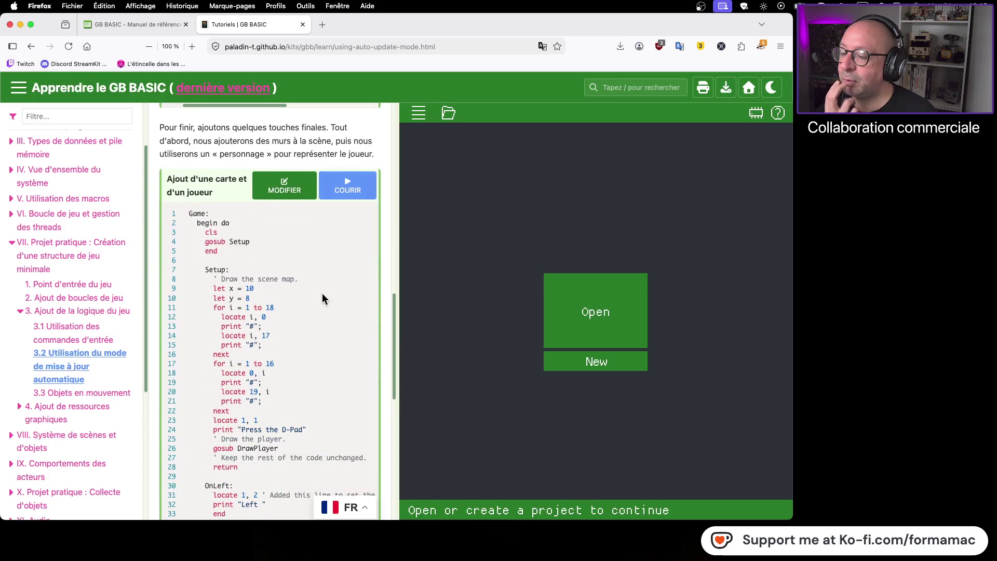
scroll(322, 300, down, 2)
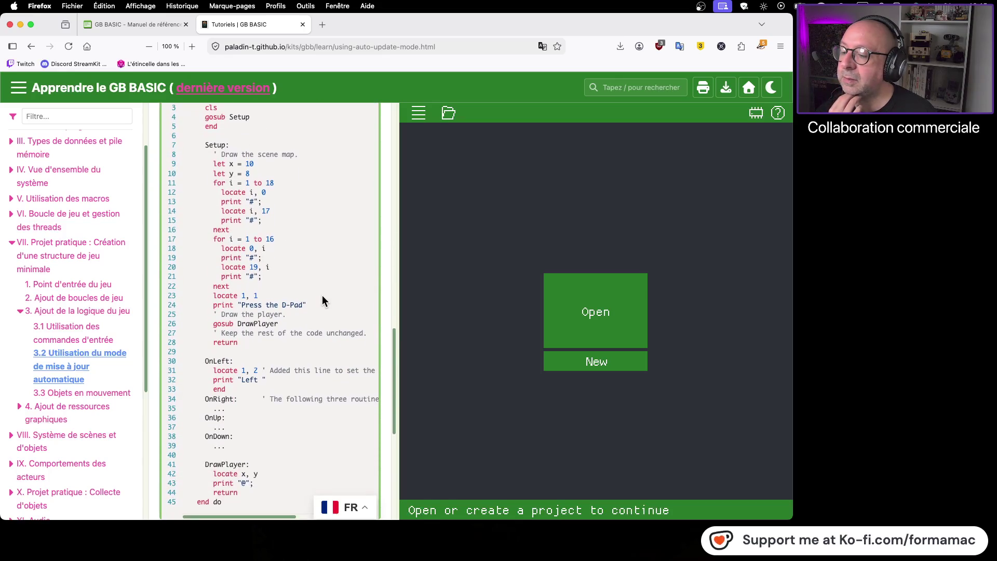
scroll(322, 293, down, 2)
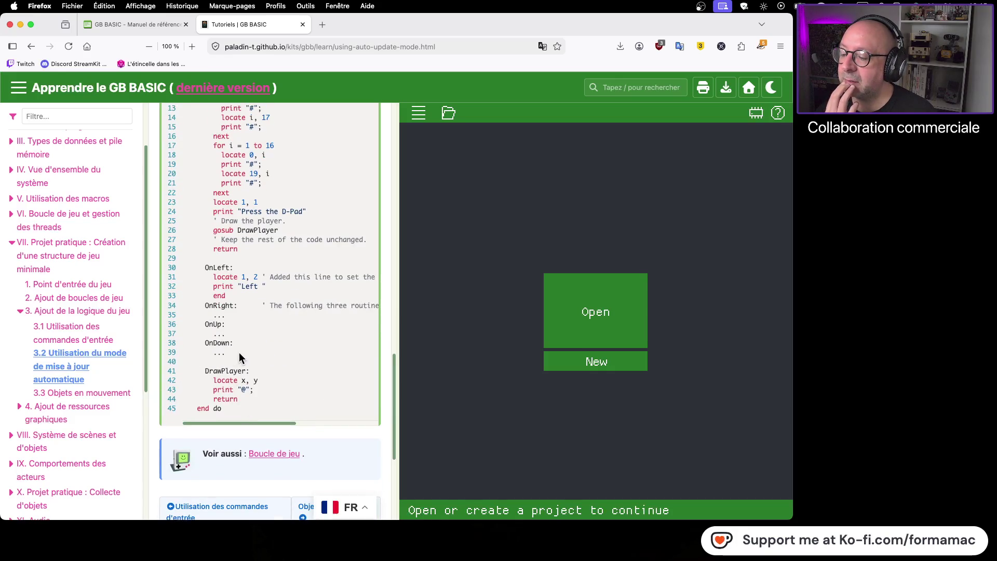
scroll(239, 353, up, 10)
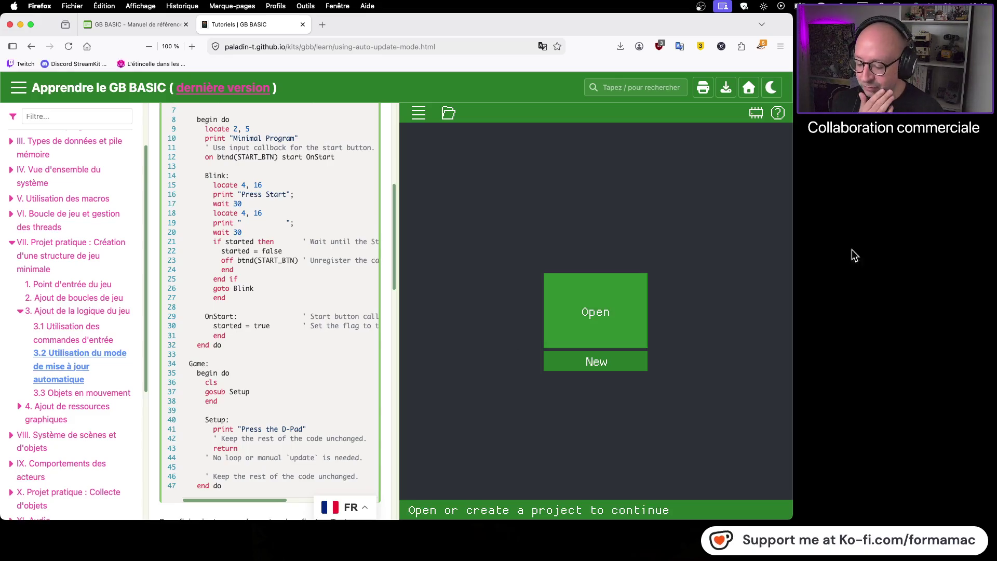
key(super+Tab)
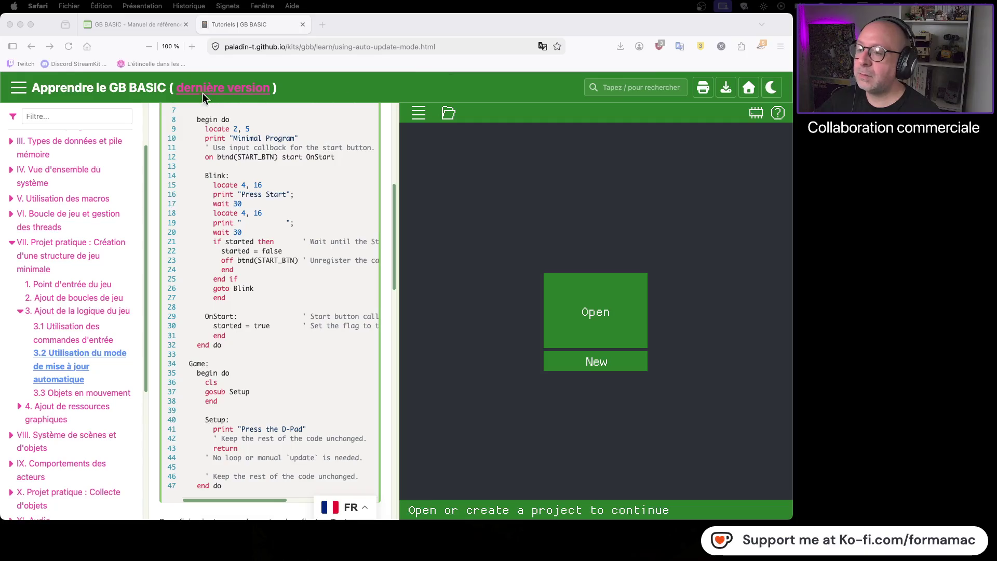
scroll(270, 258, up, 10)
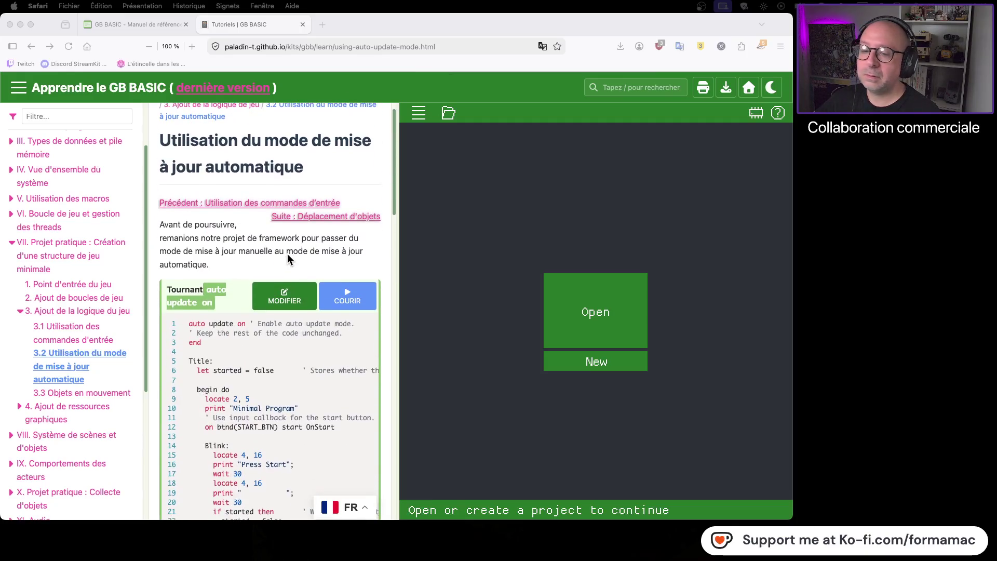
scroll(288, 254, down, 3)
- Create a new web editor project named V4
click(572, 361)
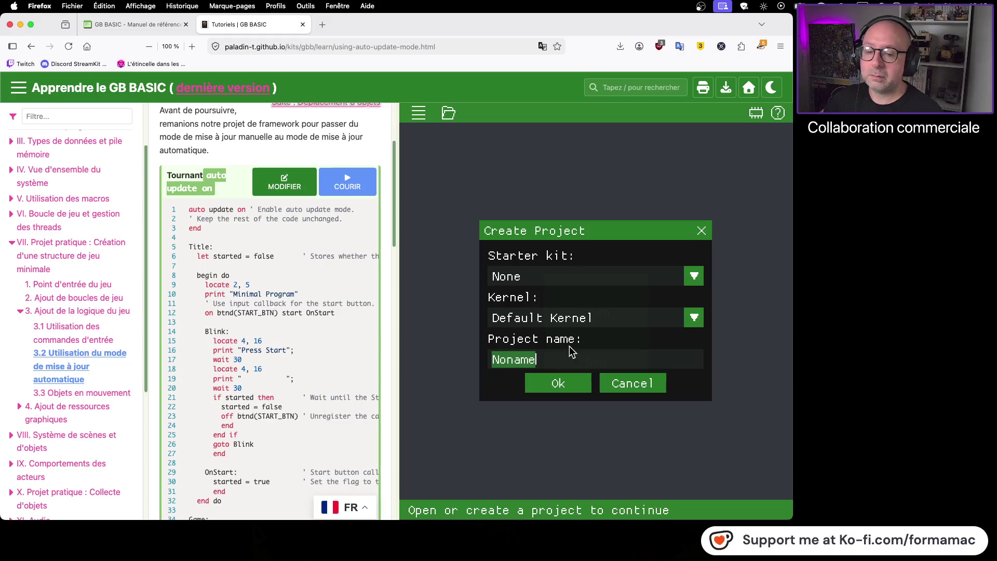
key(BackSpace)
text(V4)
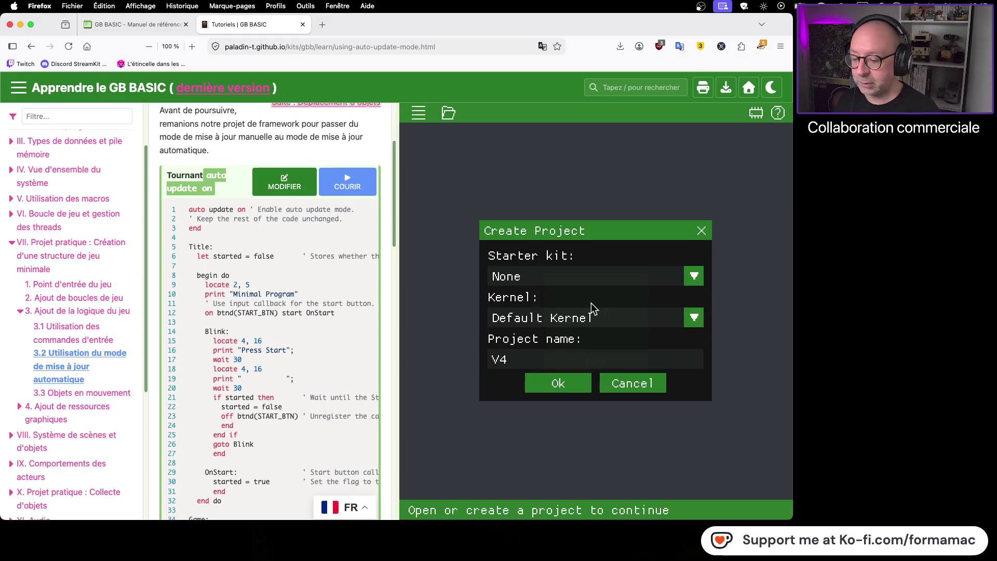
click(564, 389)
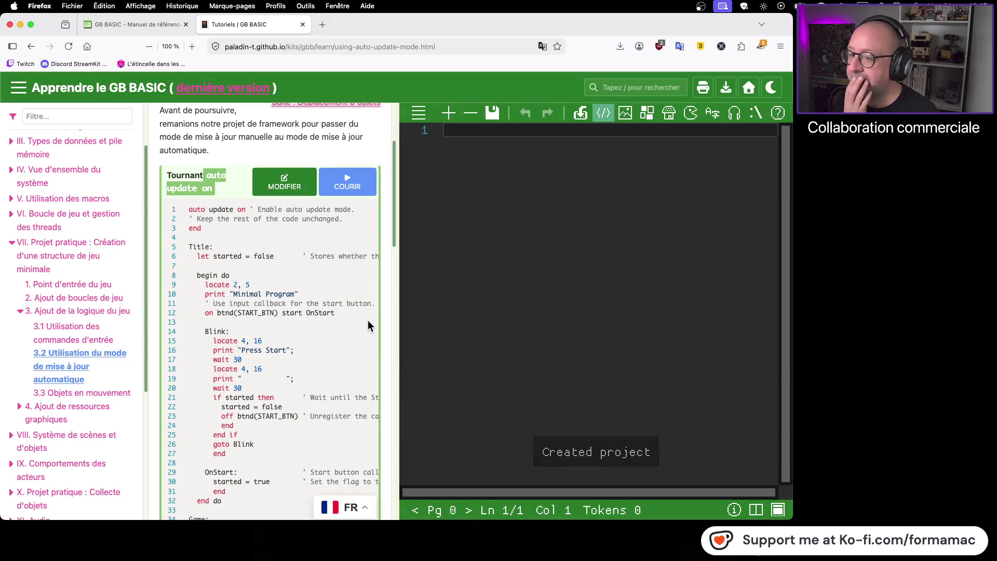
scroll(312, 322, up, 2)
scroll(299, 316, down, 1)
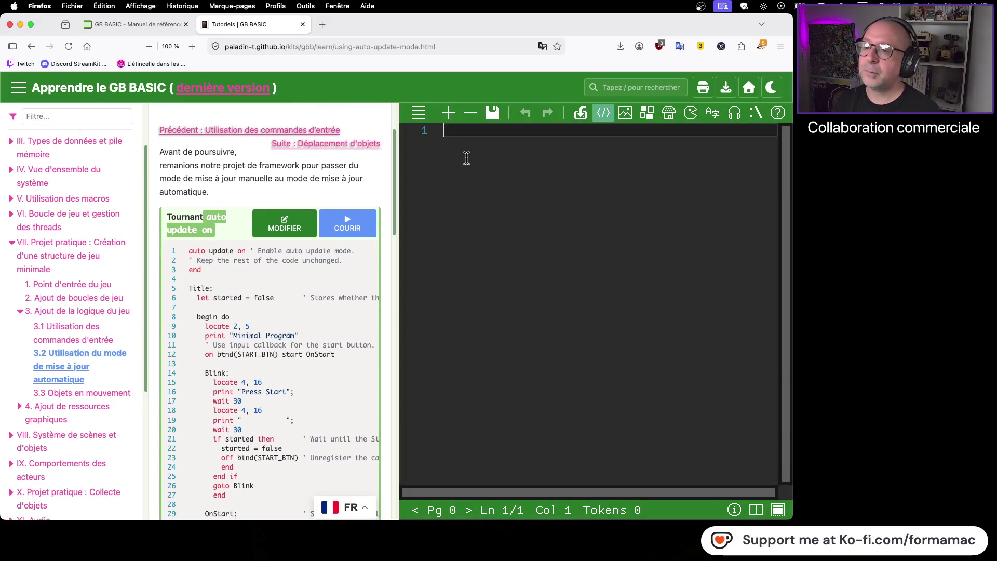
- Type 'auto update on' and 'end', then a Title: label with 'let started = false'
text(auto)
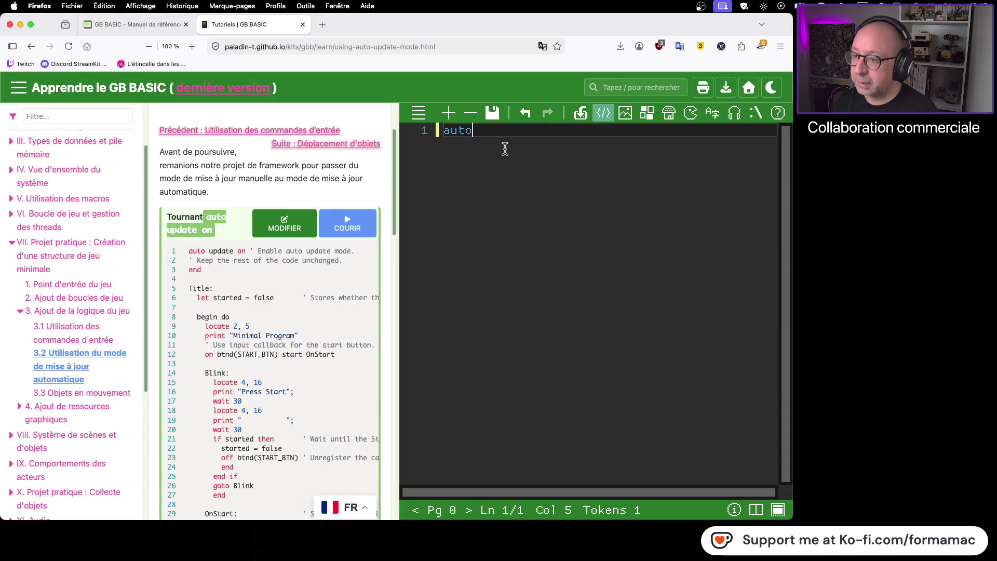
text( update on)
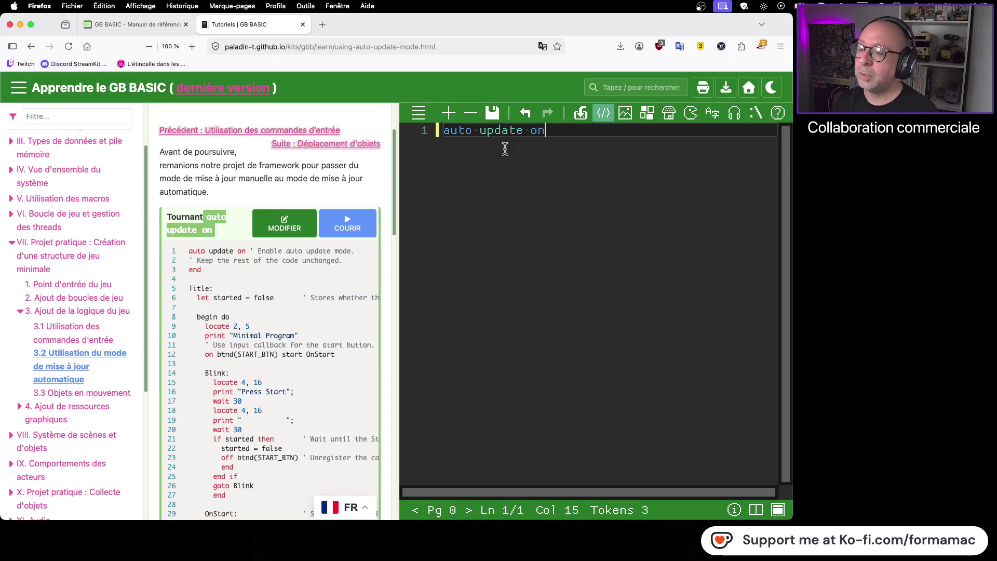
key(Return)
key(Return)
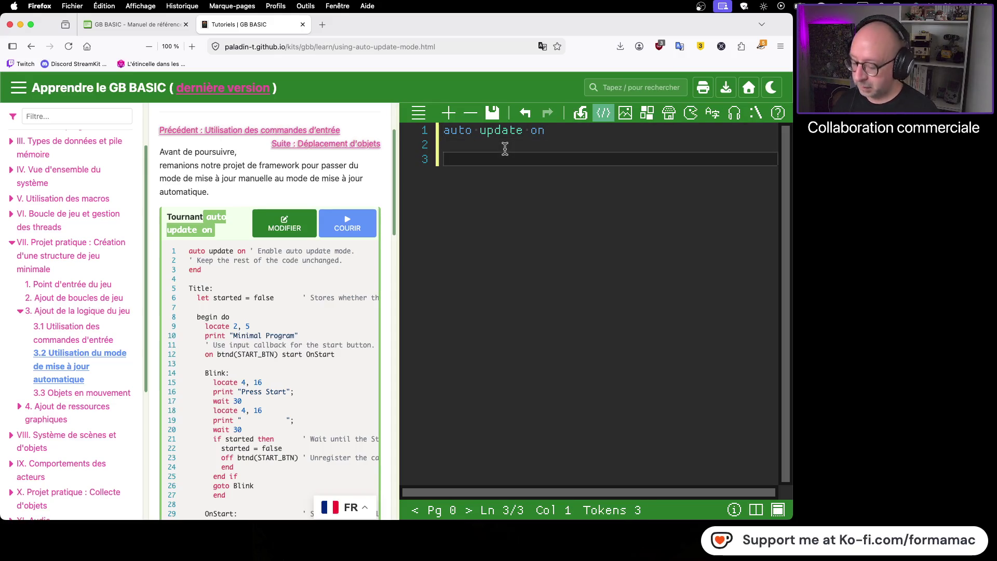
text(end)
key(Return)
key(Return)
text(Title)
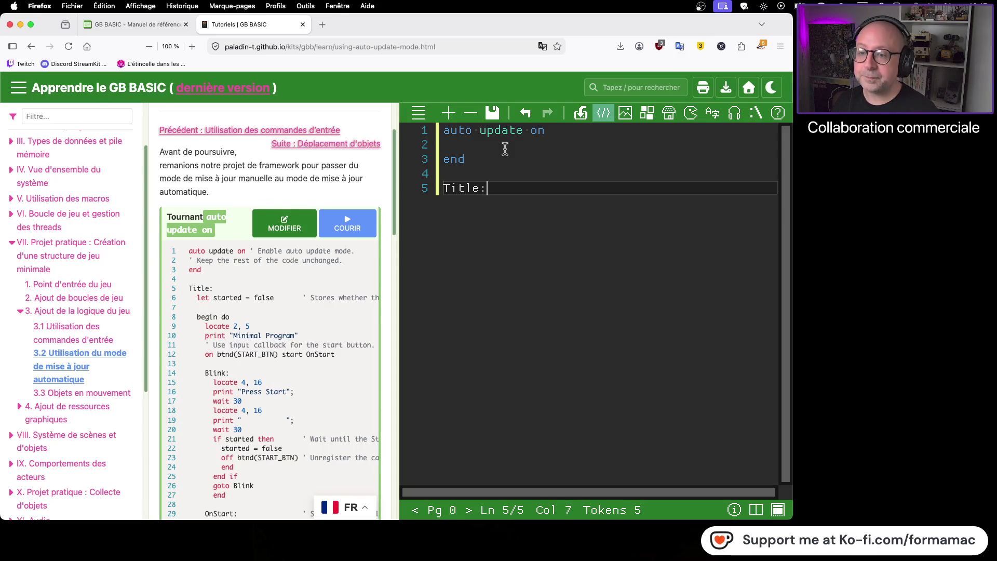
text(:)
key(Return)
text(let )
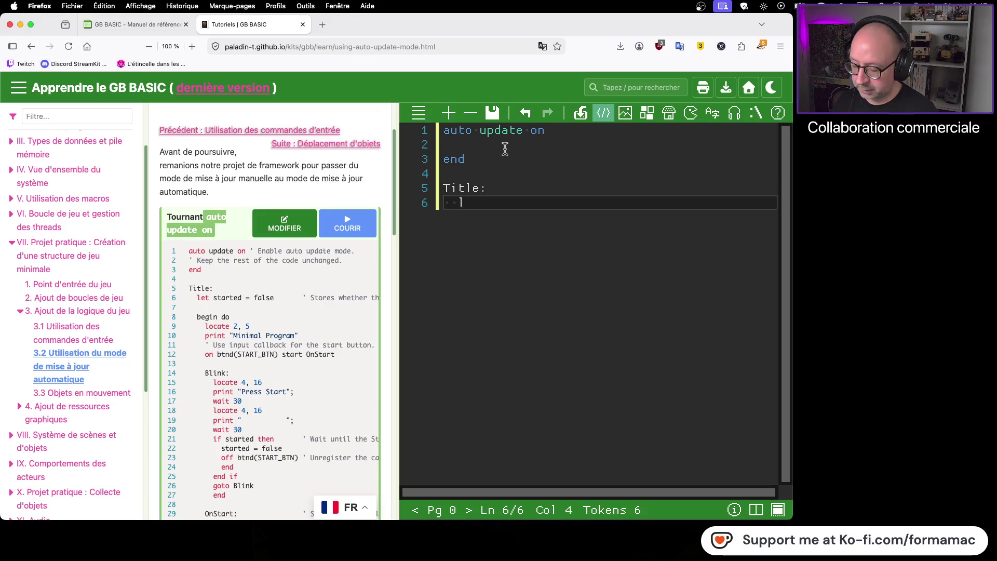
text(start)
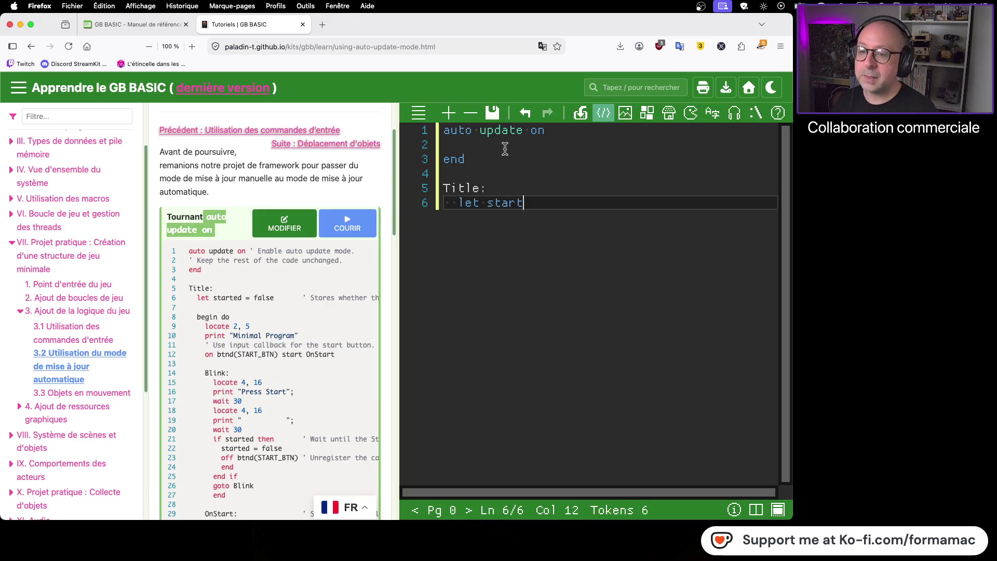
text(ed =)
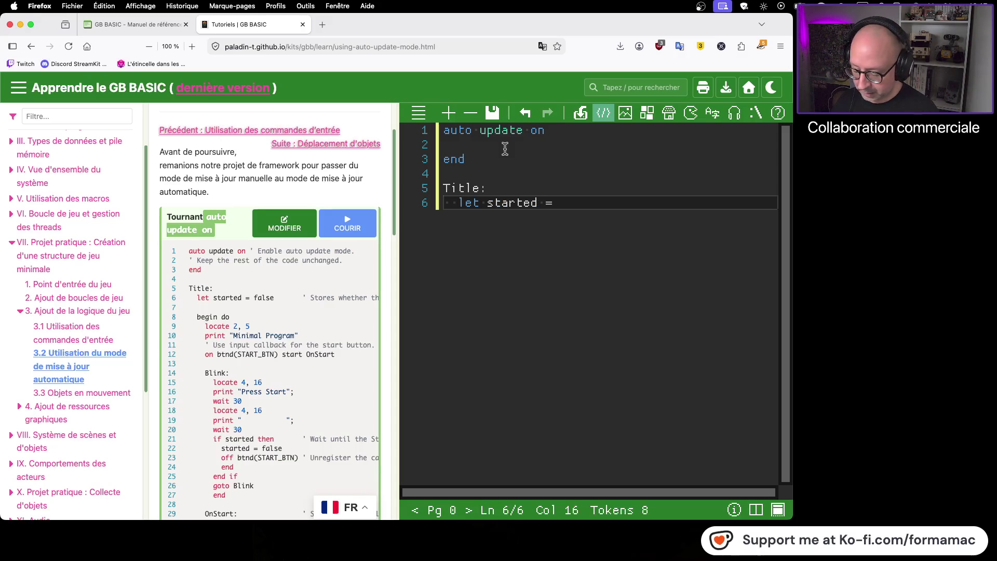
text( false)
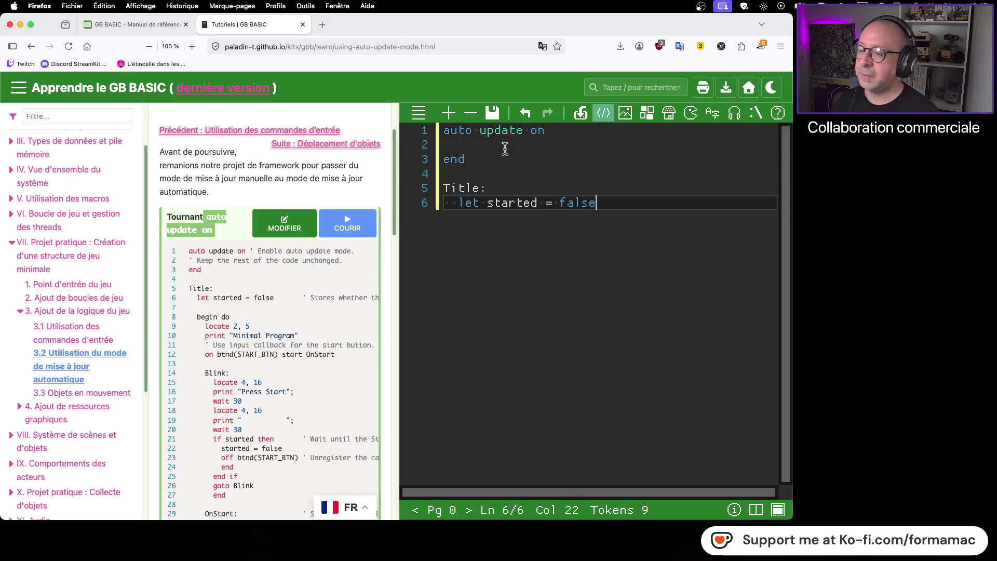
key(Return)
key(Return)
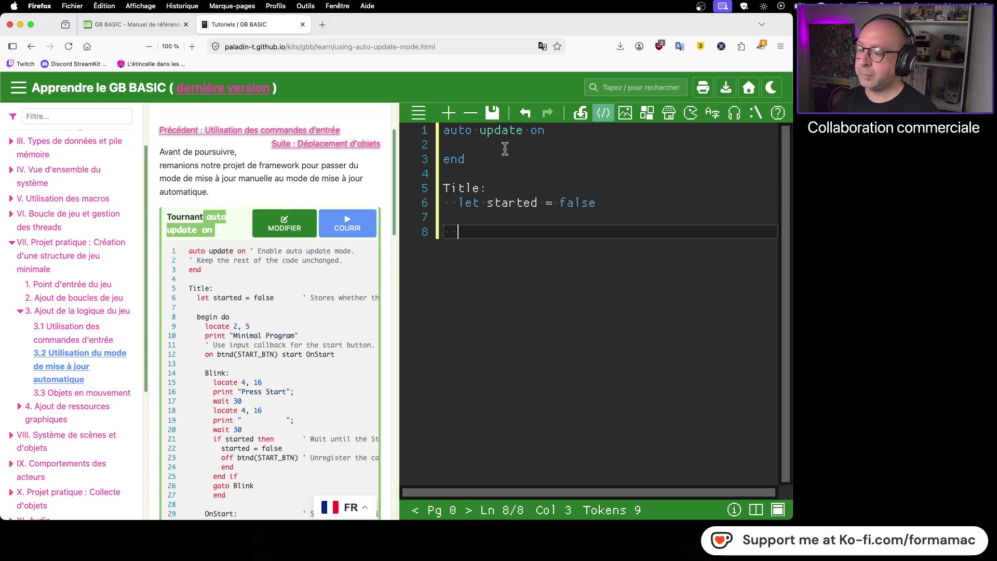
- Add a begin do block with locate 2, 5 and print "Minimal Program"
text(begin )
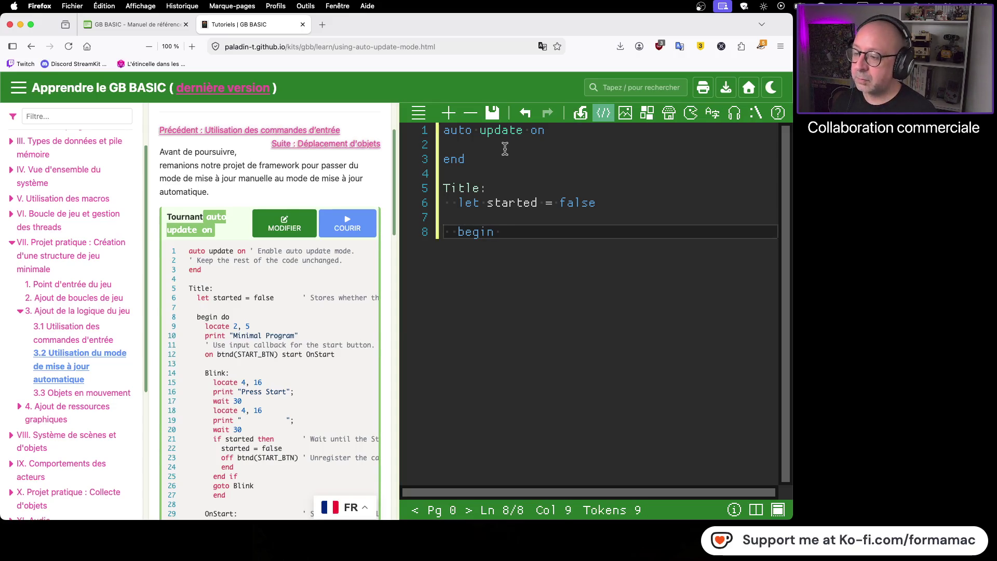
text(to)
key(Return)
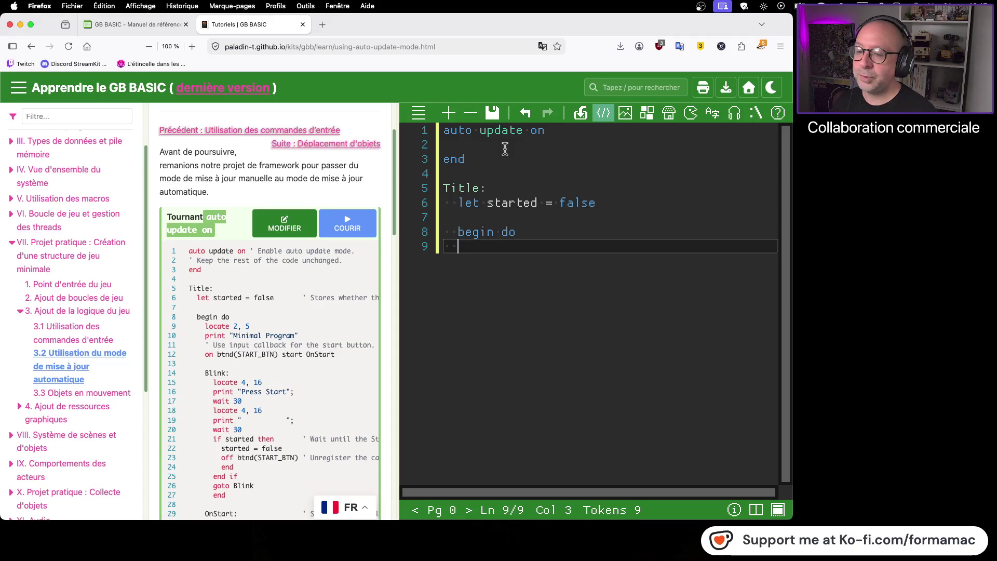
text(  locate)
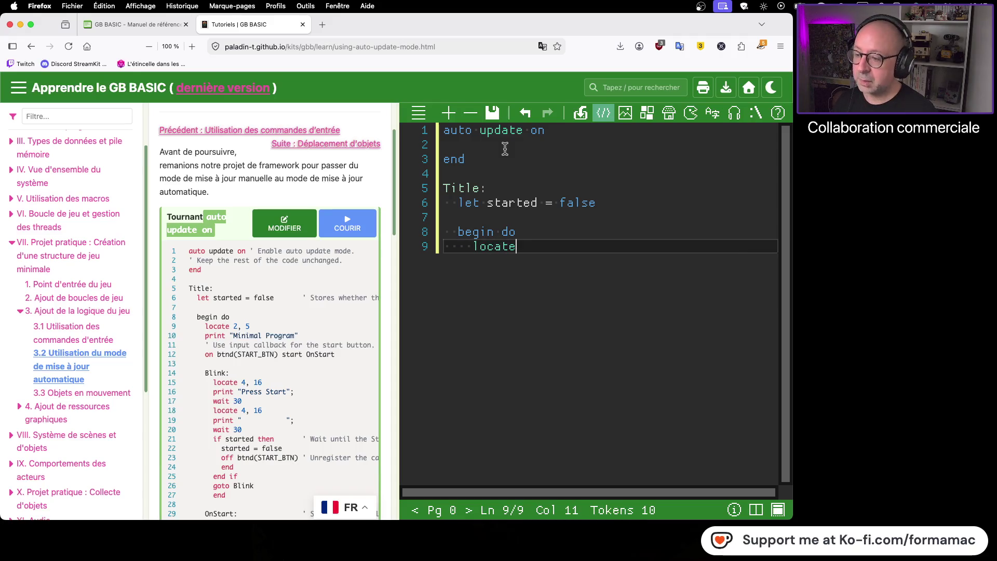
text( 2, 5)
key(Return)
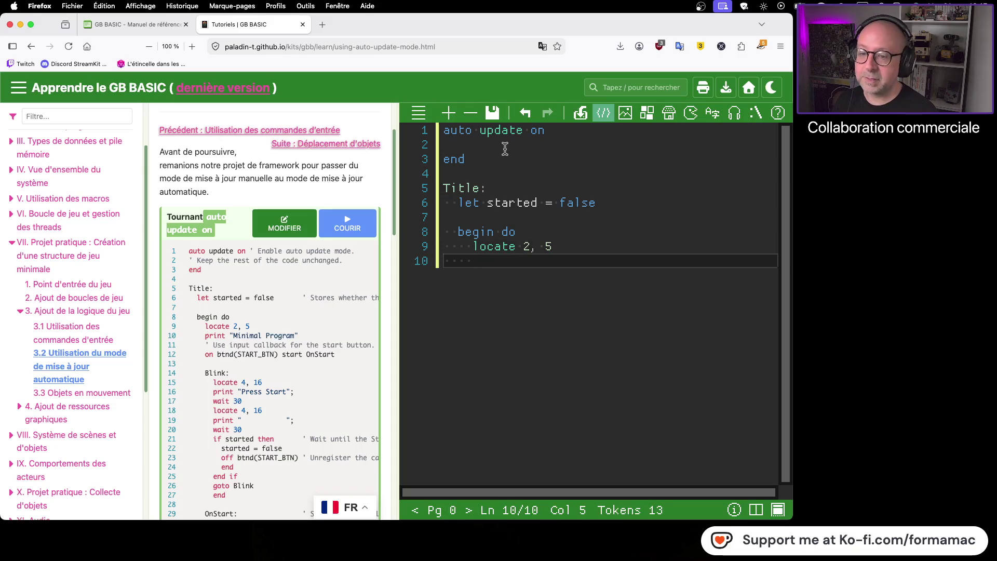
text(pri)
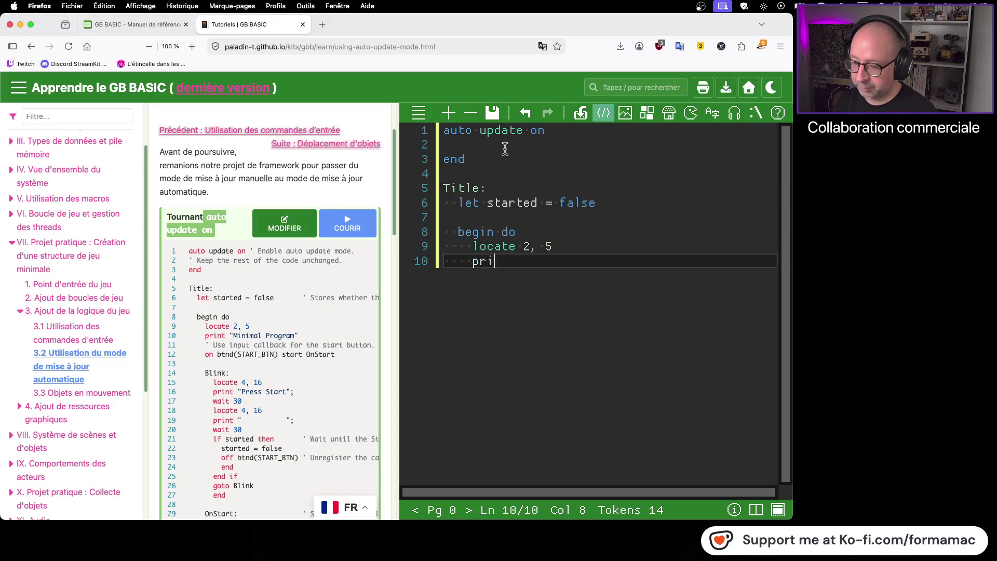
text(nt )
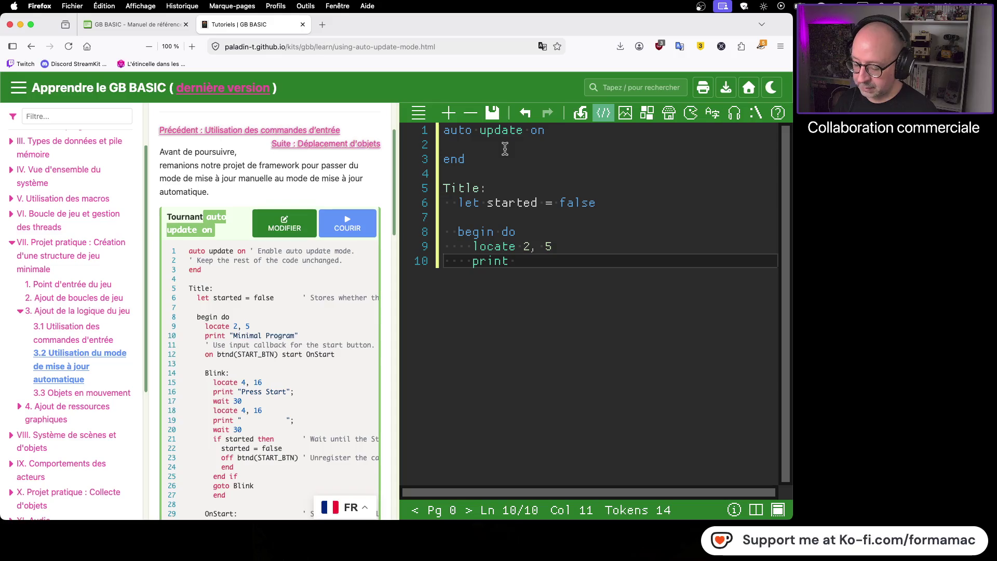
text("Minimal Program)
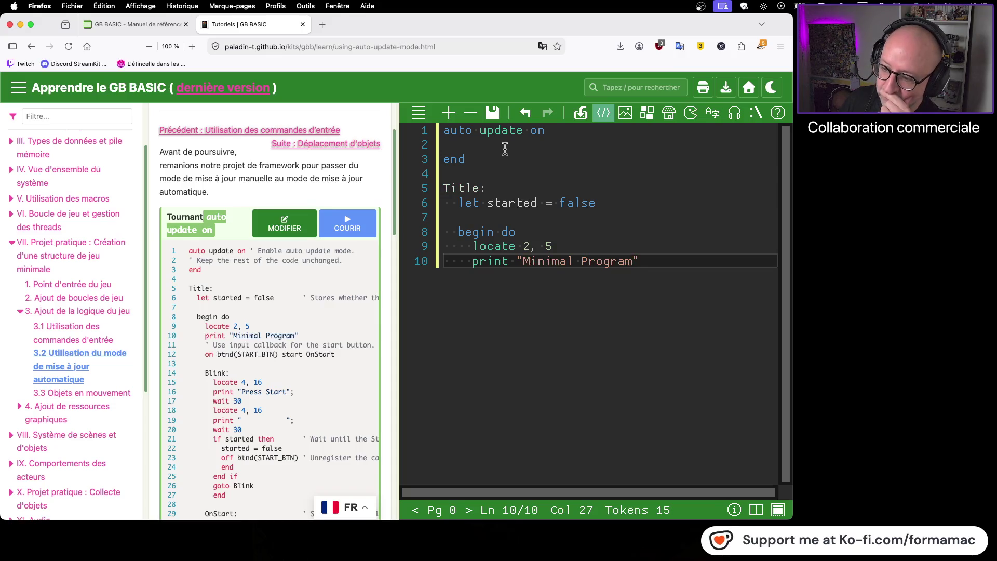
key(Right)
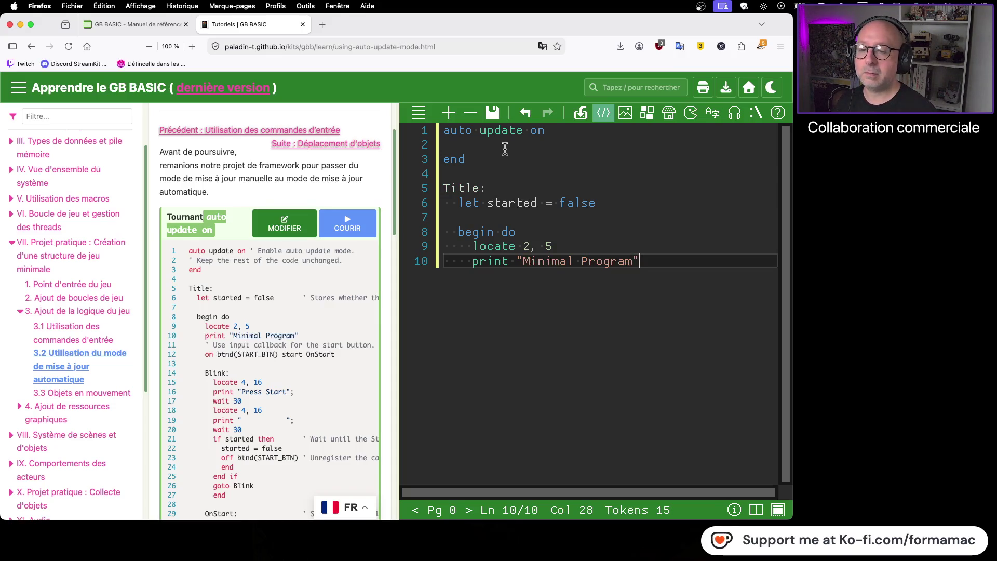
key(Return)
key(Return)
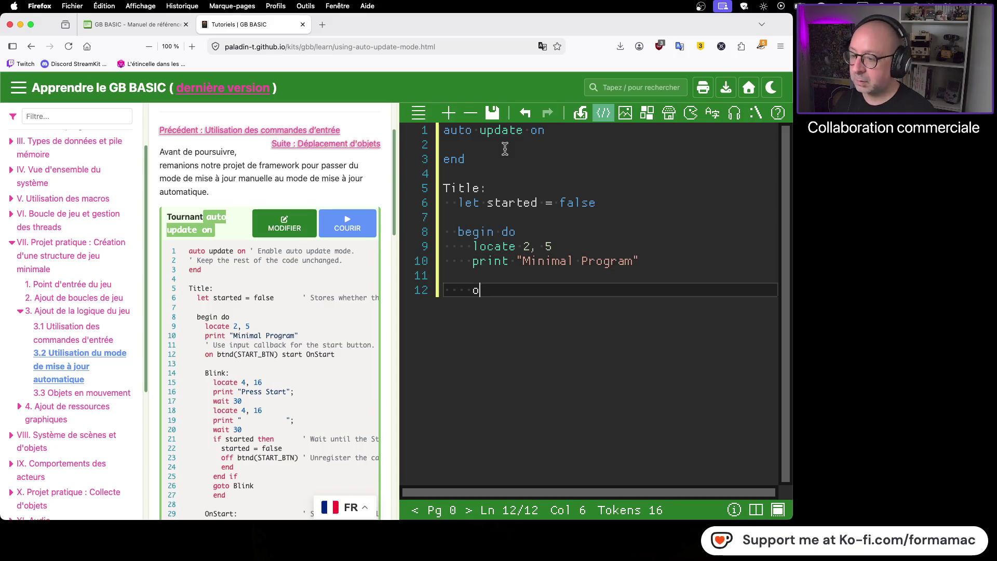
- Add 'on btnd(START_BTN) start OnStart', fixing the mistyped button name
text(n btn)
text(d)
text((SA)
key(BackSpace)
key(BackSpace)
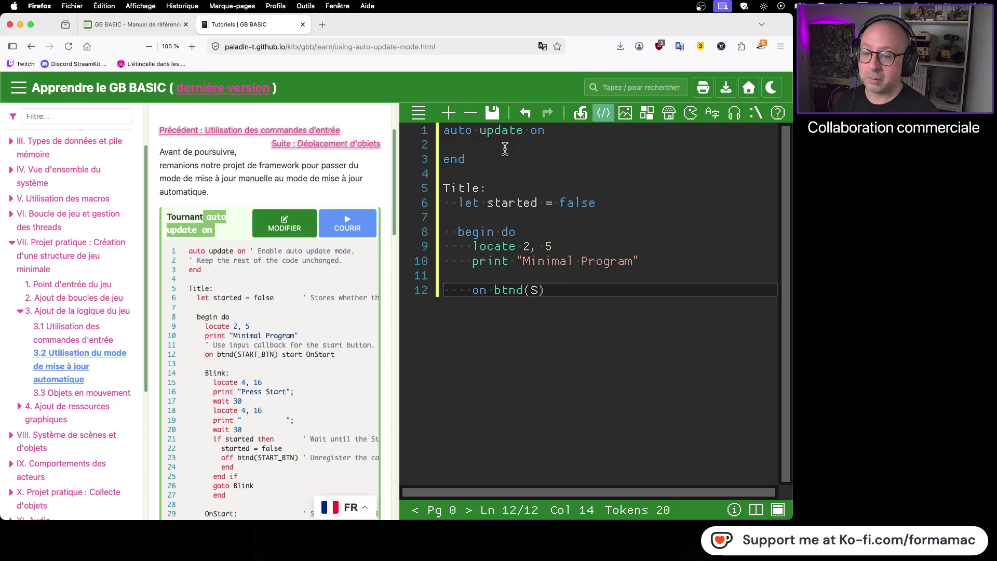
text(TARD)
key(BackSpace)
text(T_B)
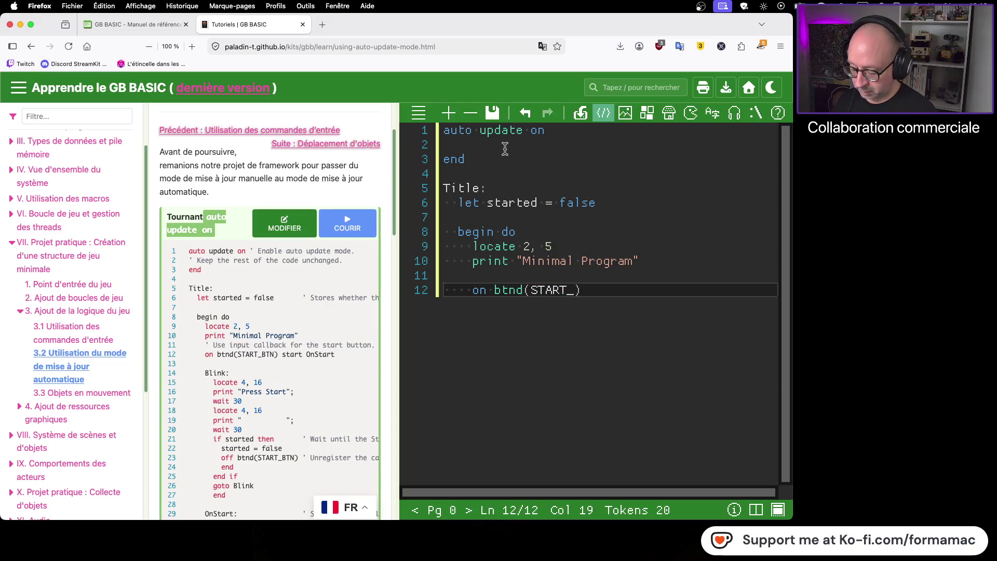
text(TN))
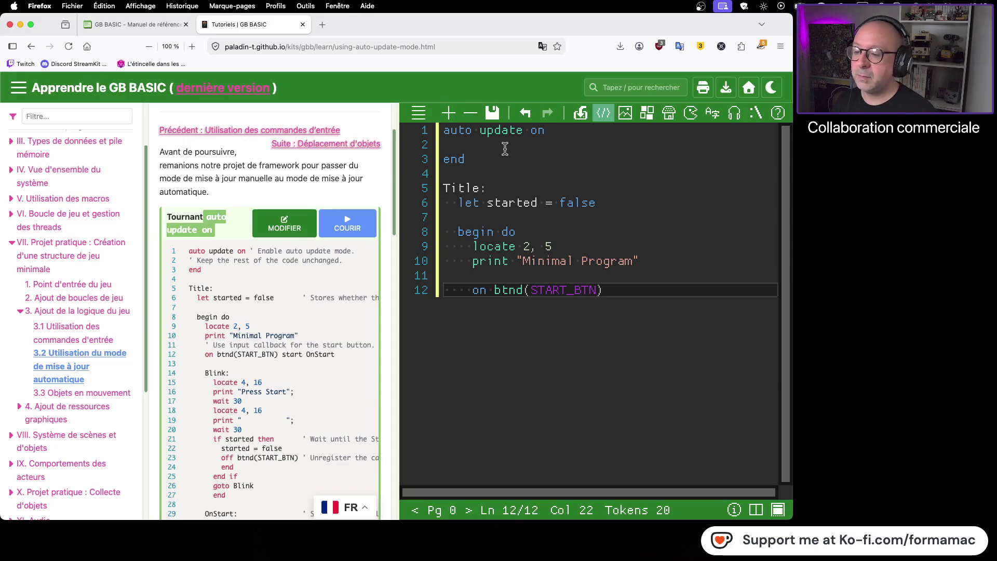
text( start)
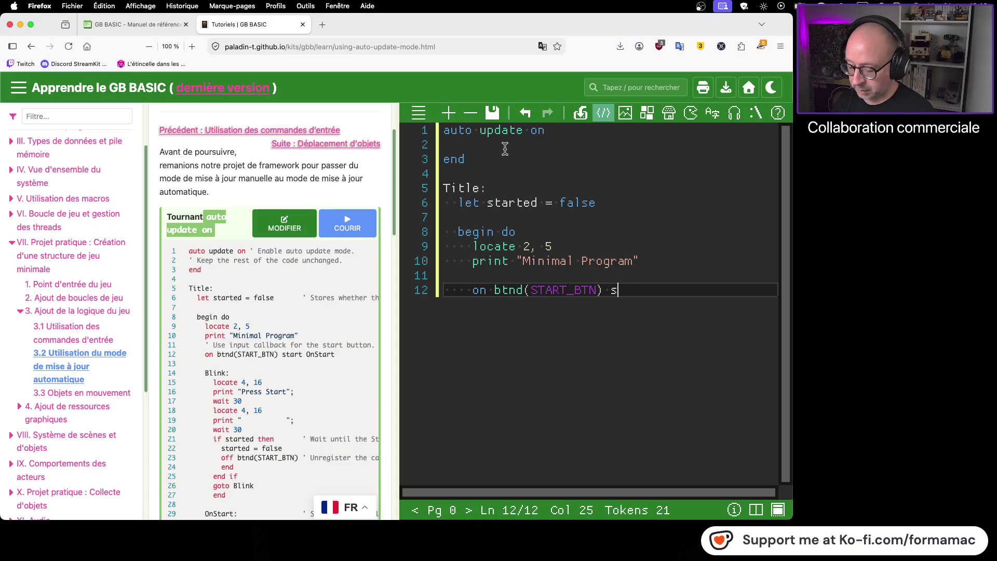
text( OnStart)
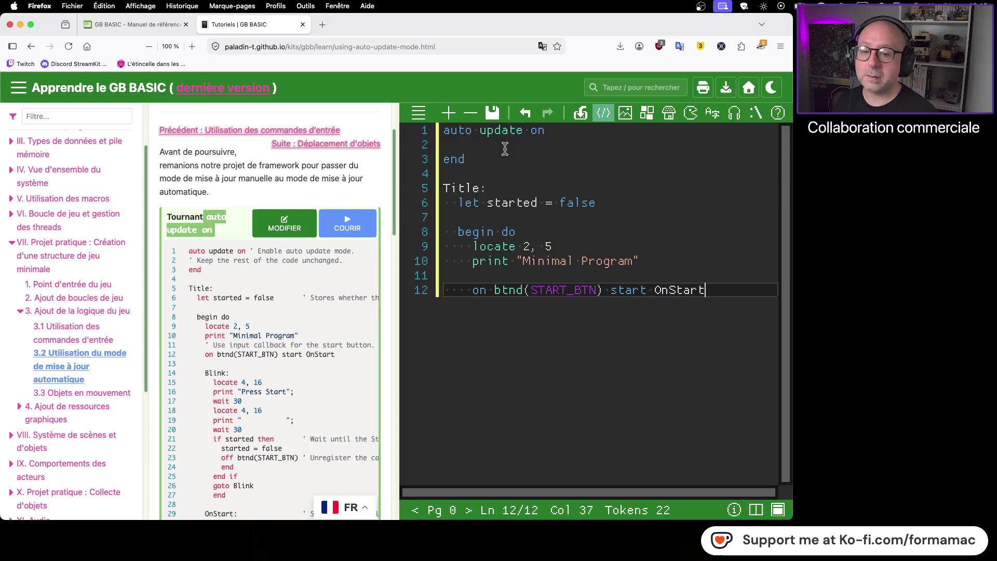
key(Return)
key(Return)
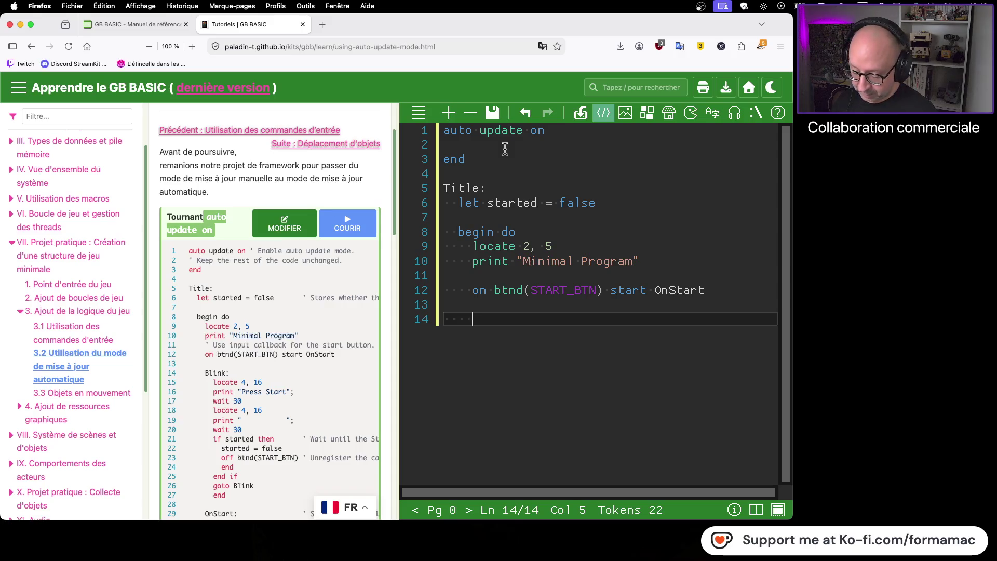
- Add a Blink: label with locate 4, 16 and print "Press Start"
text(Blink)
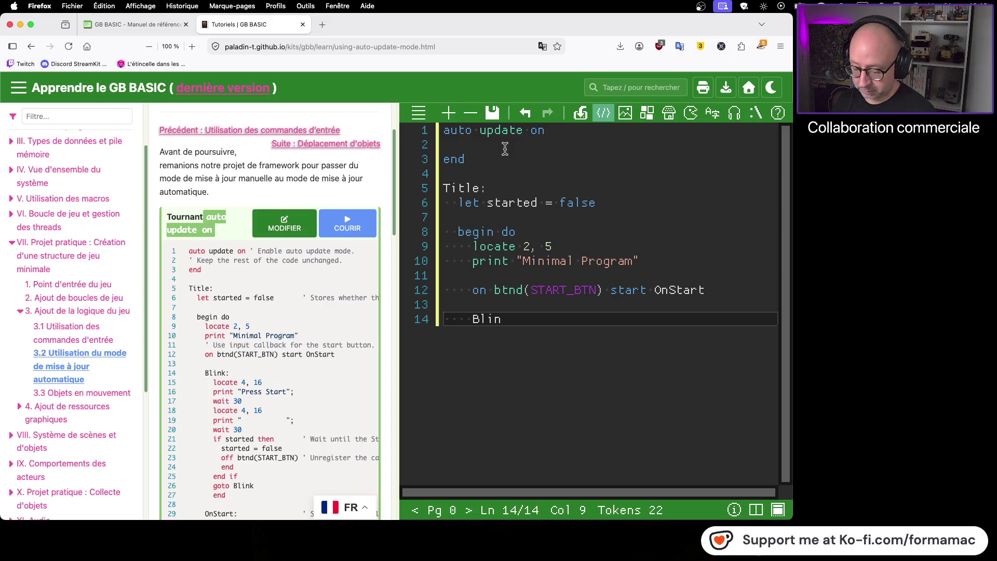
text(:)
key(Return)
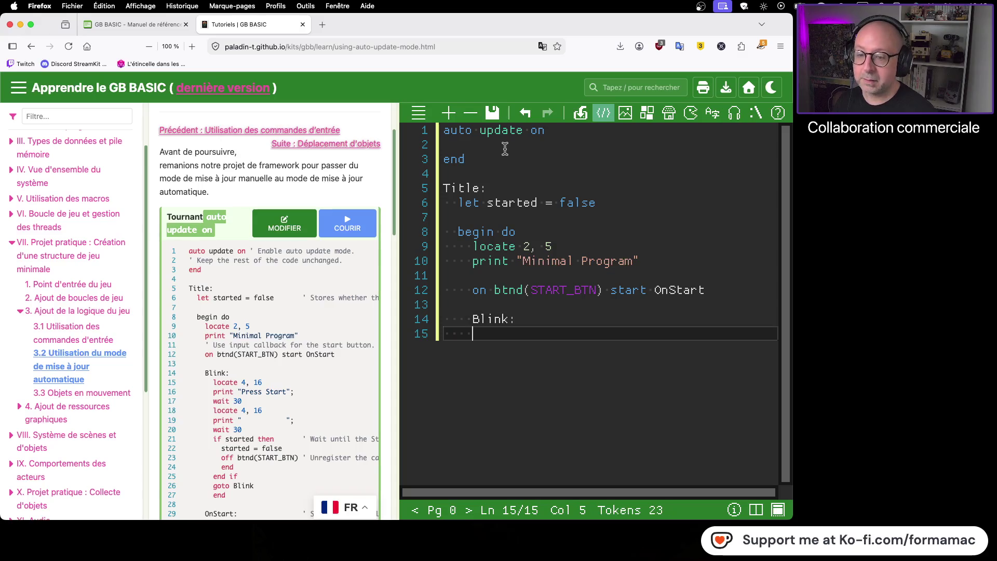
text(locate)
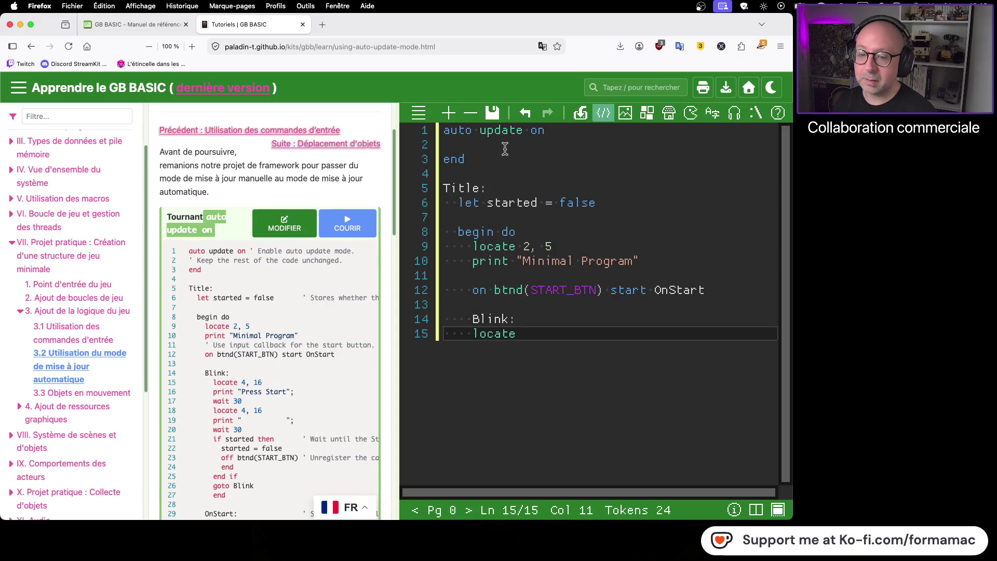
text( 4, 16)
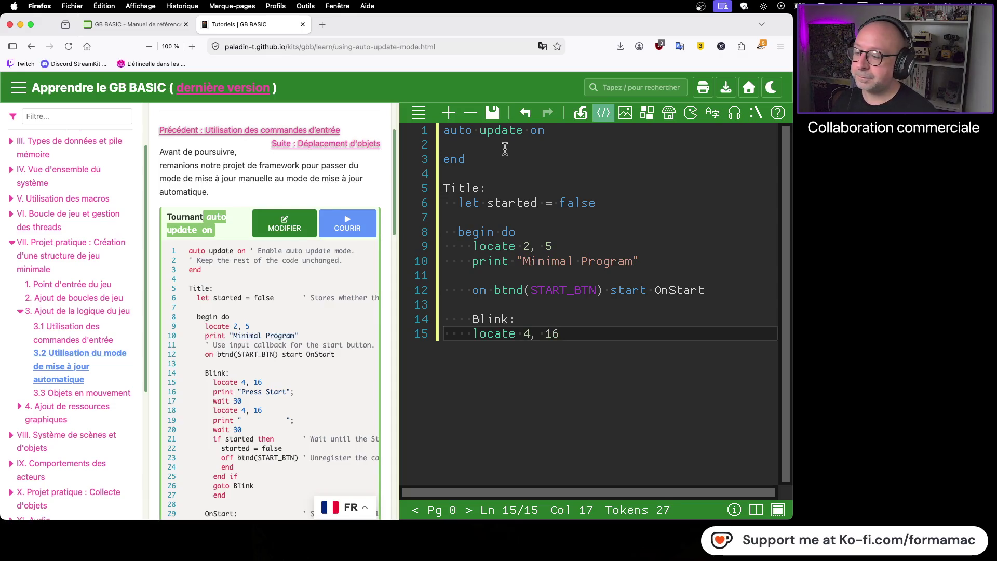
key(Return)
text(print)
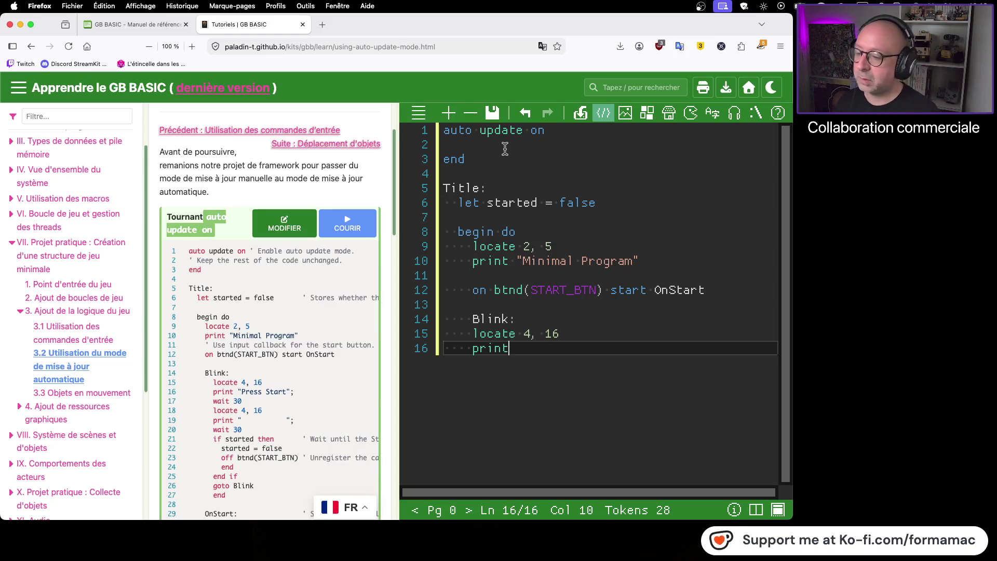
text(")
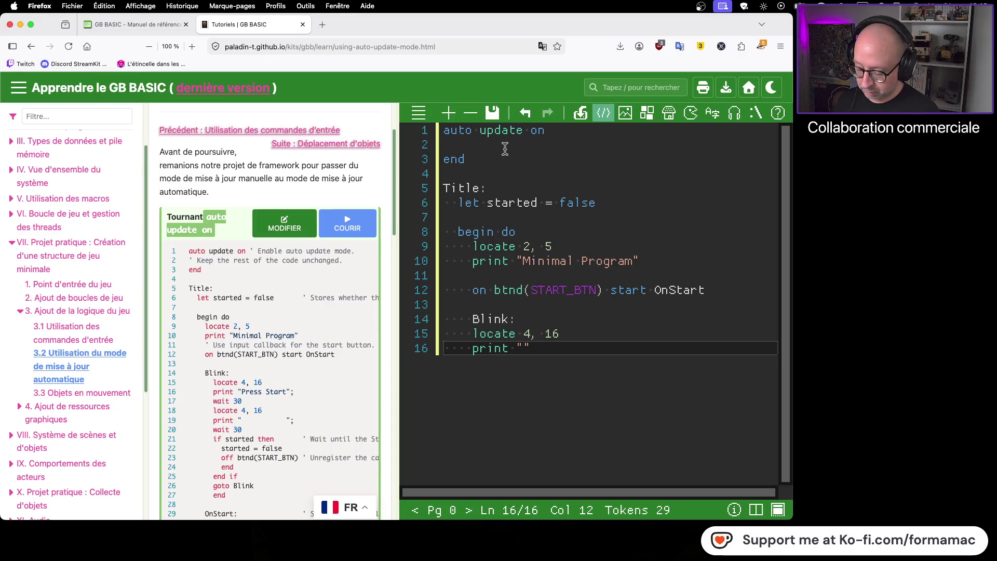
text(Press Start)
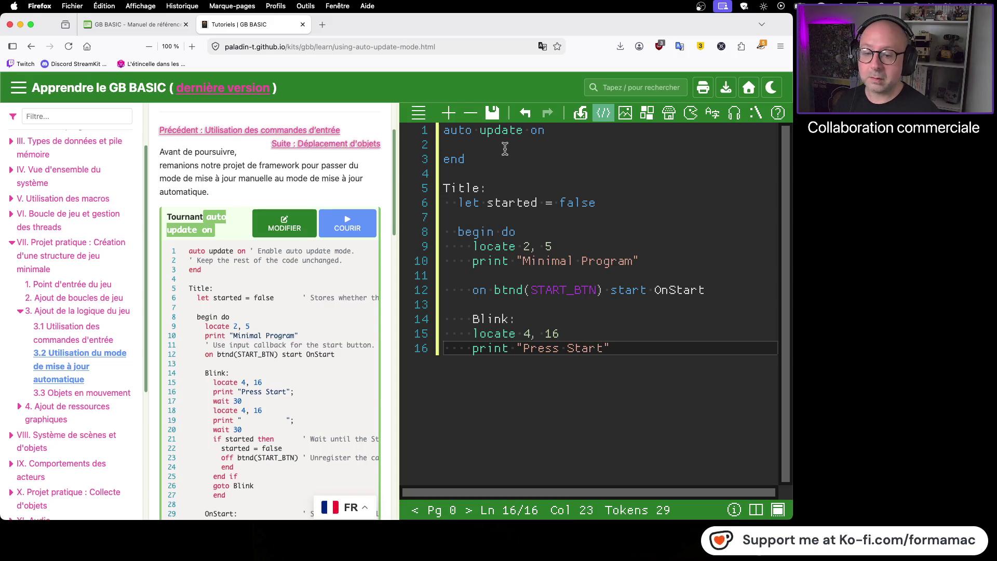
key(Right)
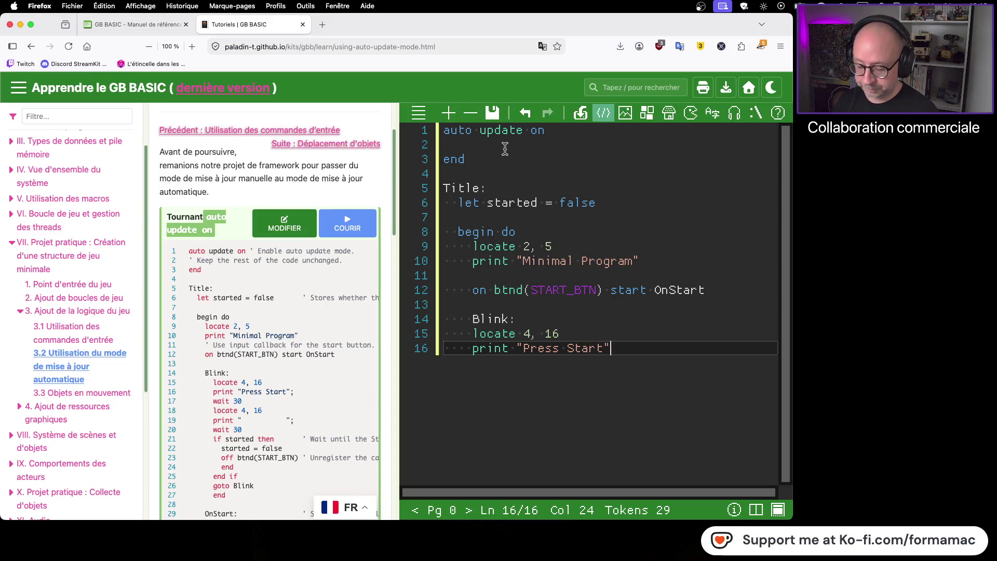
key(Return)
- Follow it with wait 30, locate 4,16 and a print of blank spaces ending in a semicolon
text(wiat 30)
key(BackSpace)
key(BackSpace)
key(BackSpace)
text(ait 30)
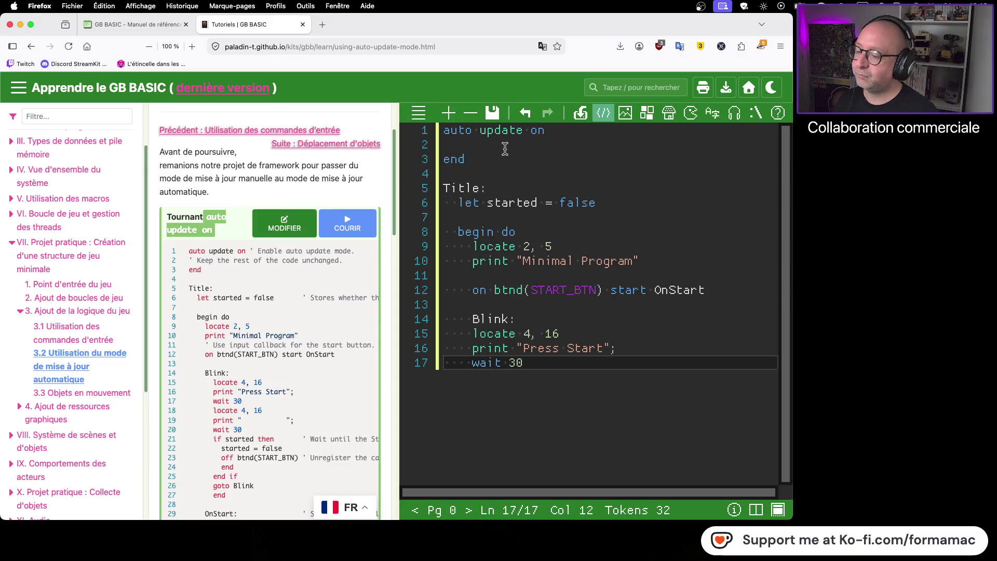
key(Return)
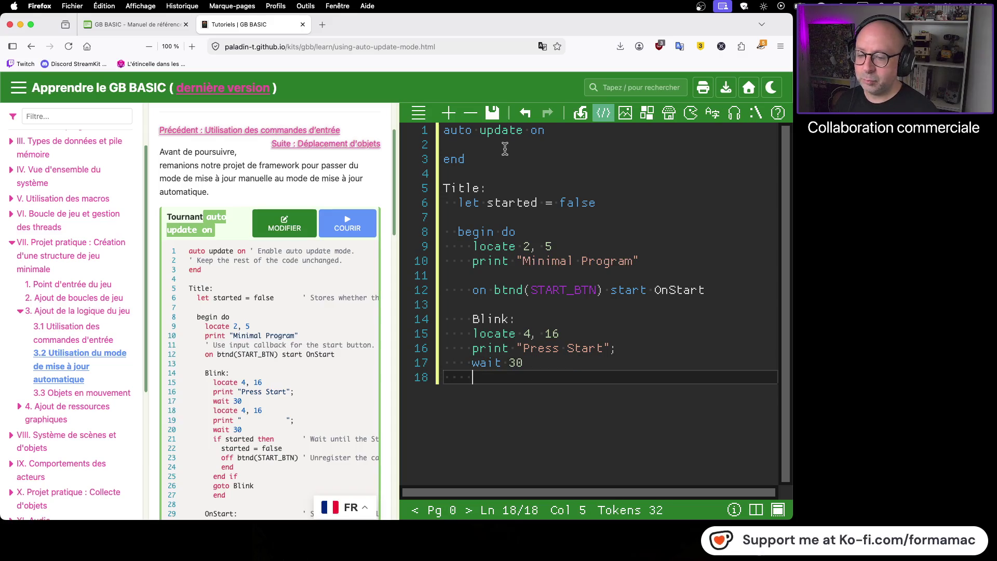
text(locate 4,)
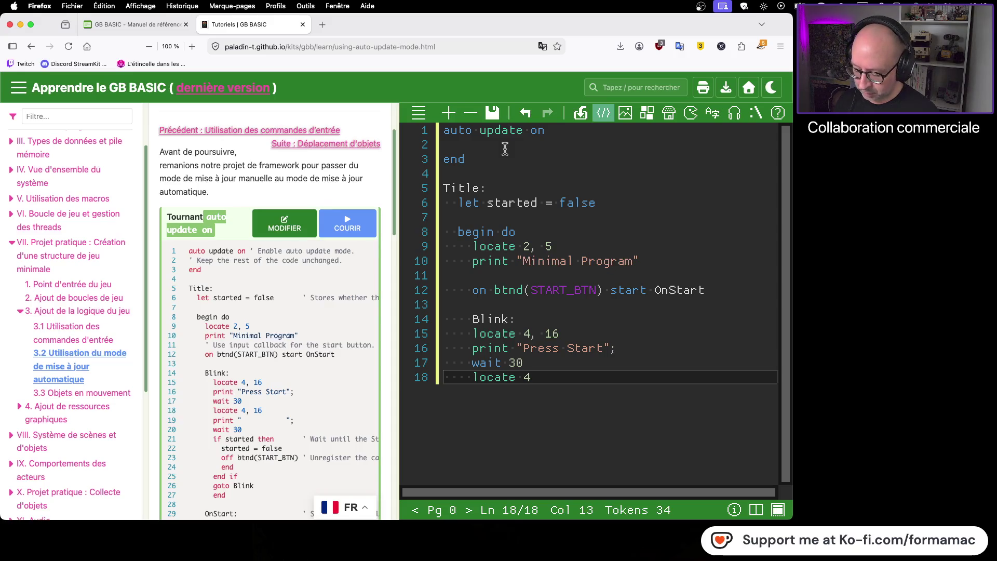
text(16)
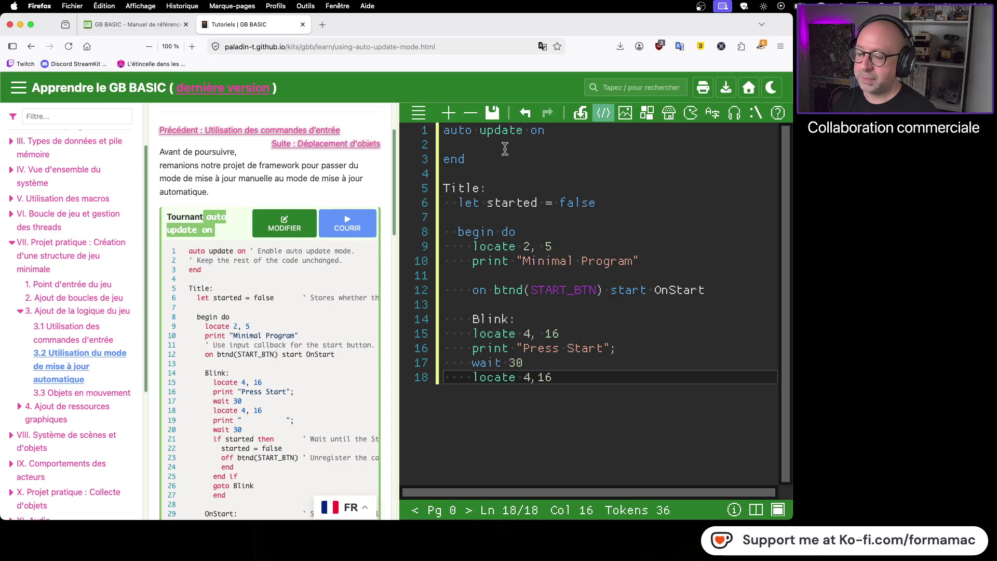
key(Return)
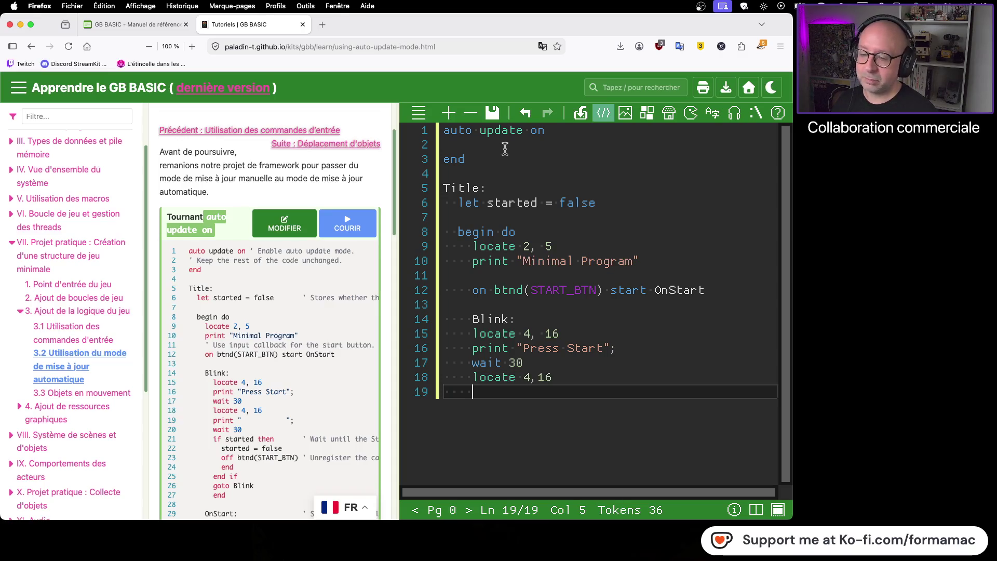
text(wait )
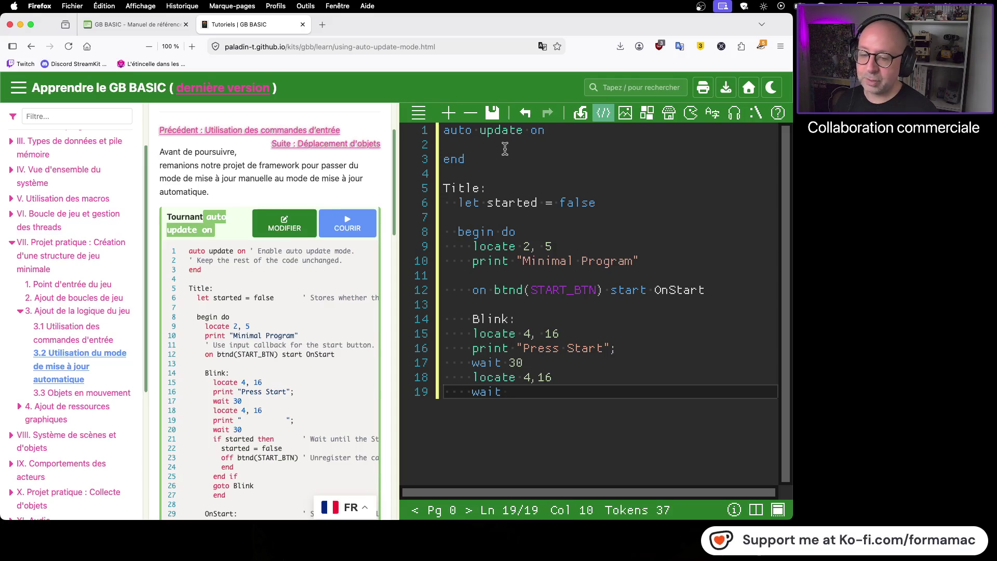
text(30)
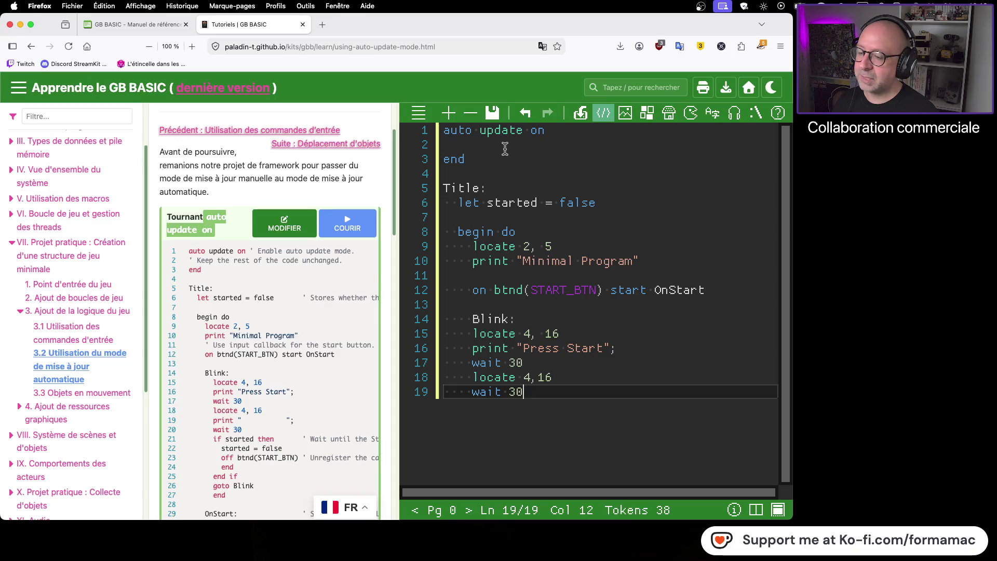
key(BackSpace)
key(BackSpace)
key(BackSpace)
key(BackSpace)
key(BackSpace)
key(BackSpace)
key(BackSpace)
text(print "           ")
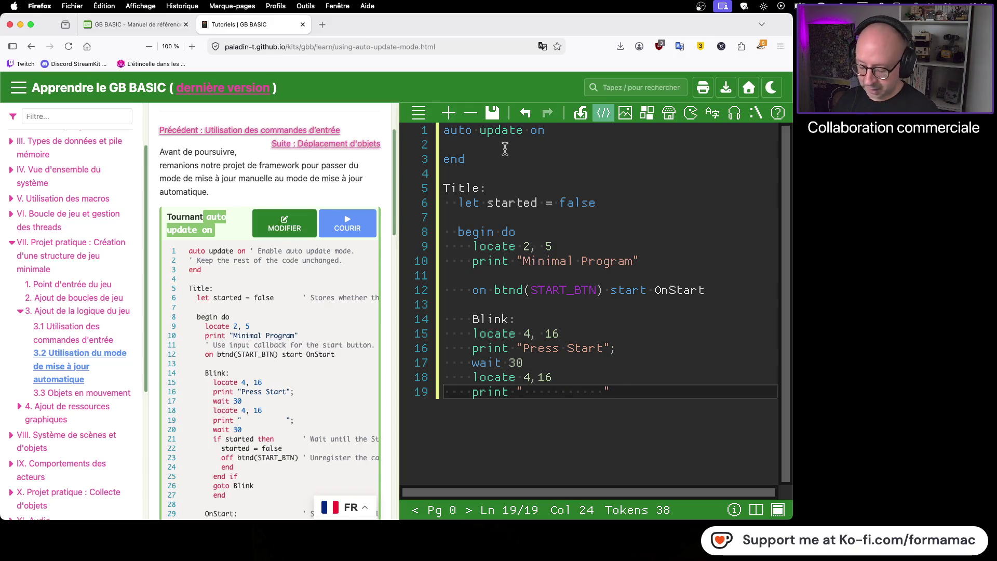
text(;)
- Finish the blank print line and add a second wait 30 line below it
key(Return)
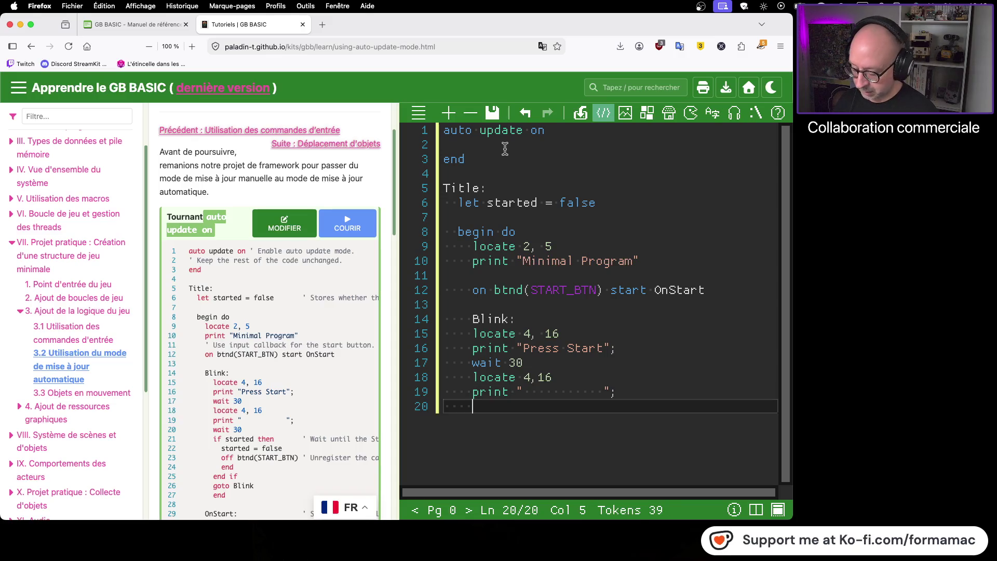
text(wait 30)
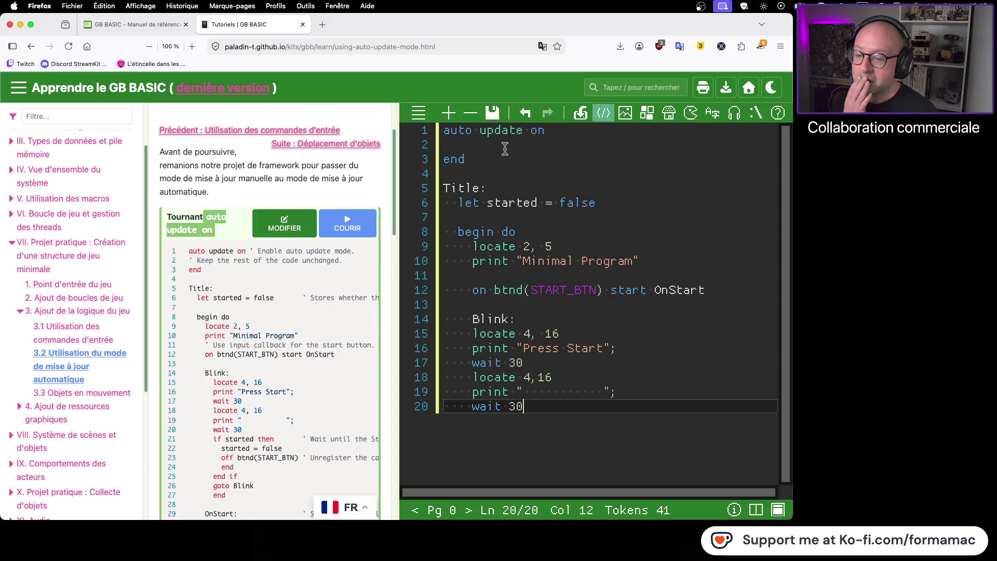
key(Return)
- Add an if started then block setting started = false and calling off btnd(START_BTN)
text(if stt)
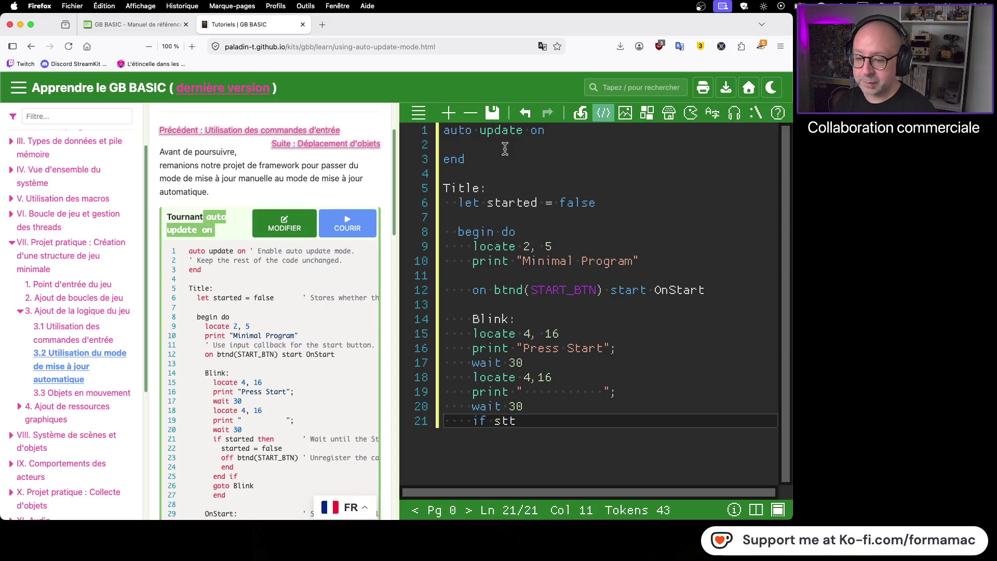
key(BackSpace)
text(arted t)
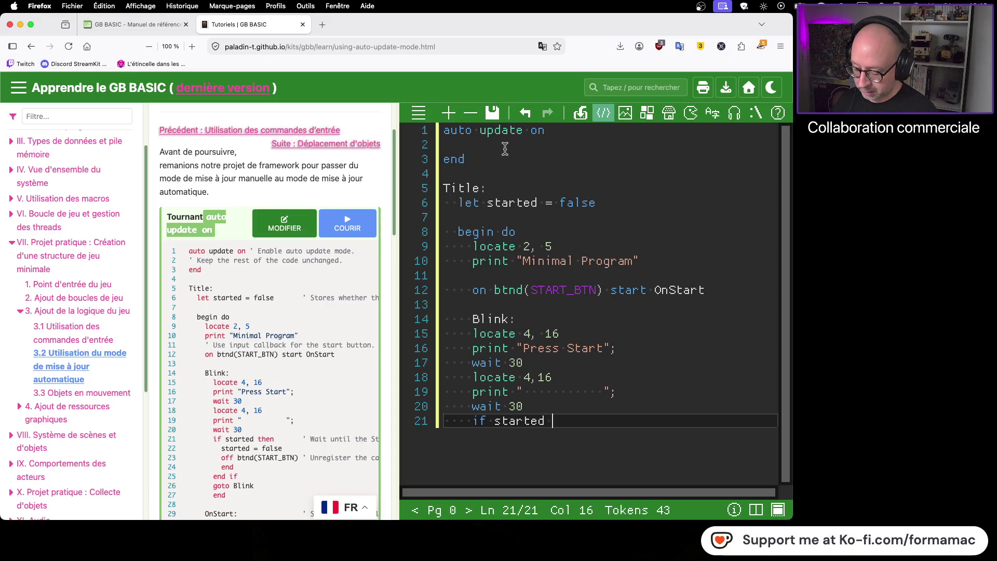
text(hen)
key(Return)
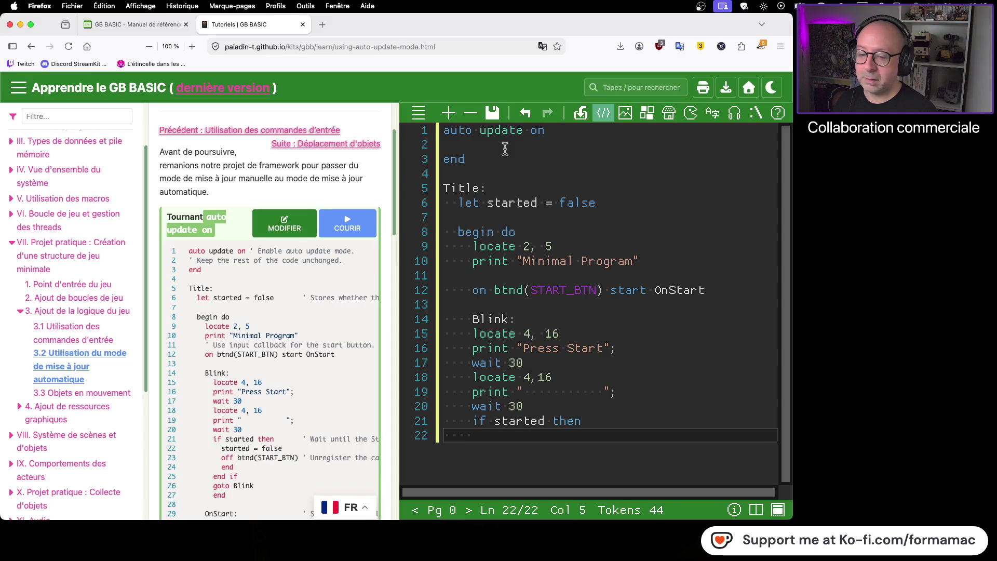
text(st)
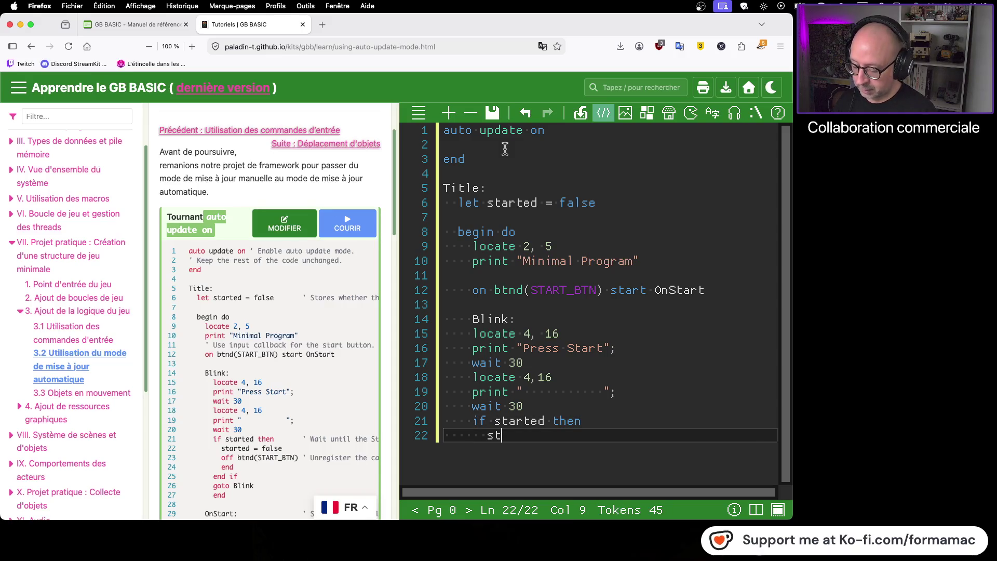
text(arted )
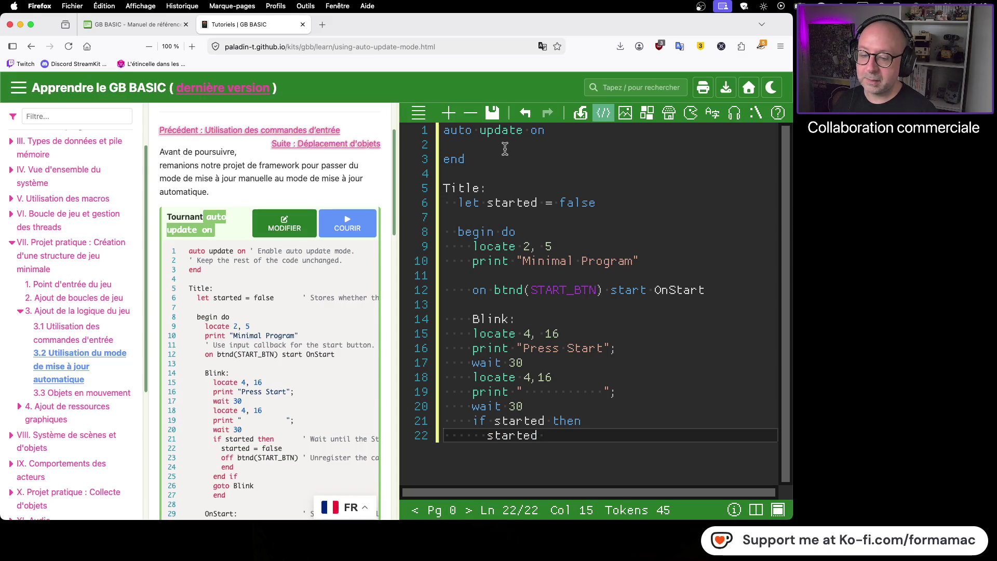
text(= false)
key(Return)
text(of)
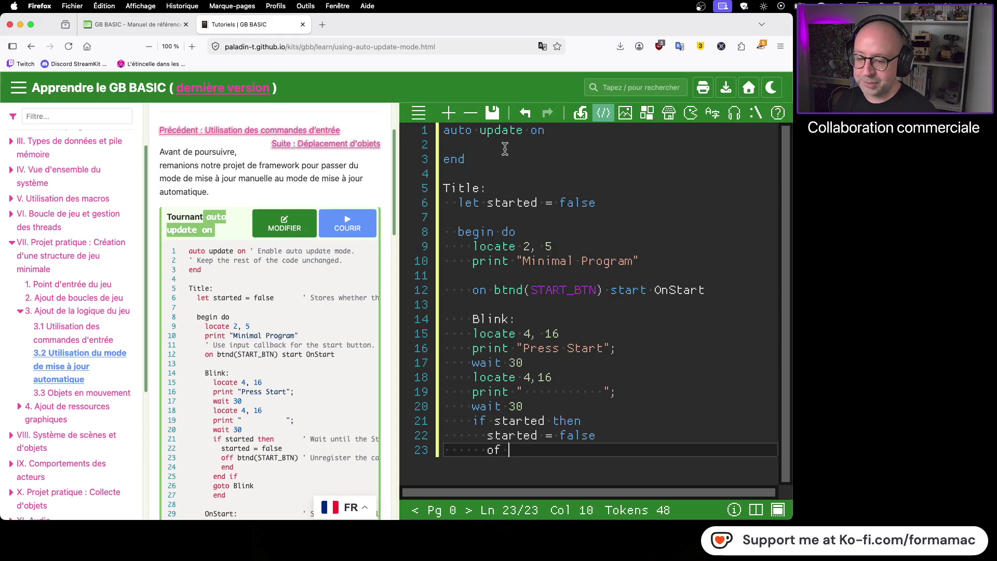
text(f b)
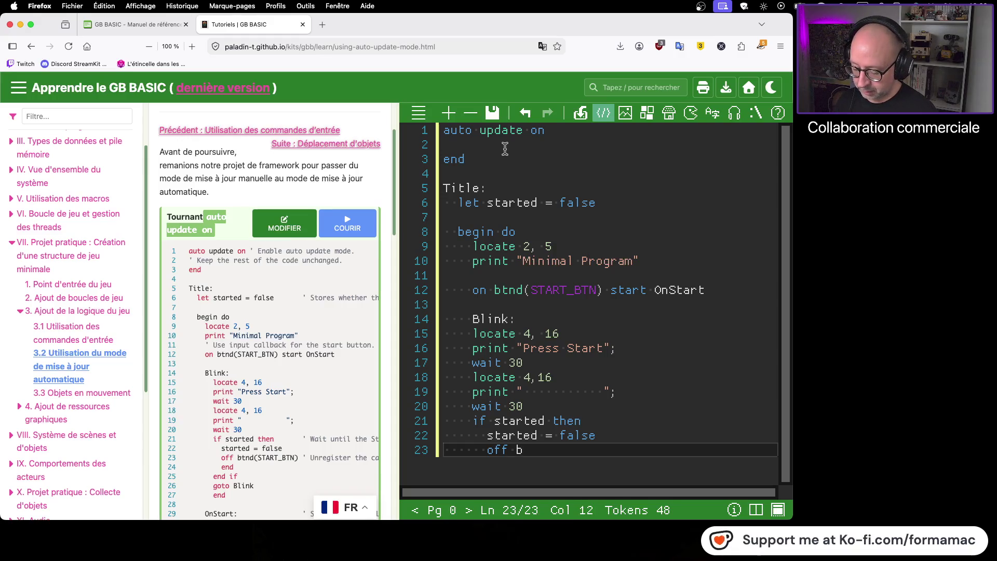
text(tnd)
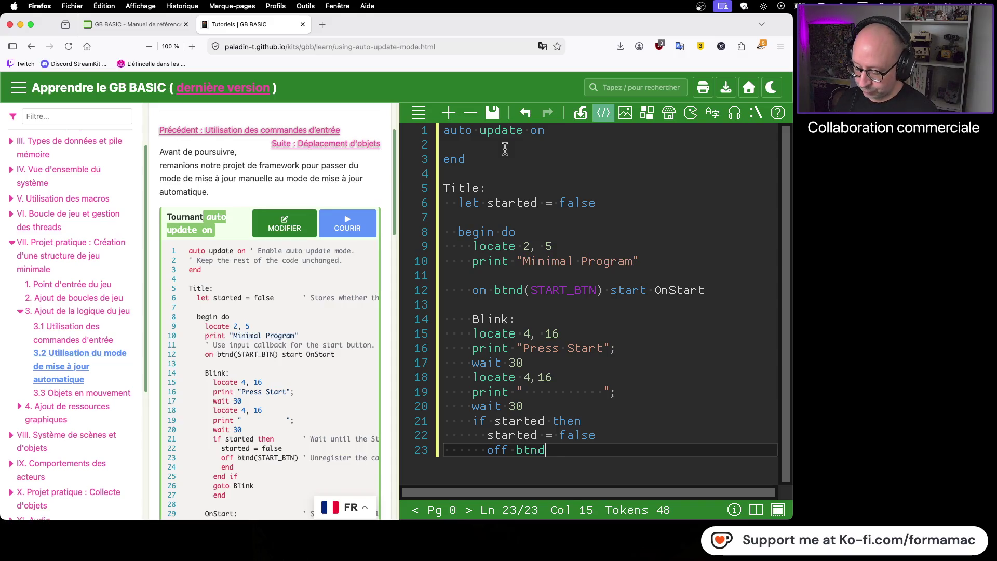
text((START)
text(_BTN))
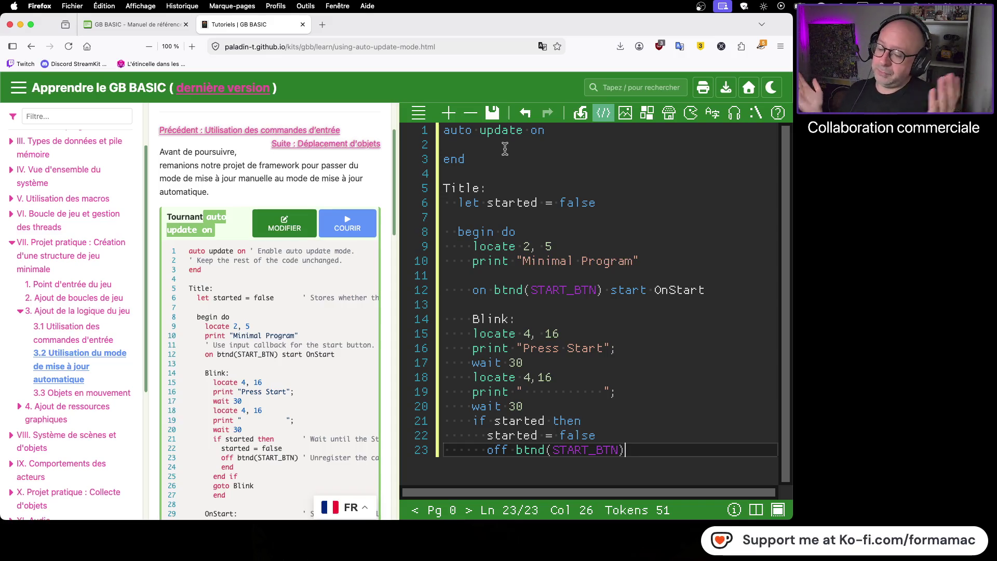
- Close the if block with an end line and an outdented end if
key(Return)
text(end)
key(Return)
key(BackSpace)
text(end if)
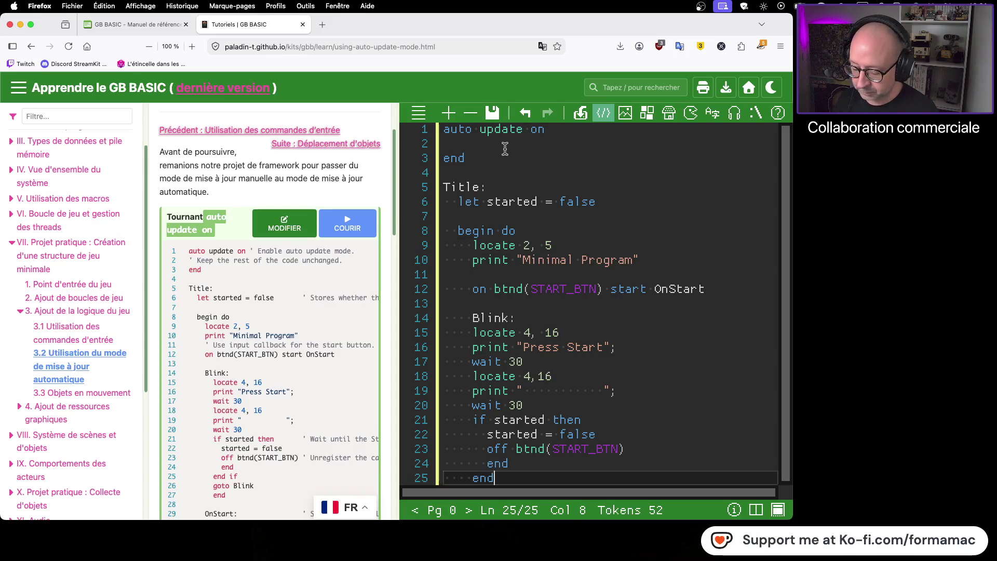
key(Return)
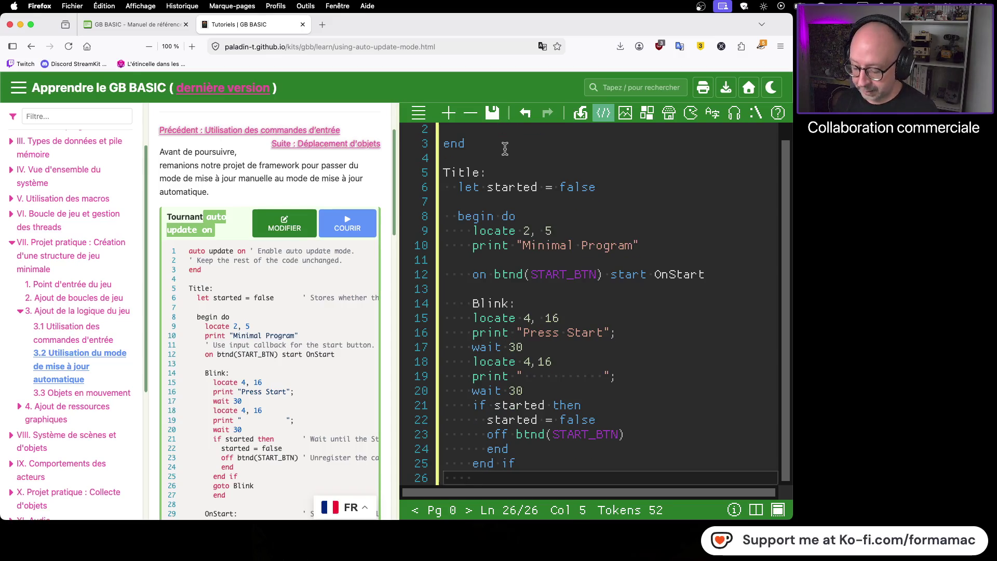
- Loop back with goto Blink and finish the program with a closing end
text(goto )
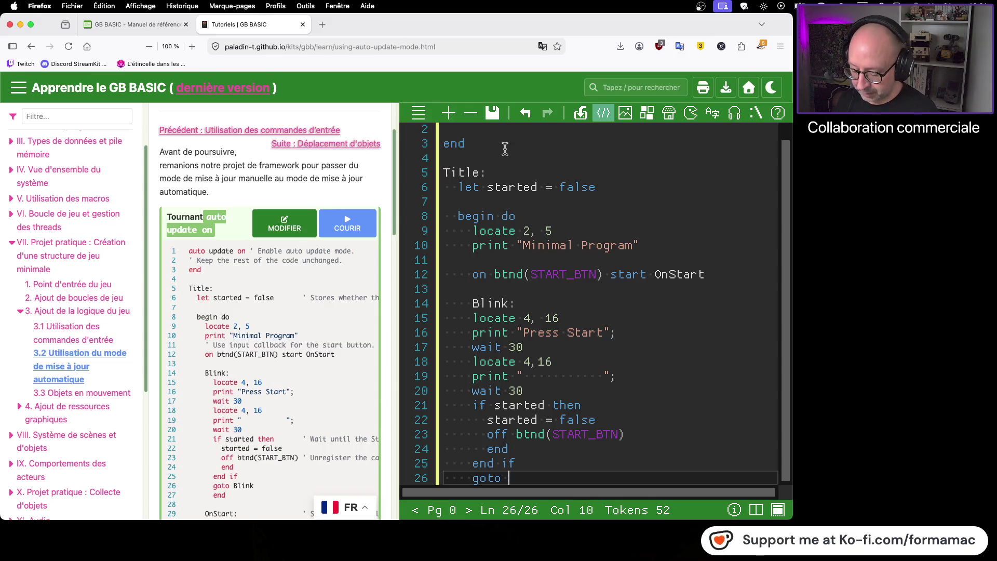
text(Blink)
key(Return)
text(end)
scroll(298, 372, down, 3)
scroll(298, 372, down, 1)
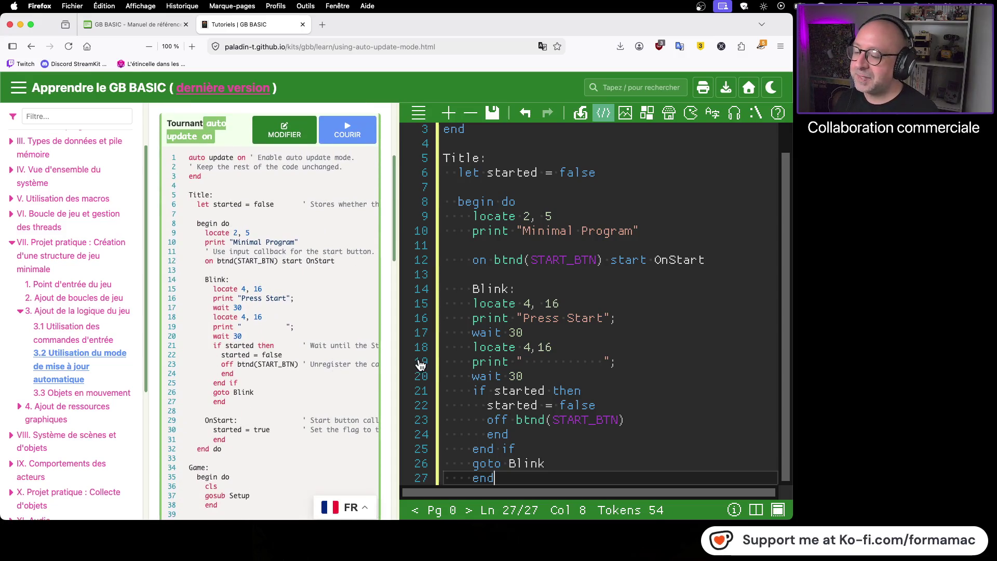
key(Return)
key(Return)
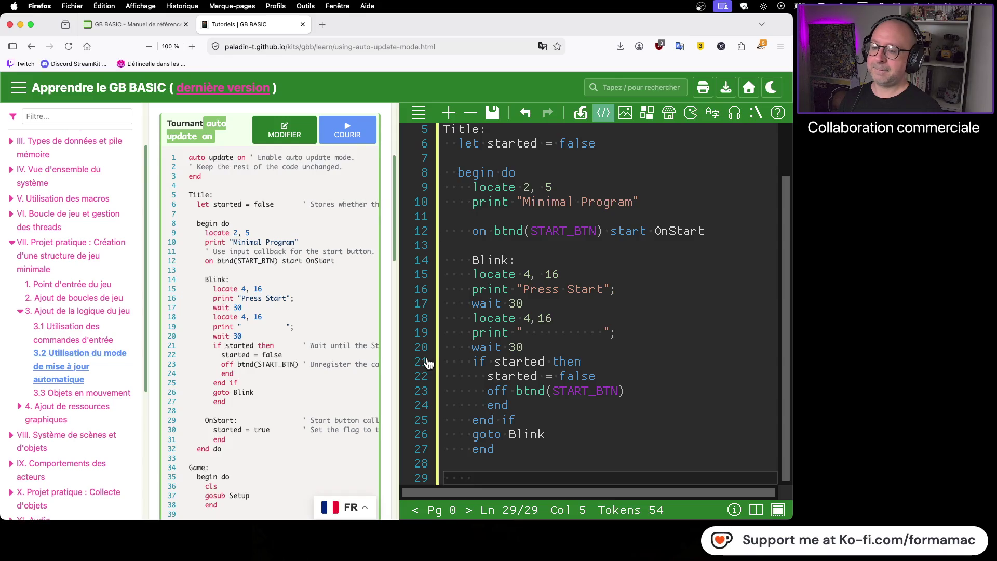
click(470, 275)
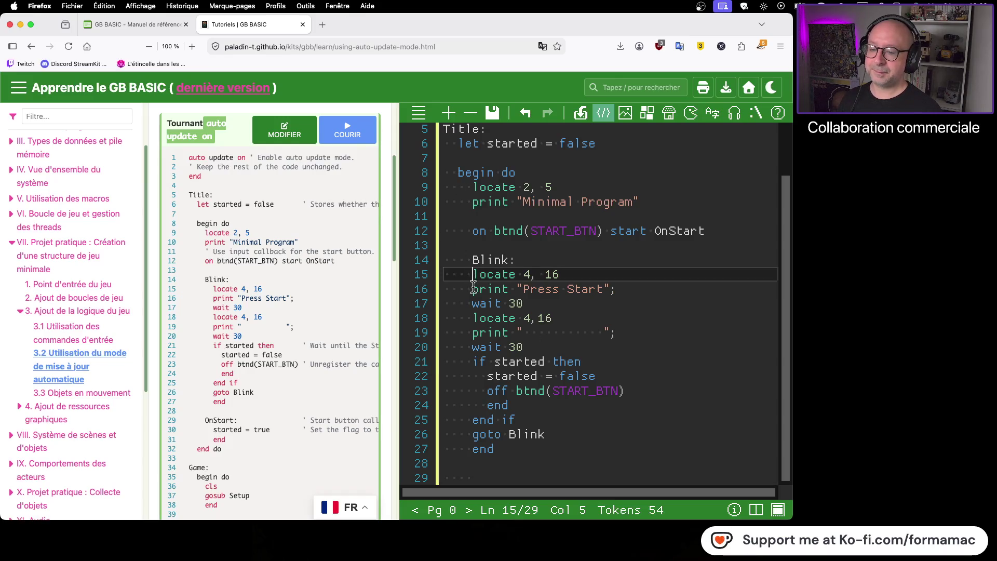
- Indent the Blink body's two locate 4, 16 lines, both prints and both wait 30 lines one level
key(Tab)
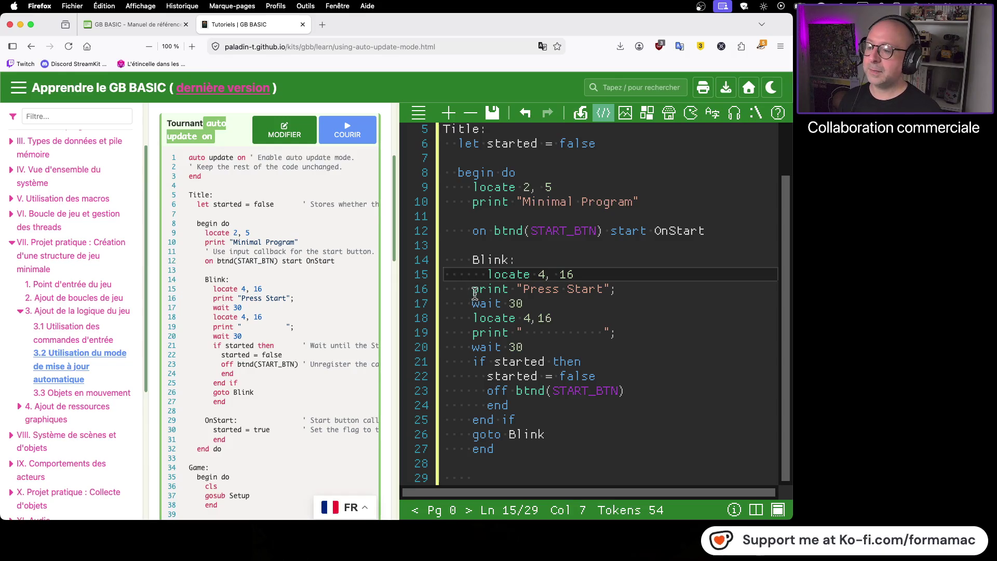
click(474, 290)
key(Tab)
click(473, 305)
key(Tab)
click(473, 320)
key(Tab)
click(473, 334)
key(Tab)
click(473, 348)
key(Tab)
- Indent the if started then block through end if and goto Blink one level
click(473, 362)
key(Tab)
click(479, 376)
key(Tab)
click(485, 391)
key(Tab)
click(487, 404)
key(Tab)
click(474, 420)
key(Tab)
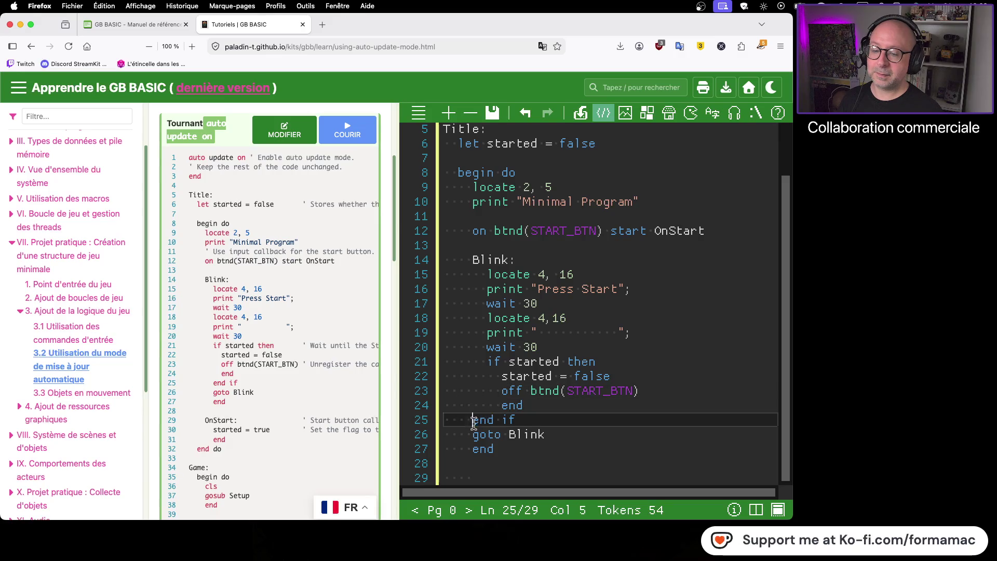
click(474, 435)
key(Tab)
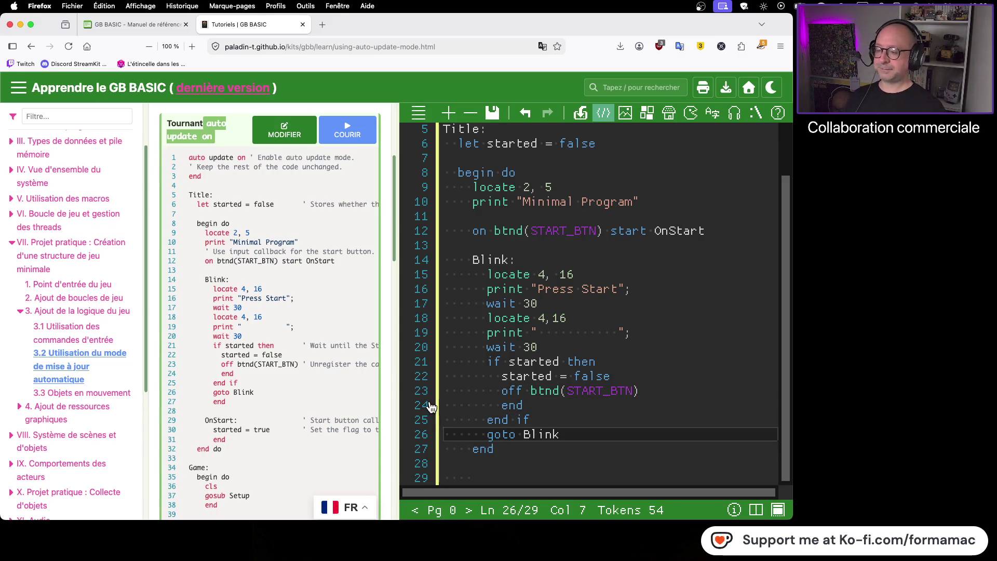
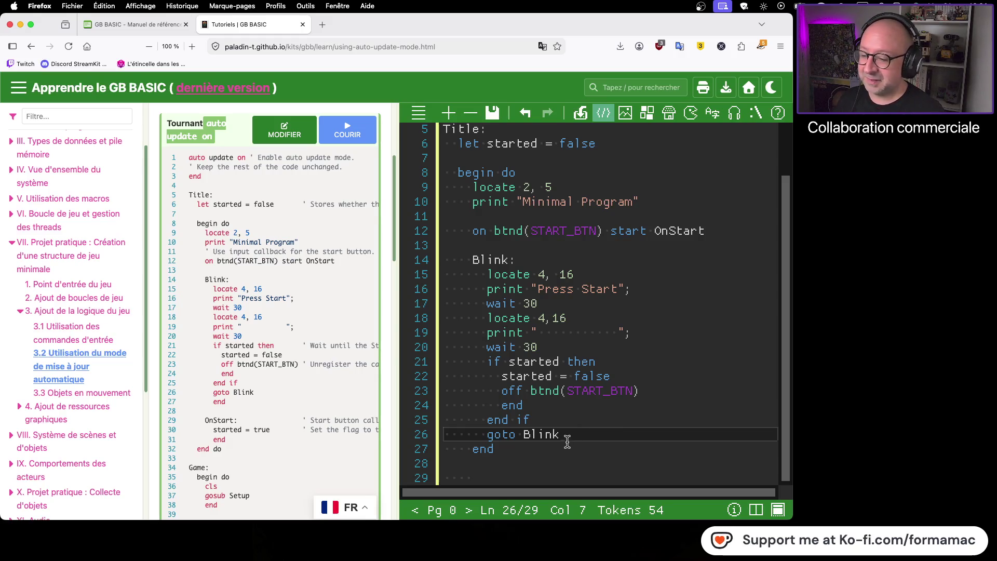
- Indent the Blink loop's closing 'end' on line 27 one level
click(535, 450)
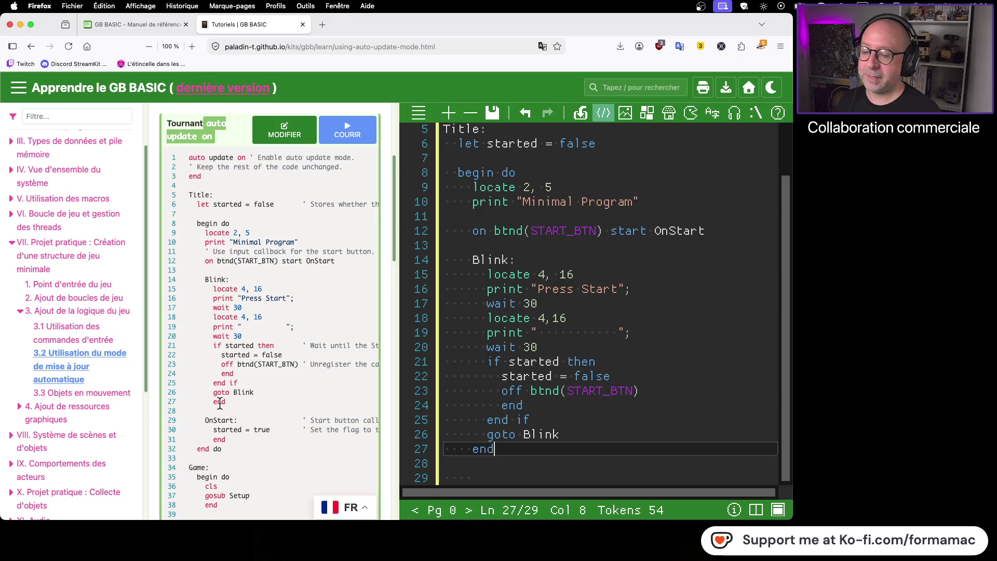
key(Left)
key(Left)
key(Left)
key(Tab)
key(Right)
key(Right)
key(Right)
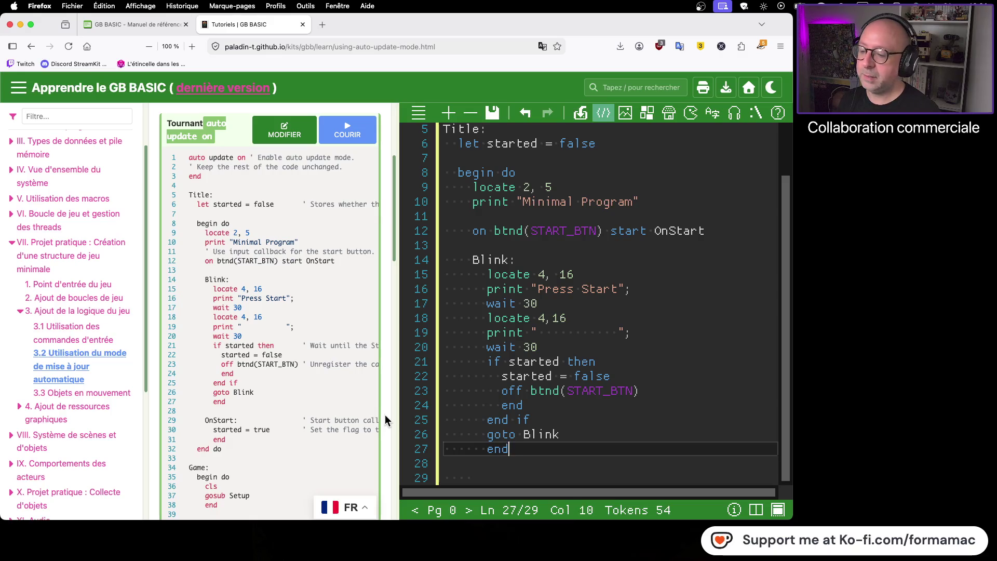
- Add a trial 'end do' line, delete it again, and leave blank lines after the Blink loop
key(Return)
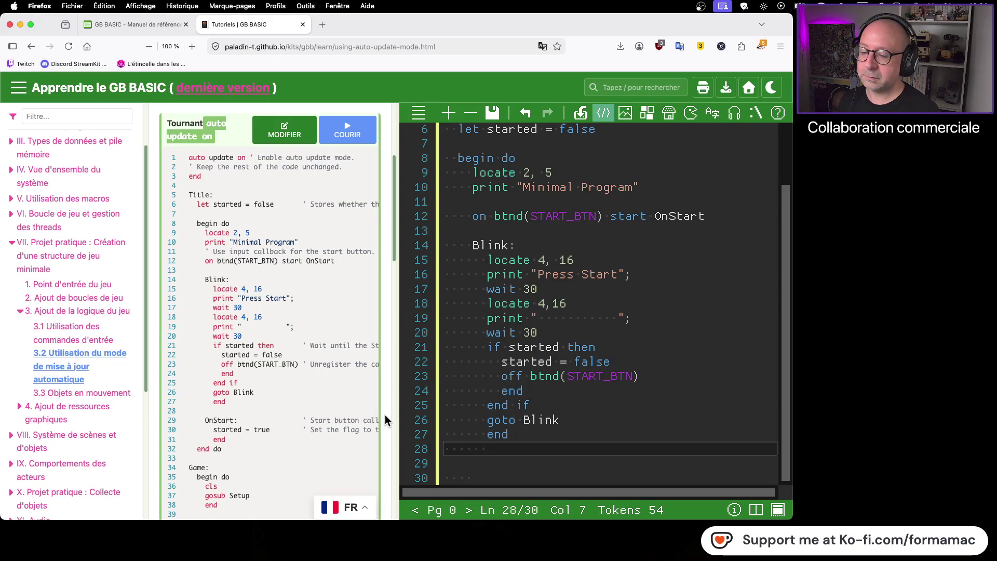
key(BackSpace)
key(BackSpace)
text(end do)
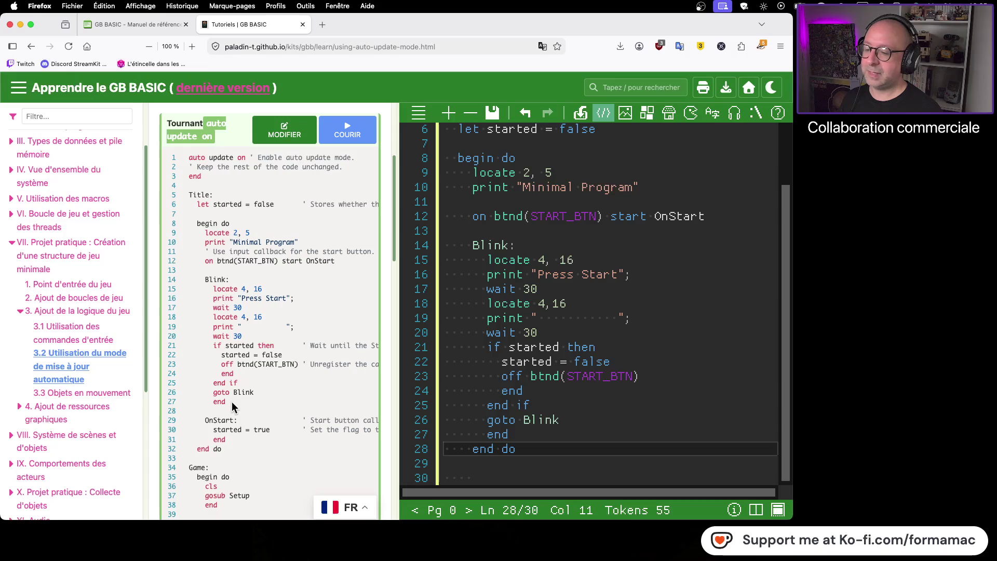
key(super+shift+Left)
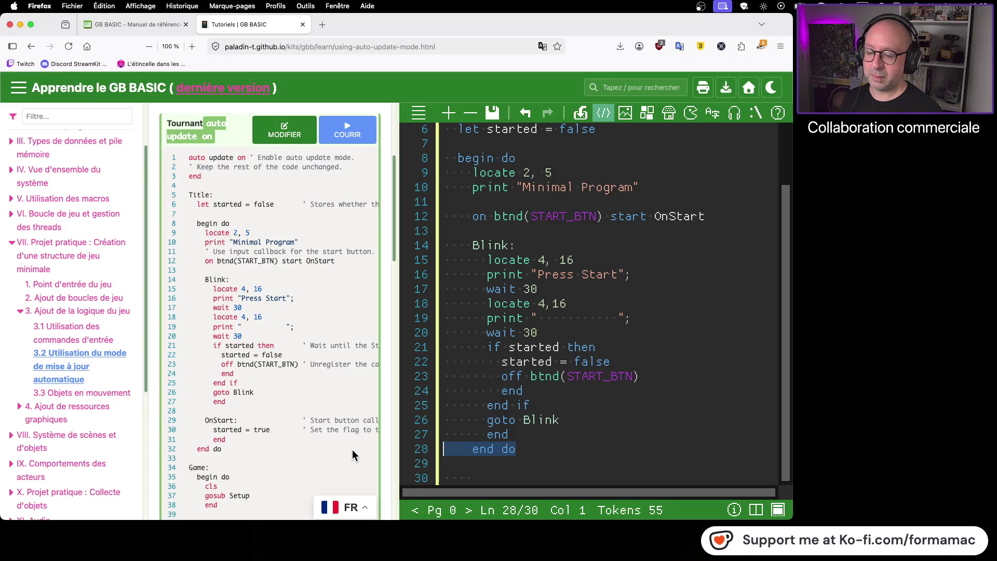
key(BackSpace)
key(BackSpace)
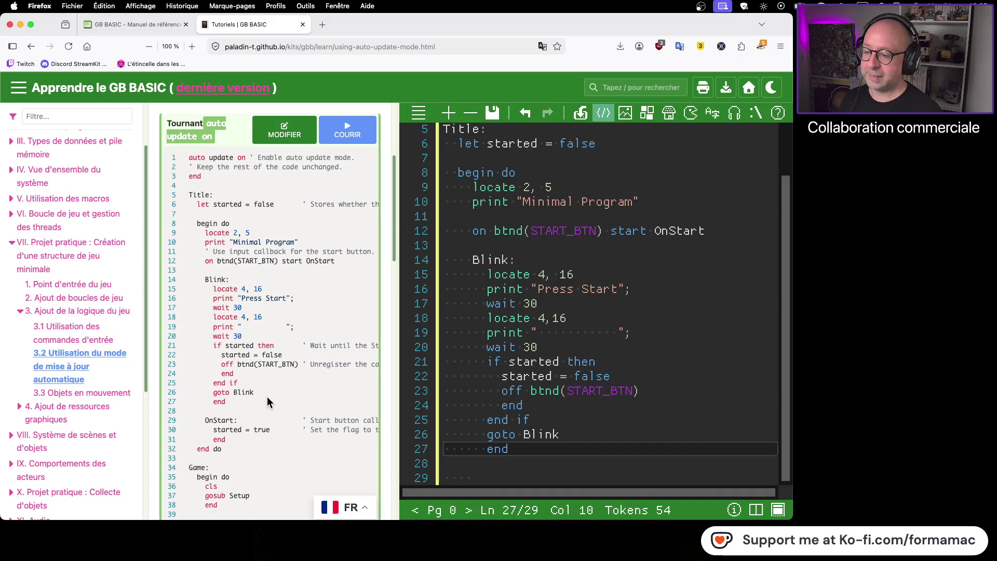
key(Return)
key(Return)
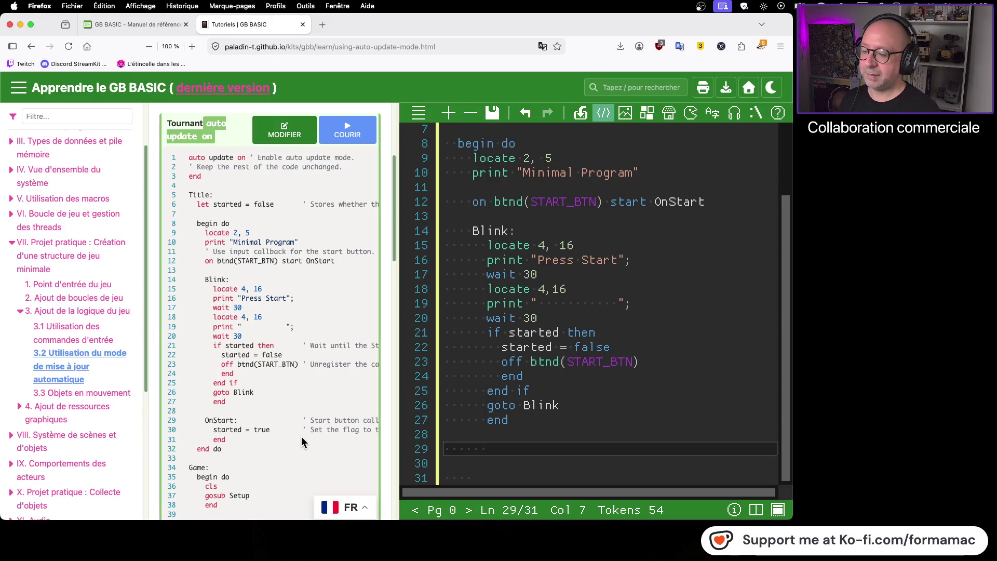
- Write an 'OnStart:' handler containing 'started = true' and closed by 'end'
key(BackSpace)
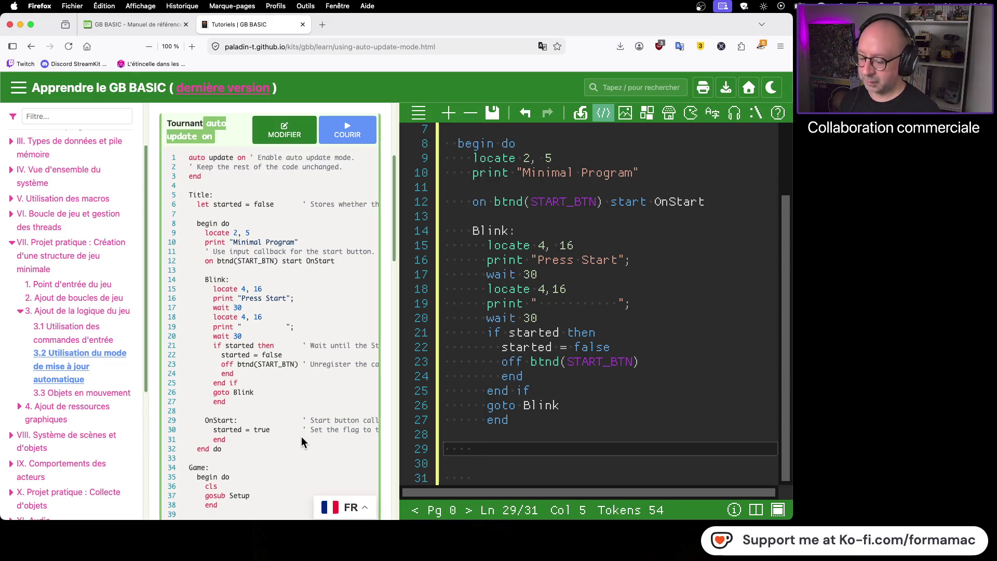
text(OnStart)
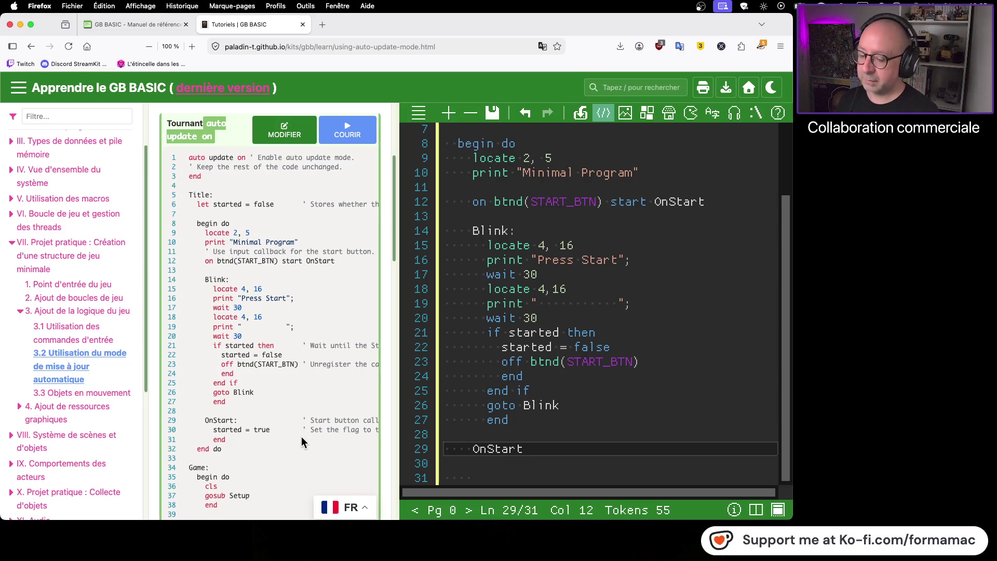
text(:)
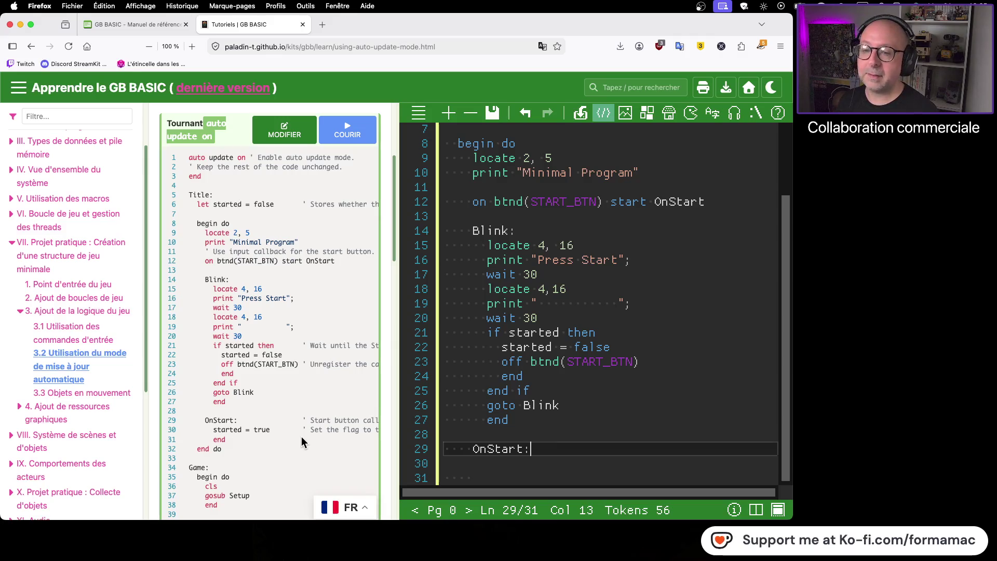
key(Return)
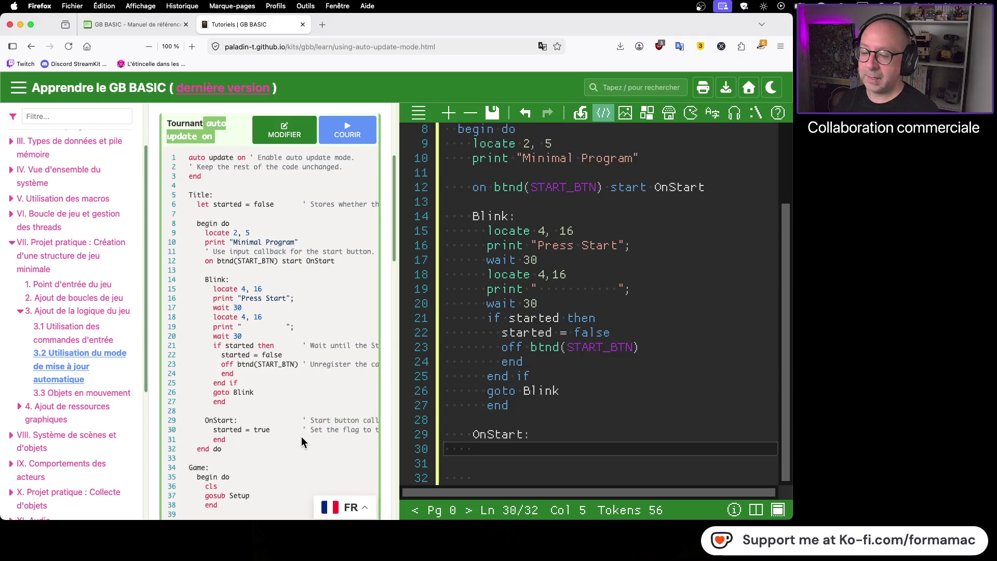
key(Tab)
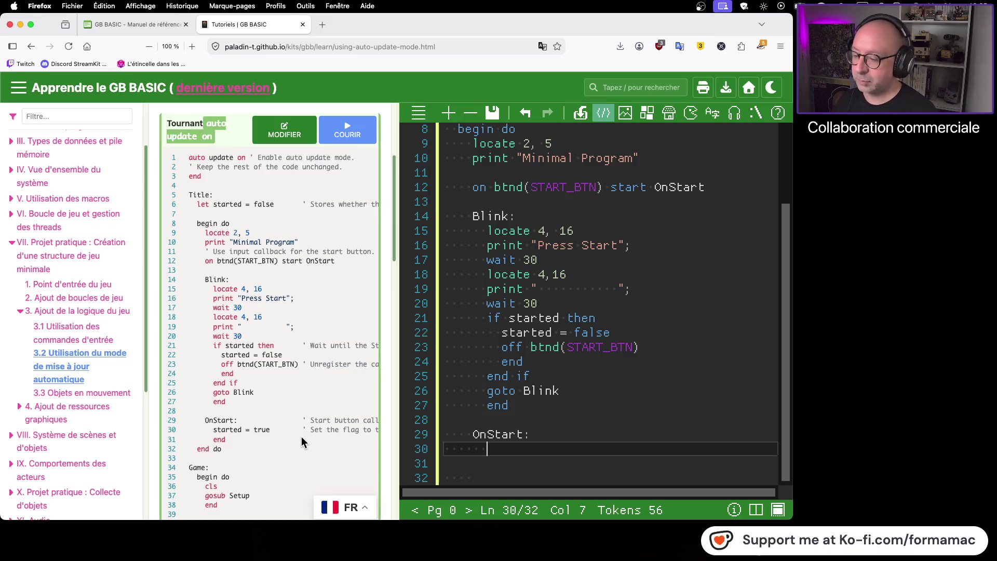
text(st)
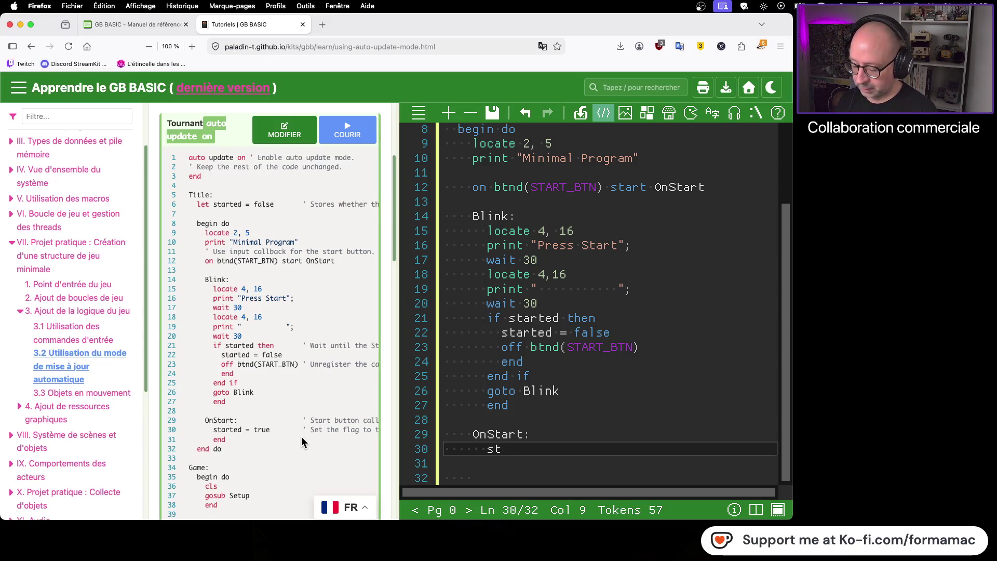
text(arted )
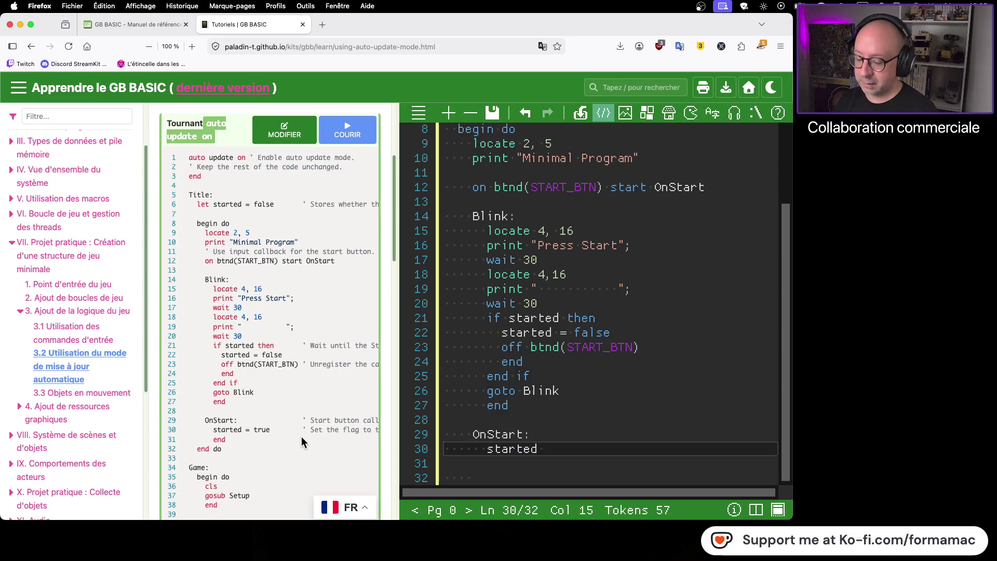
text(= tru)
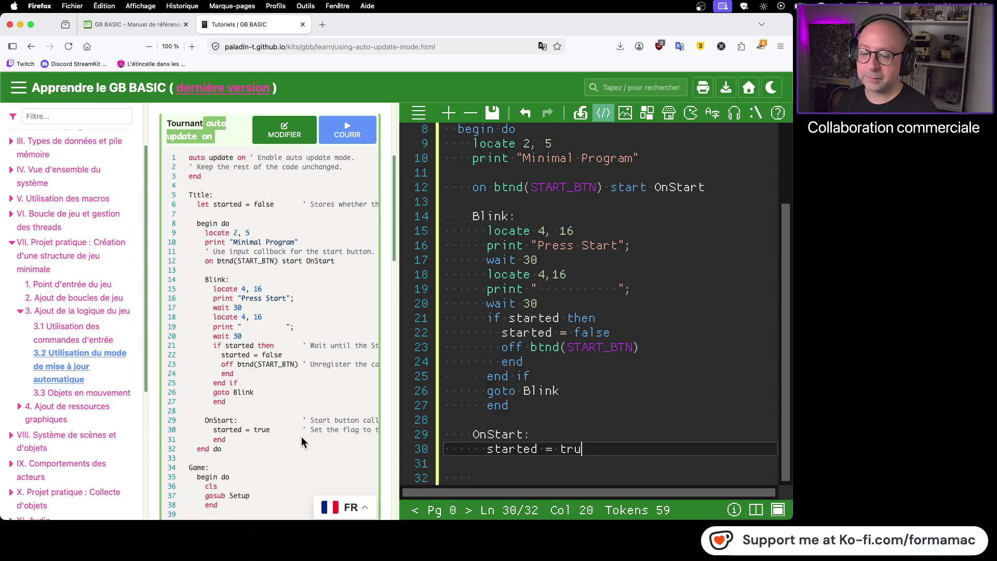
text(e)
key(Return)
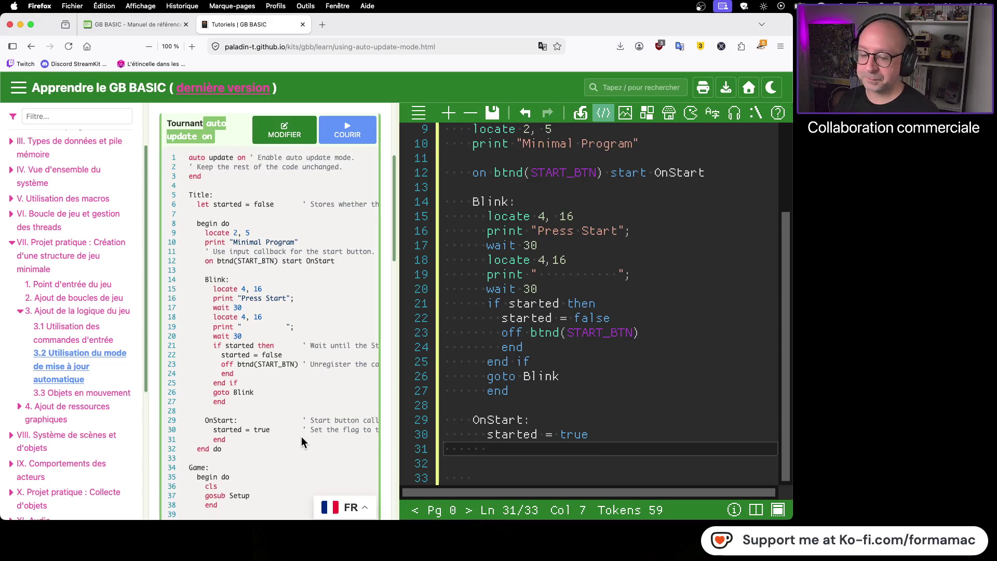
text(end)
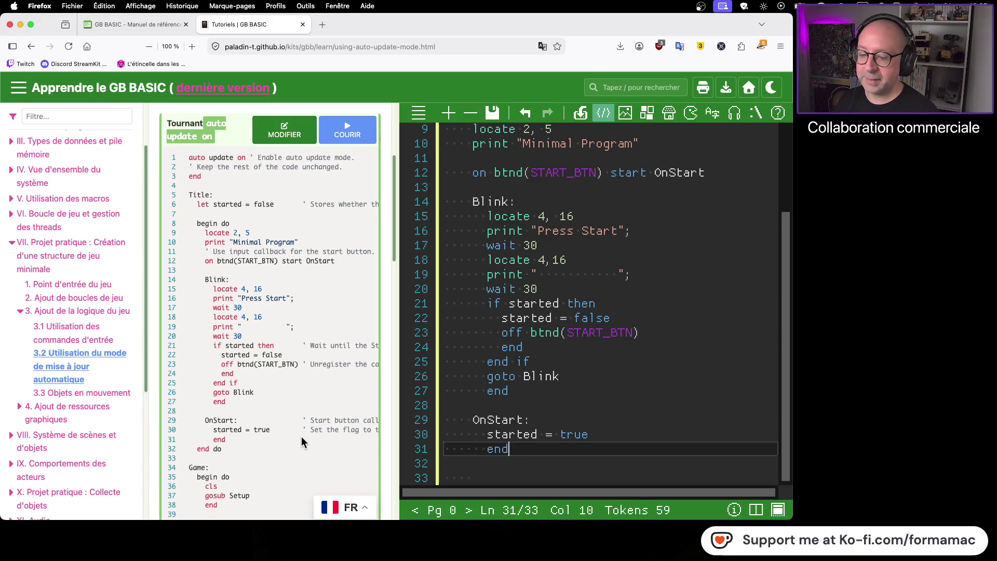
- Close the begin do block with an outdented 'end do' and add blank lines
key(Return)
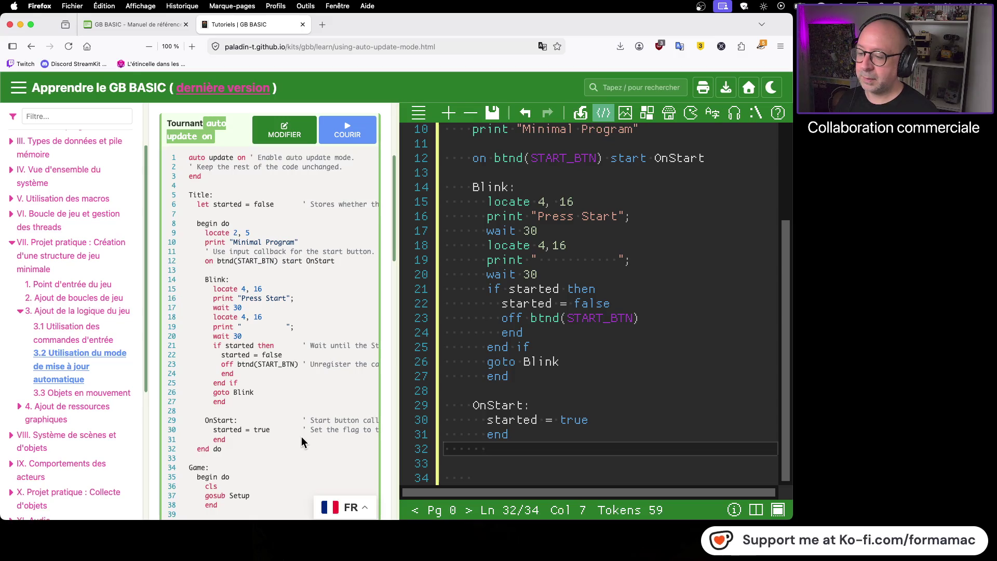
key(BackSpace)
key(BackSpace)
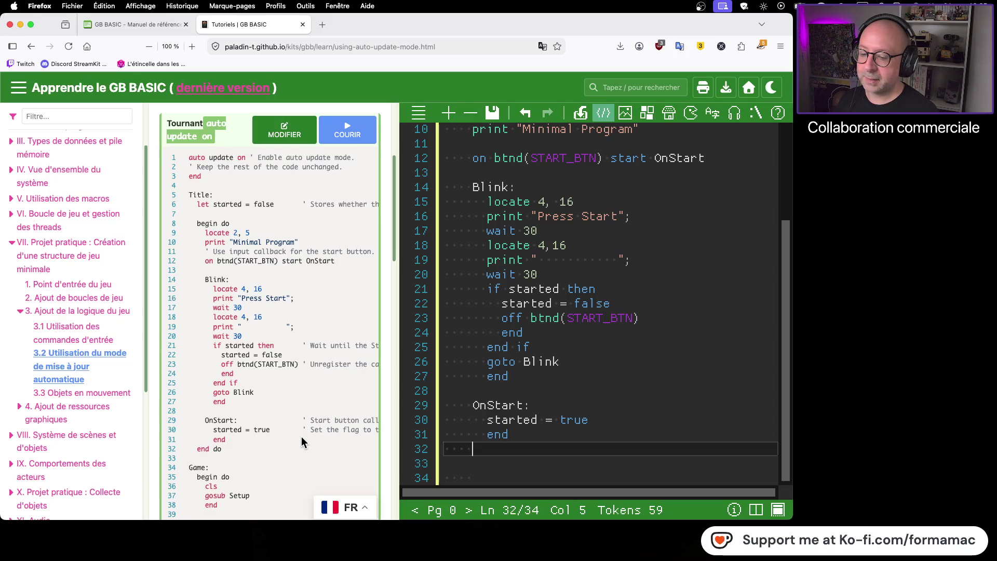
text(end do)
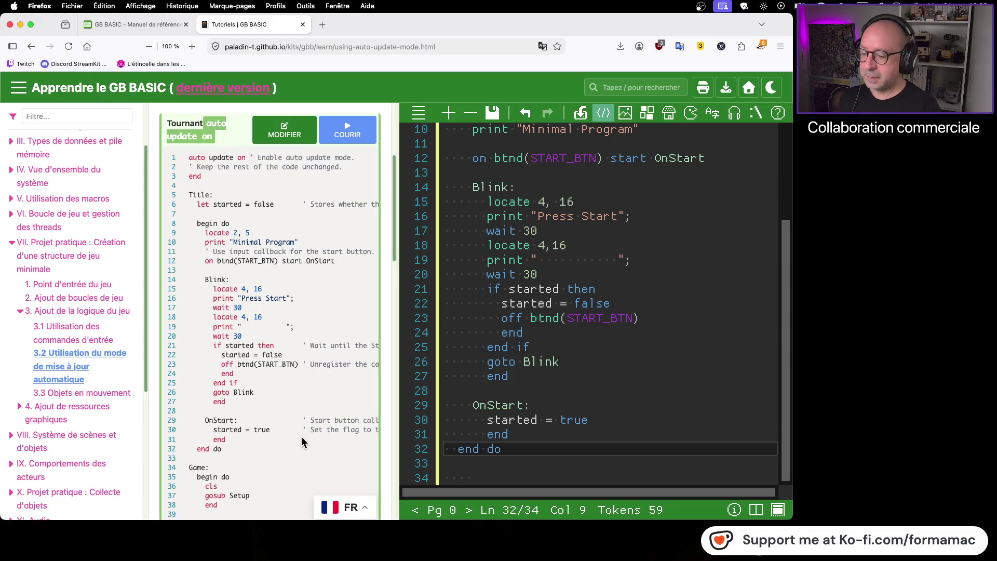
key(Return)
key(Return)
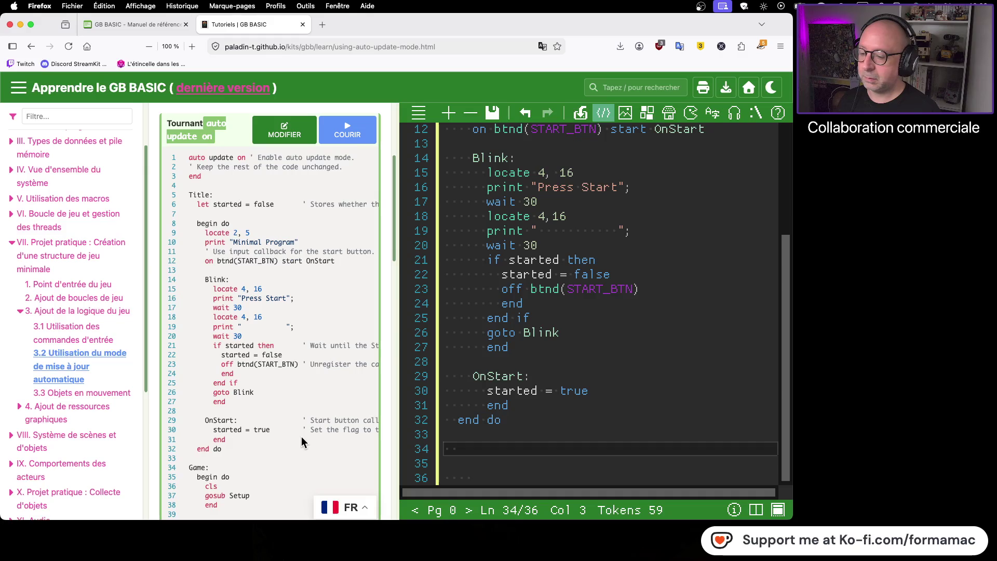
- Add a Game label whose body is 'begin do', 'cls', 'gosub Setup' and 'end'
key(BackSpace)
key(BackSpace)
text(Game:)
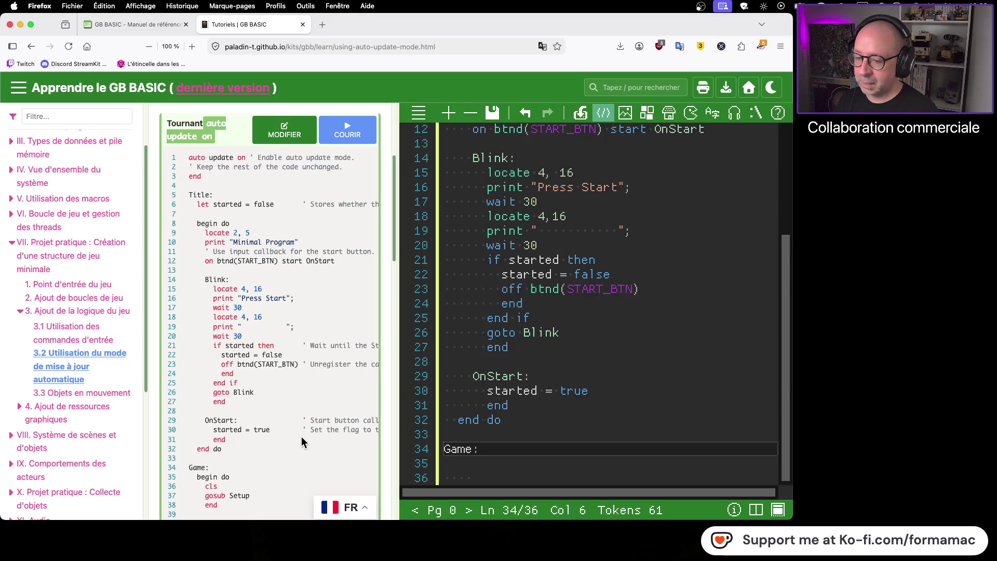
key(Return)
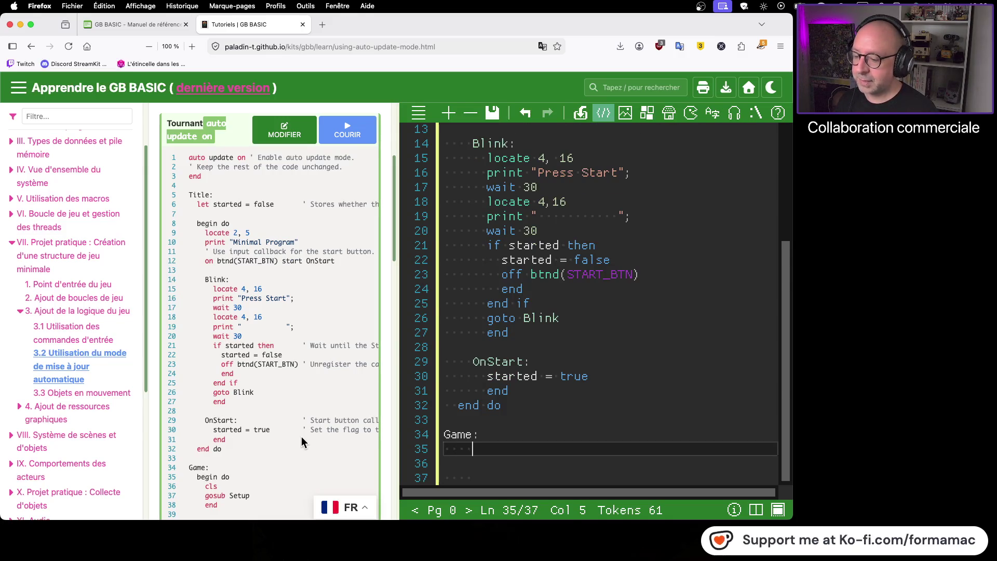
text(begin )
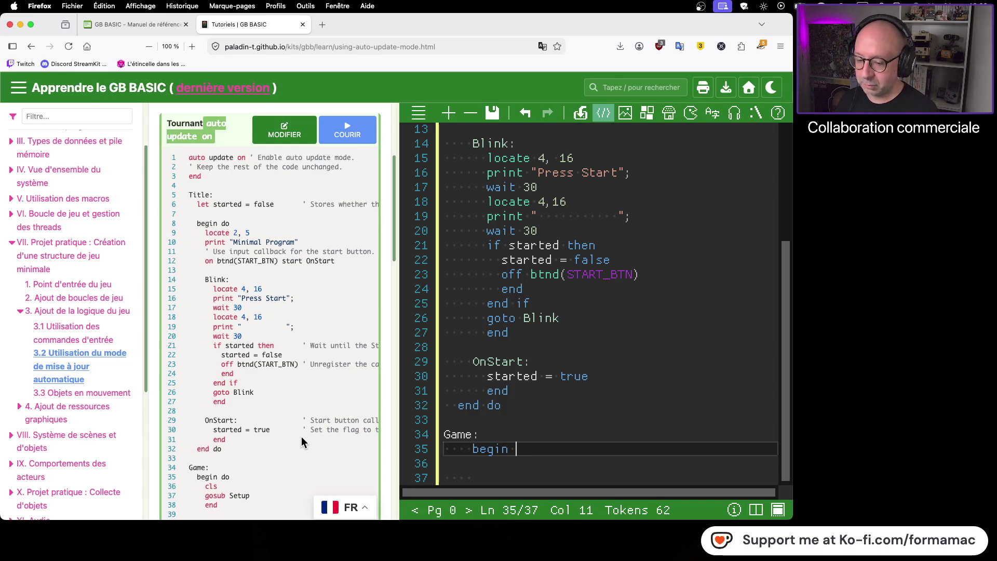
text(do)
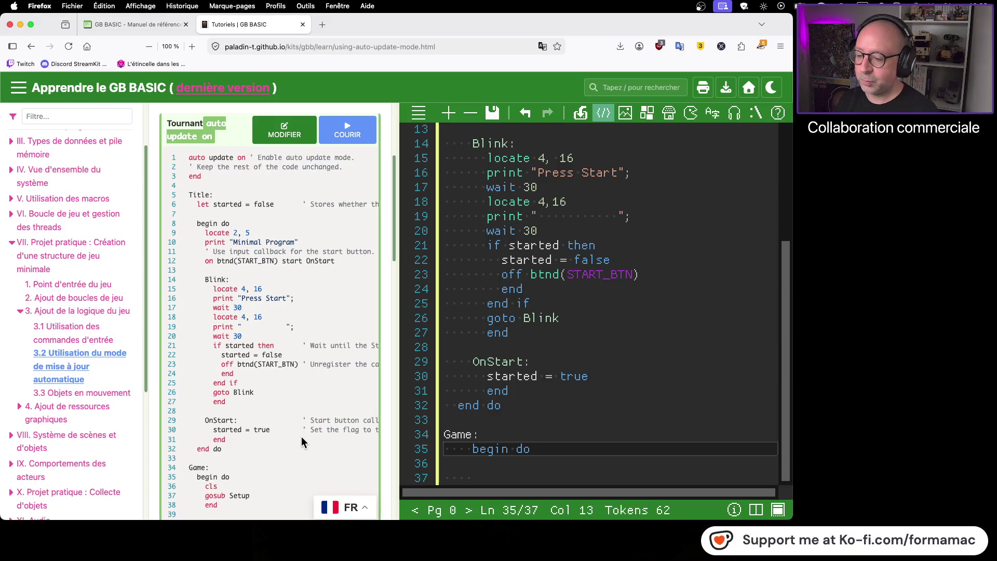
key(Return)
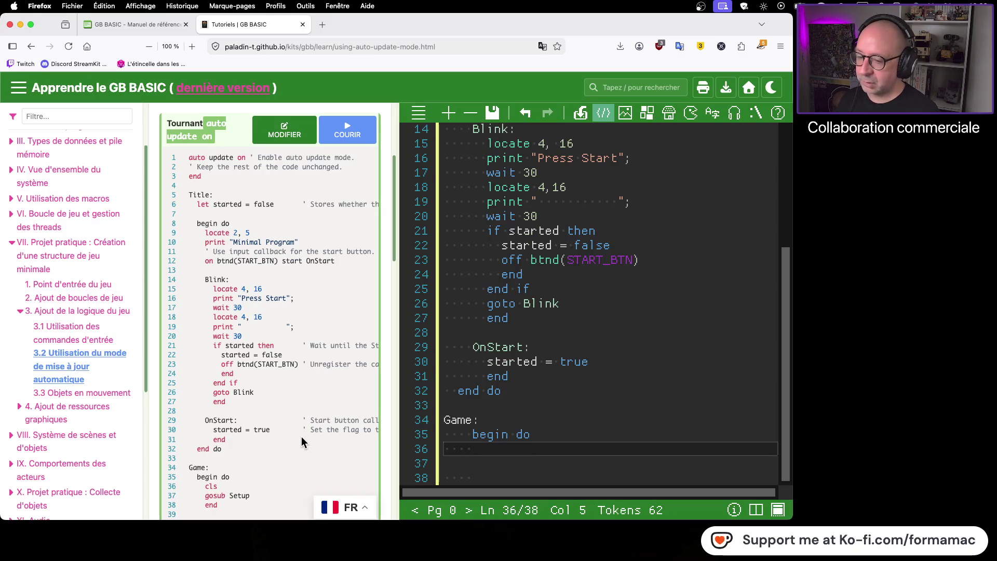
text(cls)
key(Return)
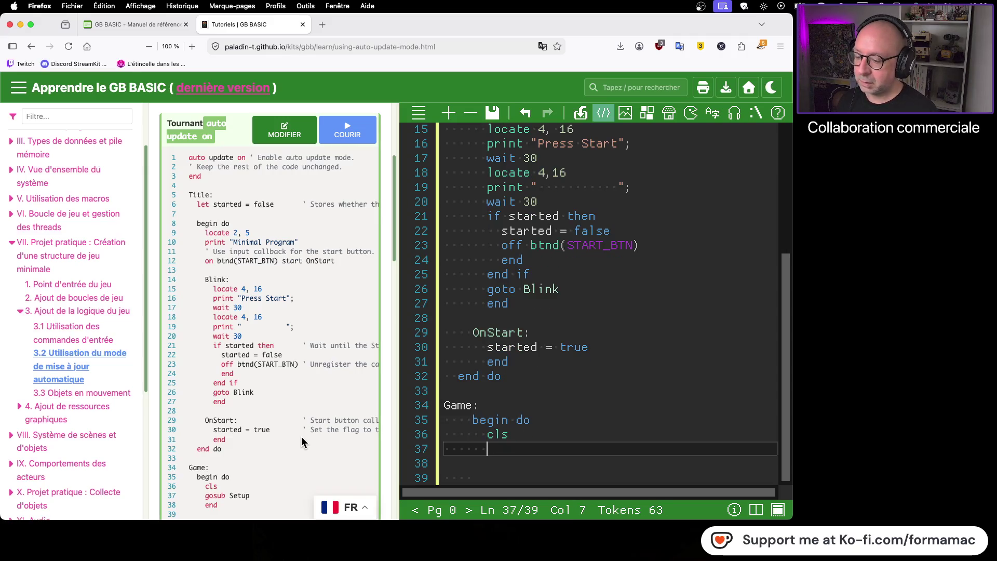
text(gosu)
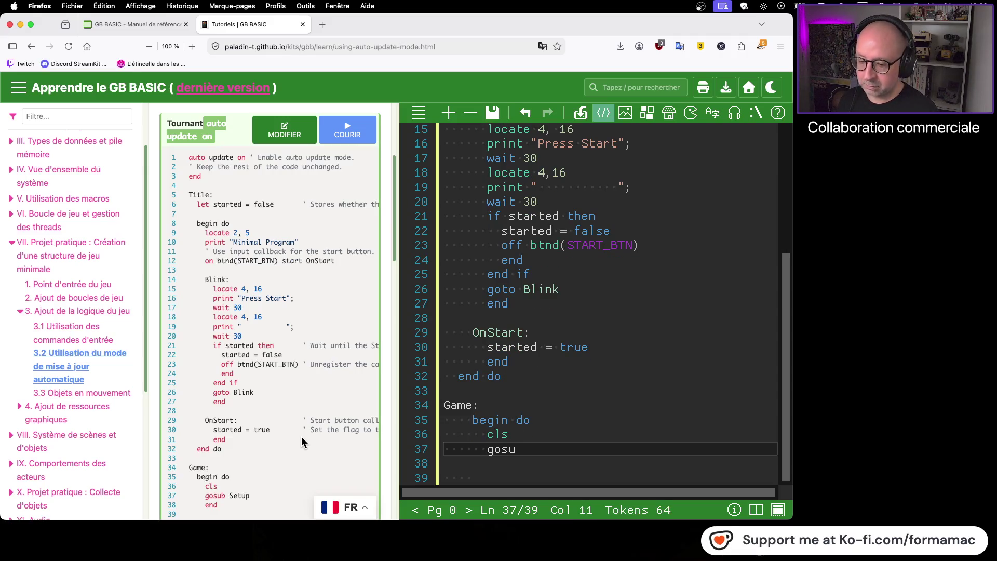
text(b )
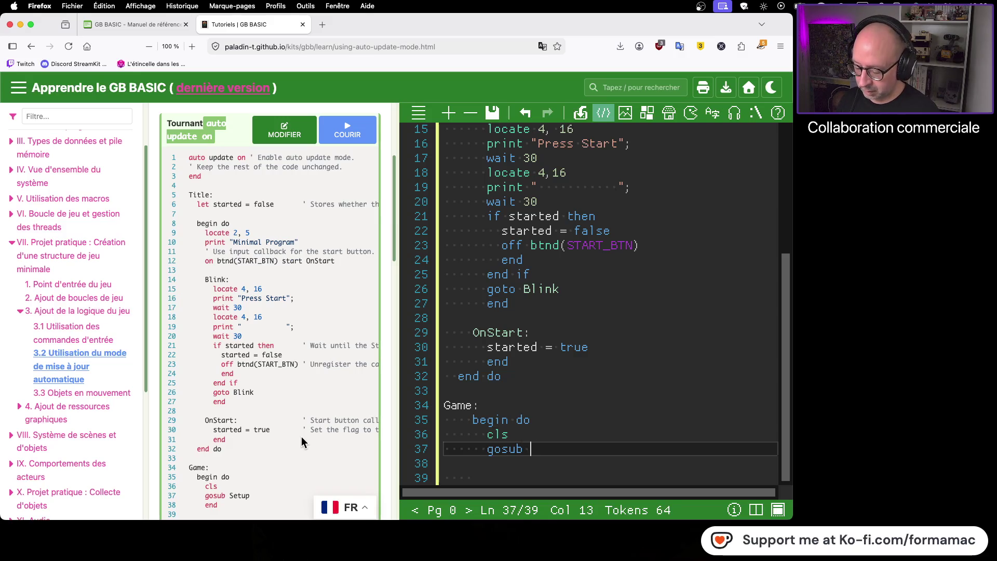
text(Setup)
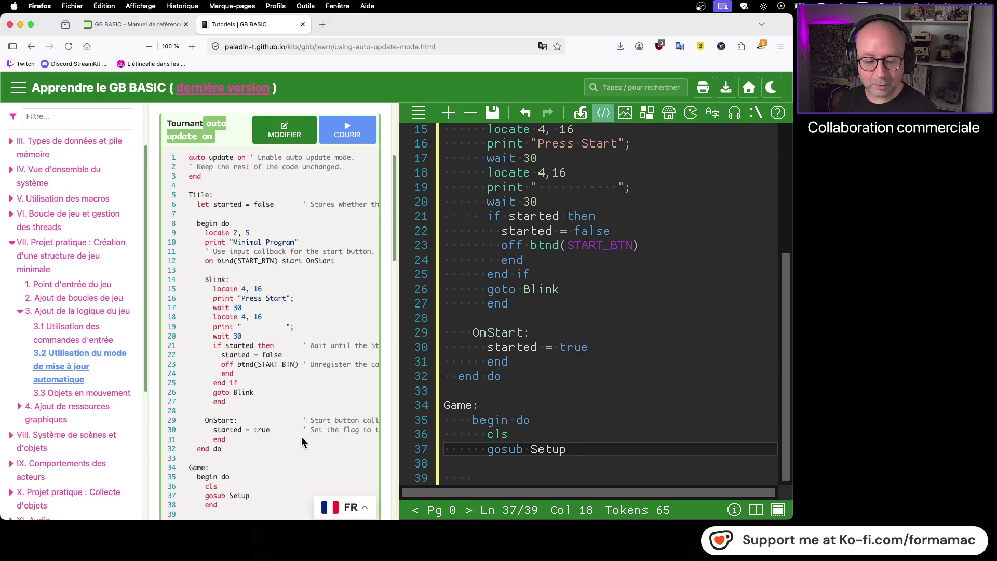
key(Return)
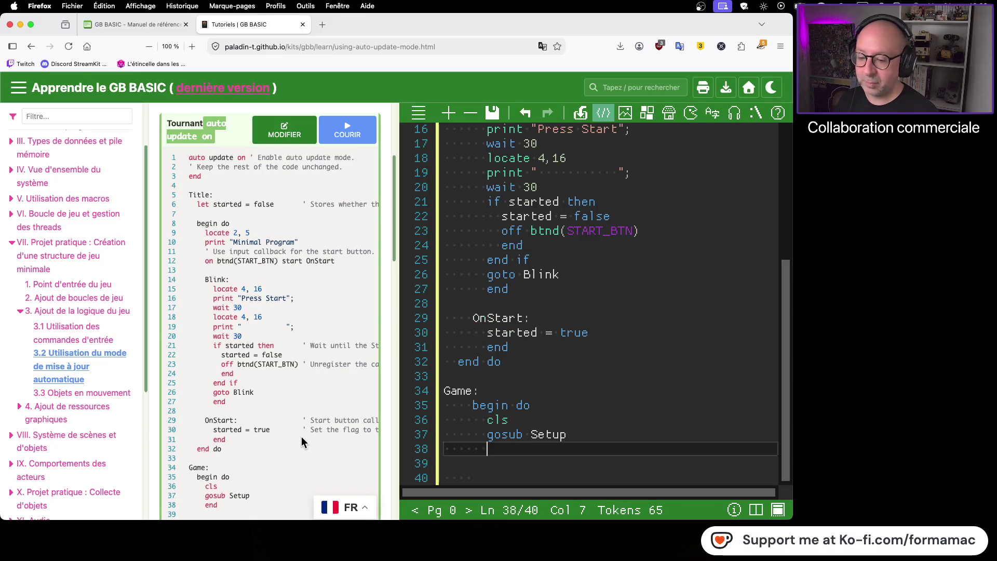
text(end)
scroll(303, 442, down, 5)
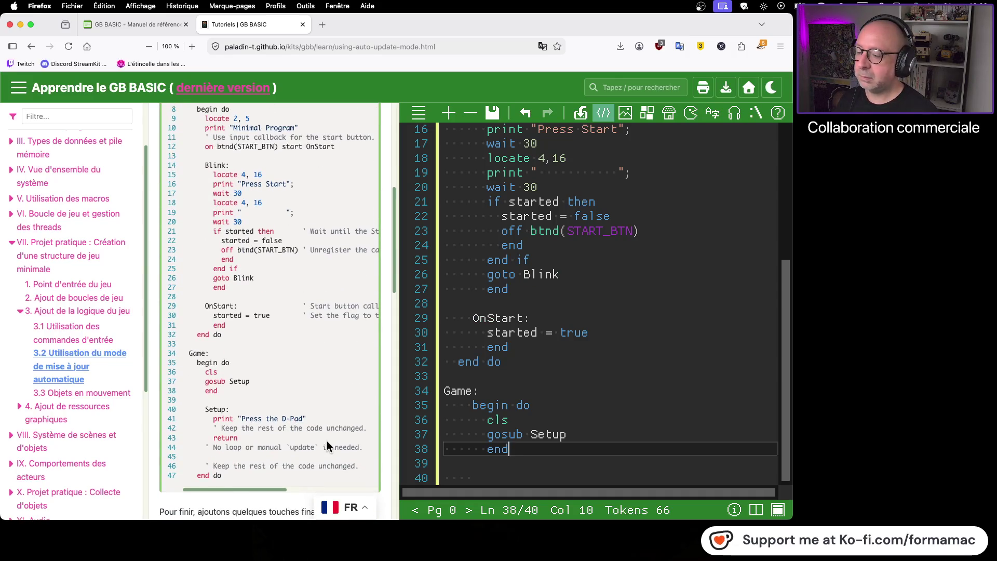
- Write a Setup routine that prints "Press the D-Pad" and returns, followed by 'end do'
key(Return)
key(Return)
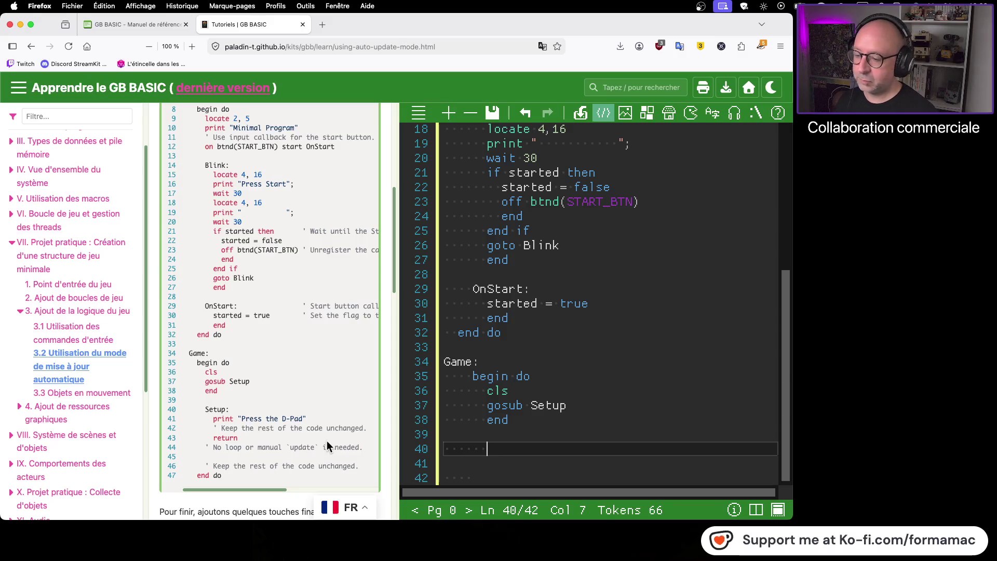
text(Setup:)
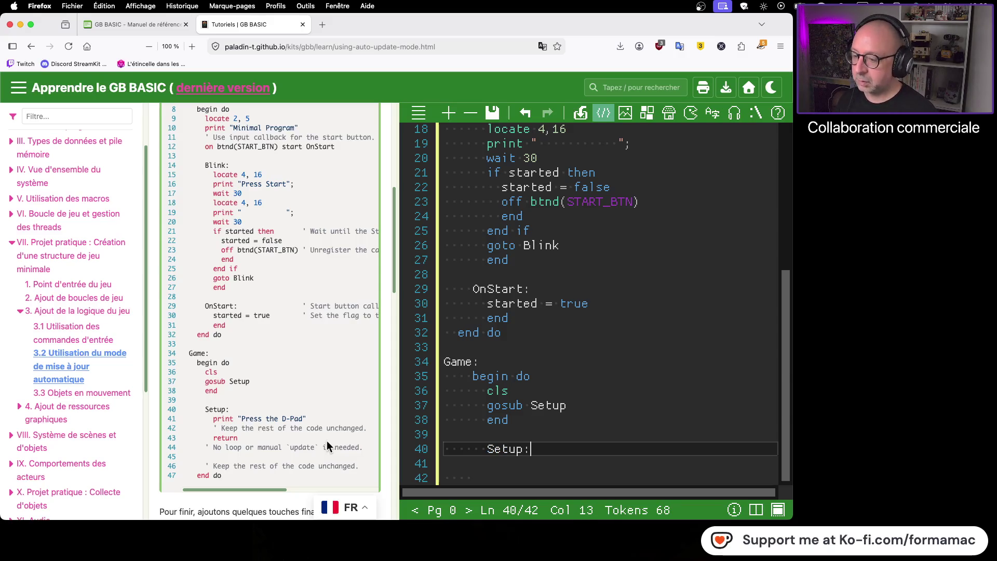
key(Return)
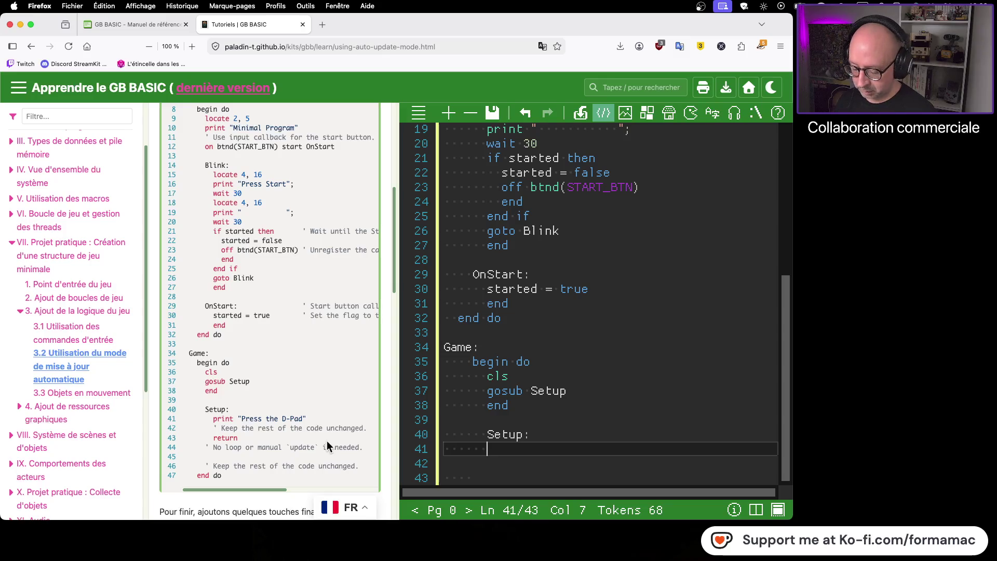
text(print )
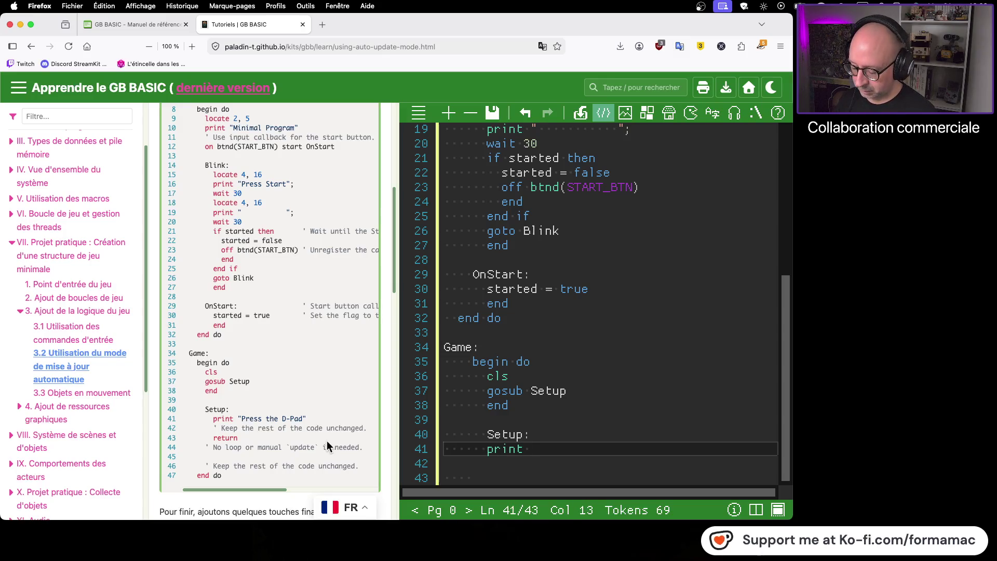
text("Press the )
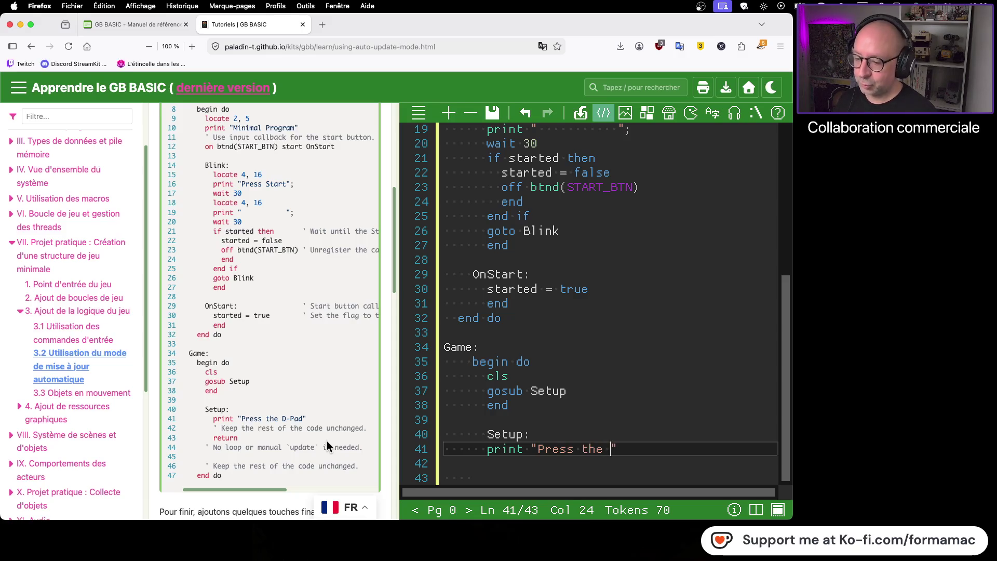
text(D-Pad")
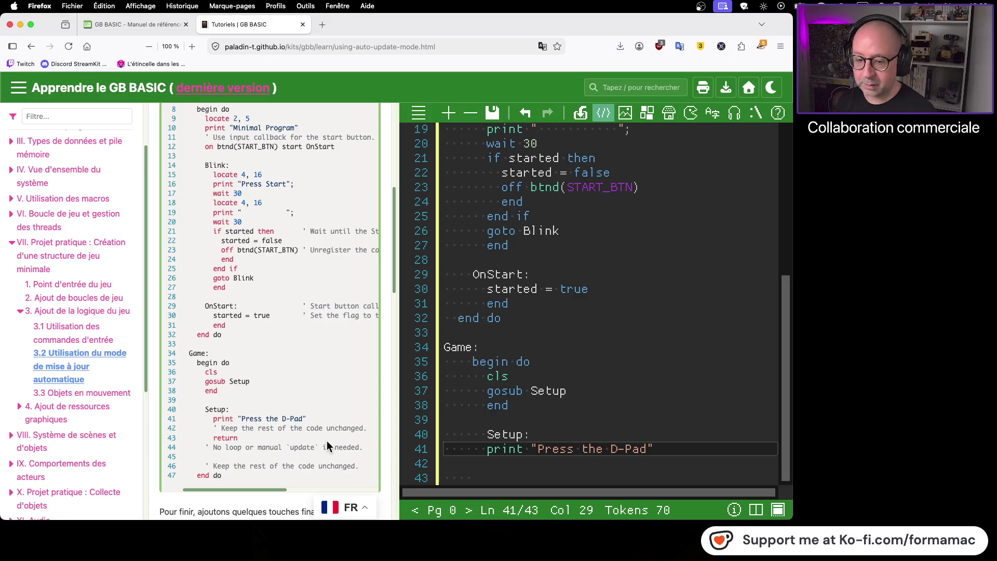
key(Return)
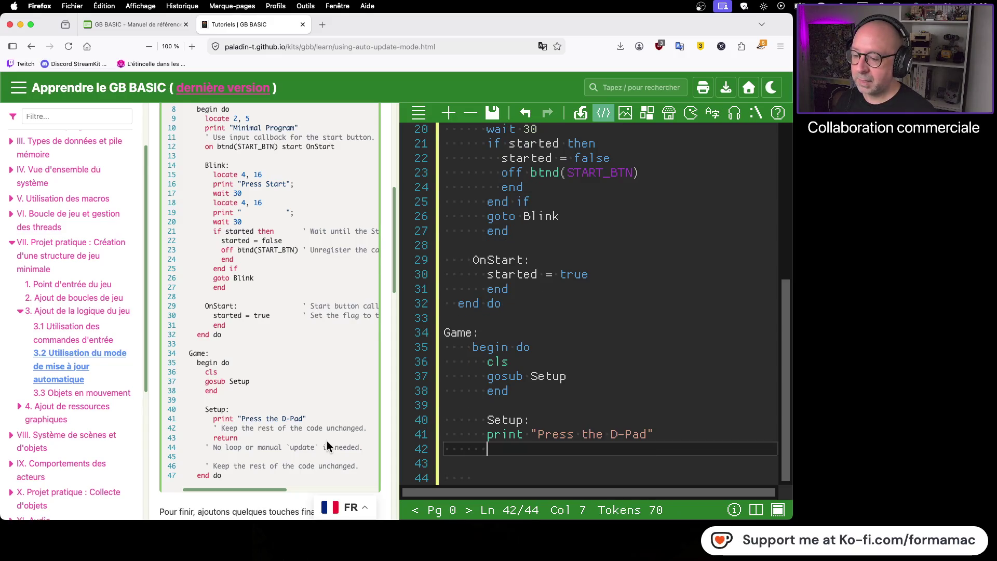
key(Return)
text(return)
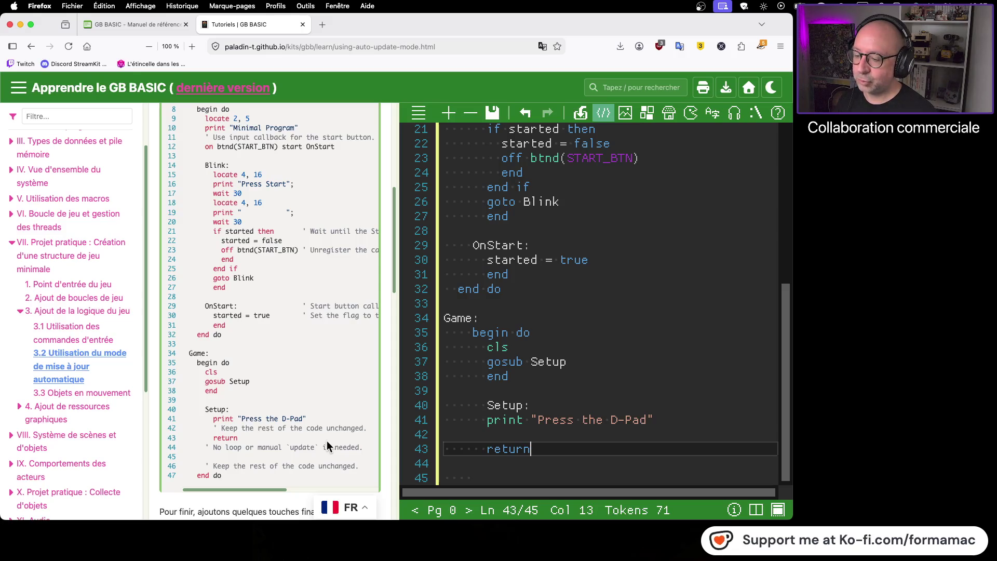
key(Return)
key(Return)
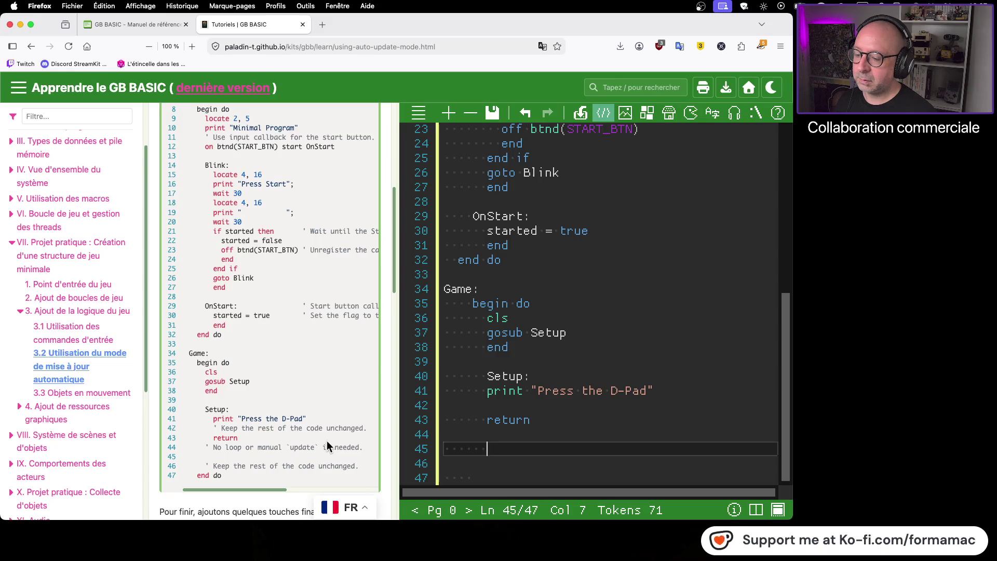
key(Return)
key(Return)
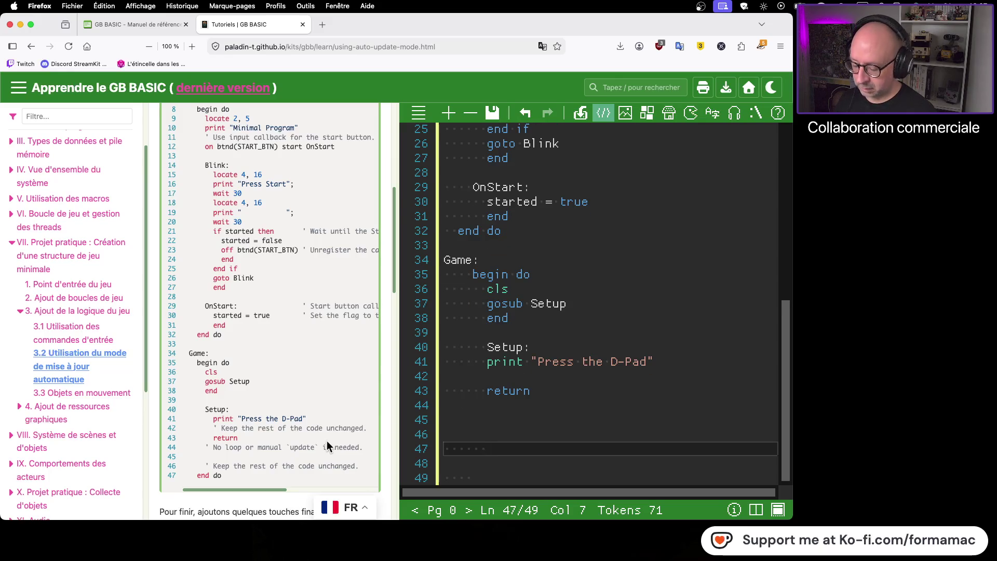
text(end do)
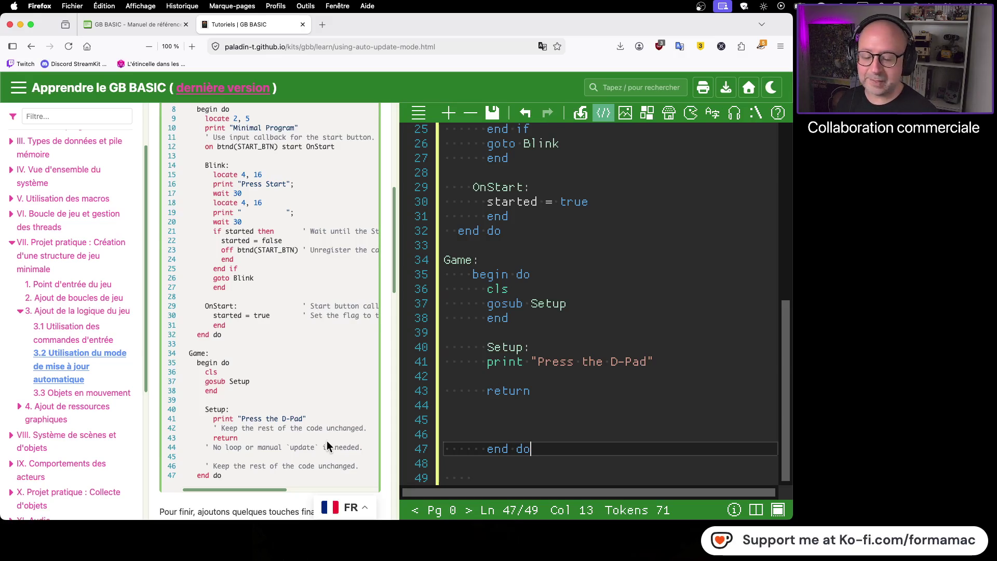
- Review the finished code and save the project
scroll(346, 343, down, 1)
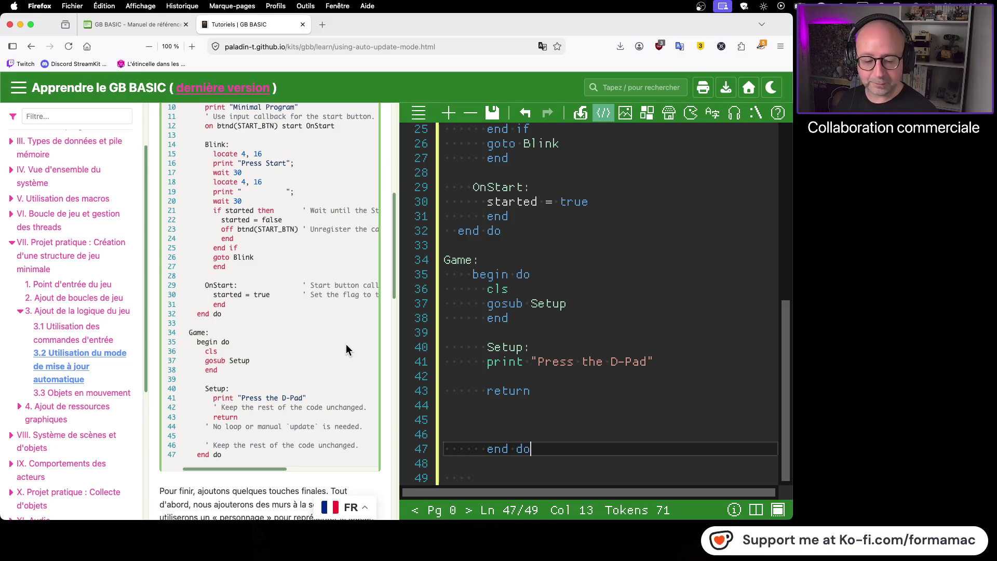
scroll(347, 295, down, 1)
scroll(347, 294, up, 1)
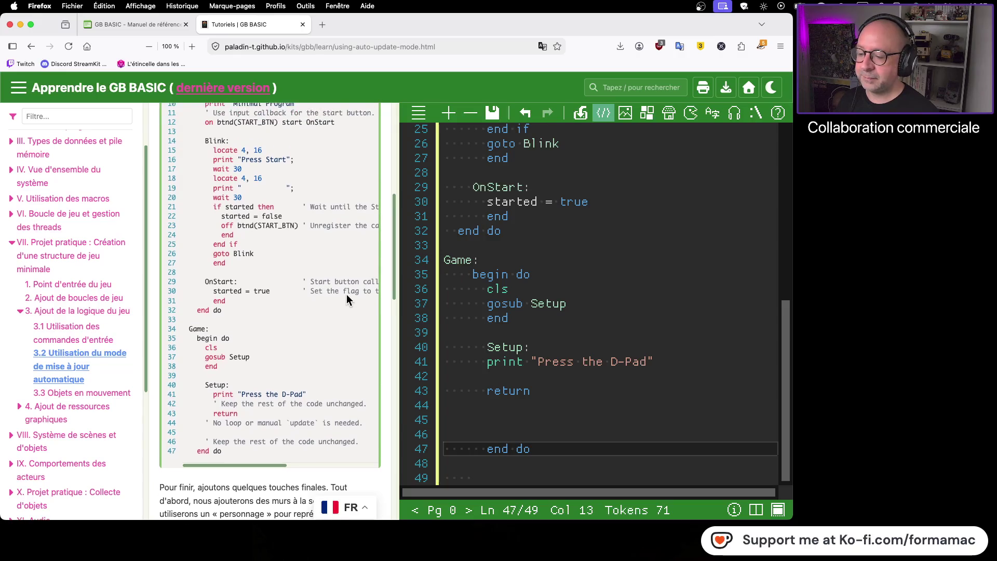
click(493, 114)
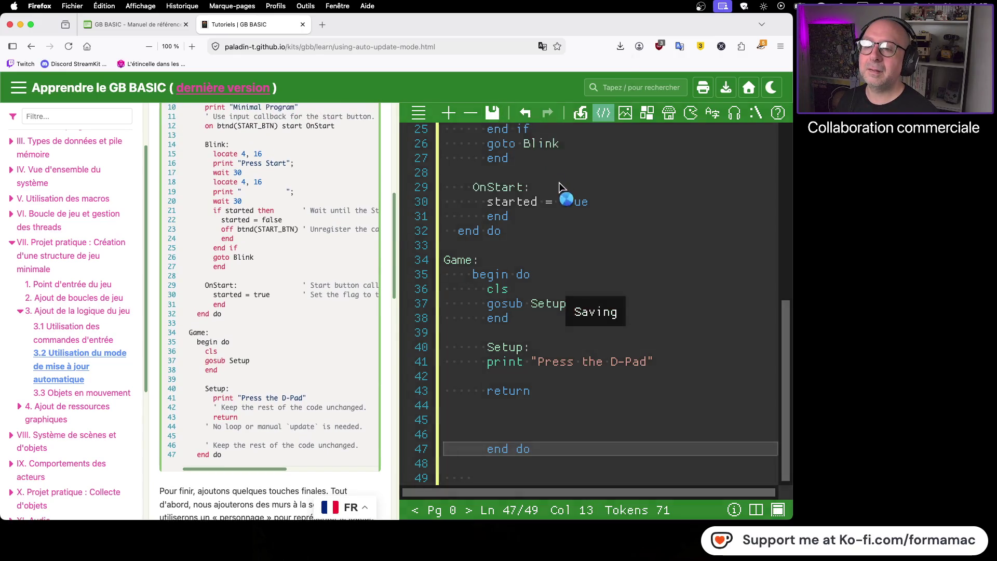
- Dismiss the download notice and compile and run the program in the emulator
click(728, 288)
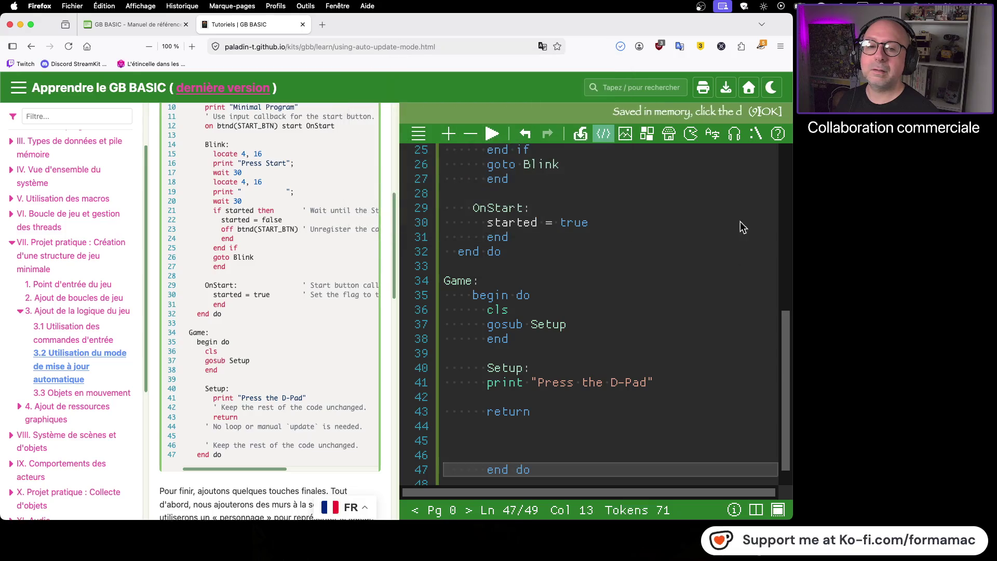
click(494, 133)
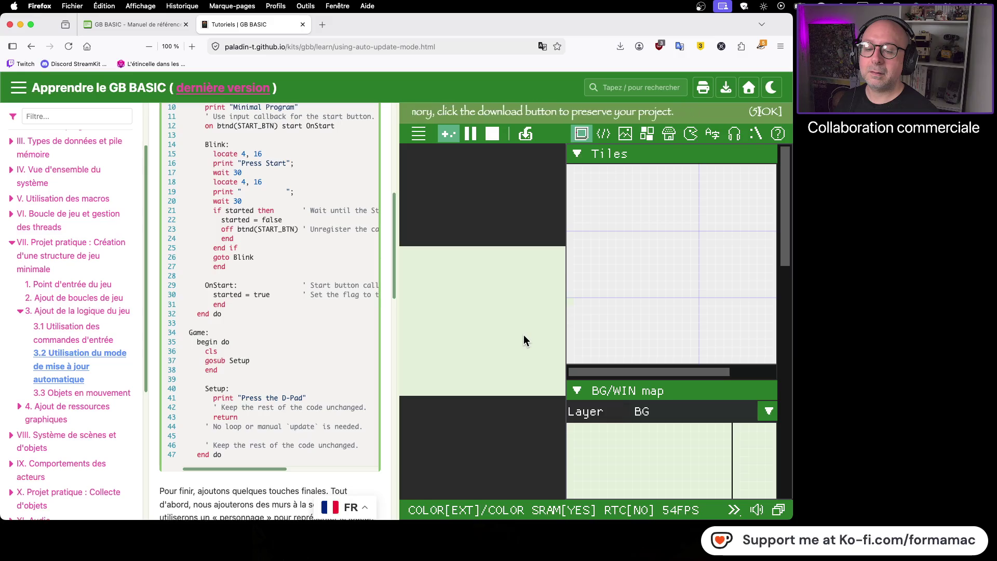
scroll(347, 332, up, 5)
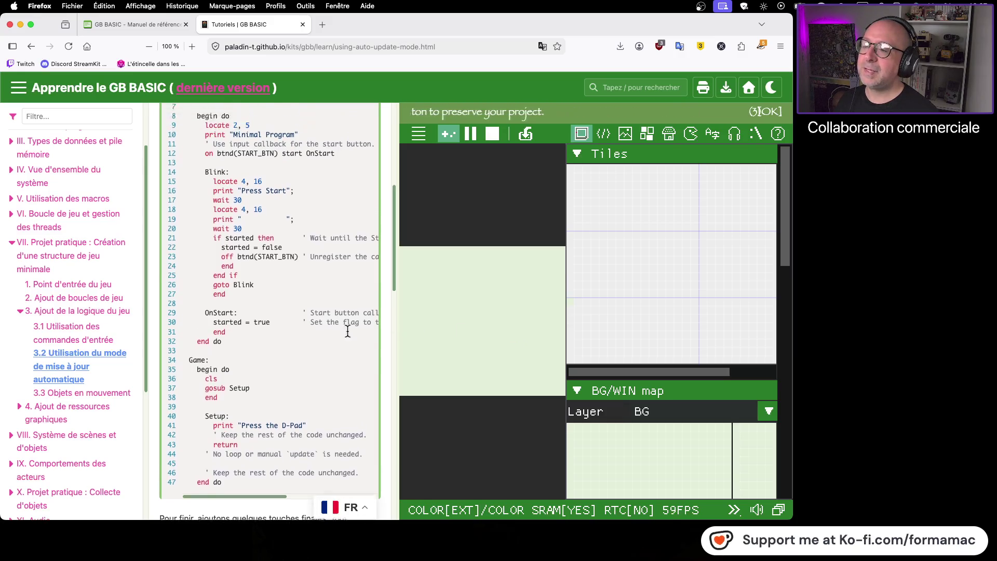
scroll(347, 332, up, 4)
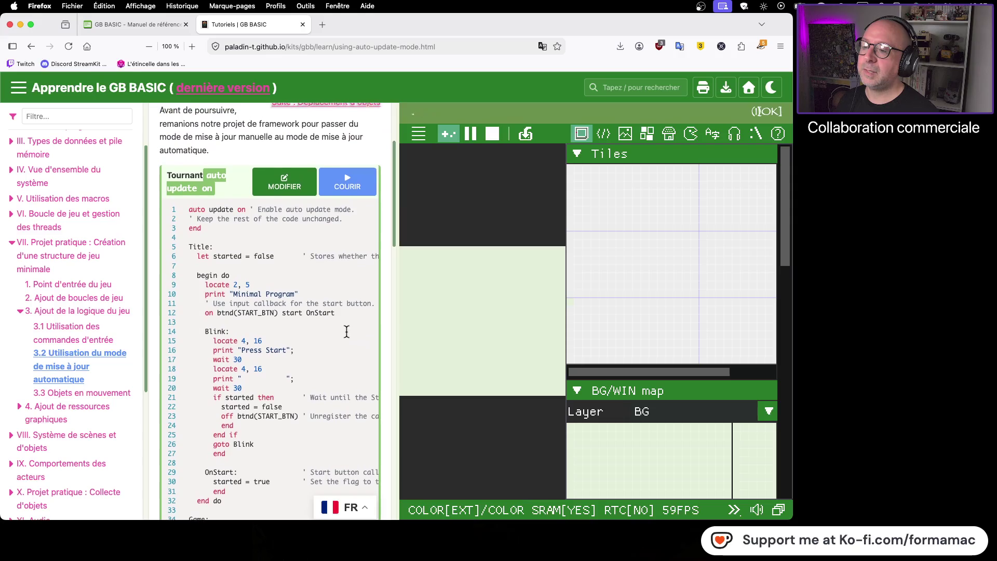
scroll(347, 333, down, 3)
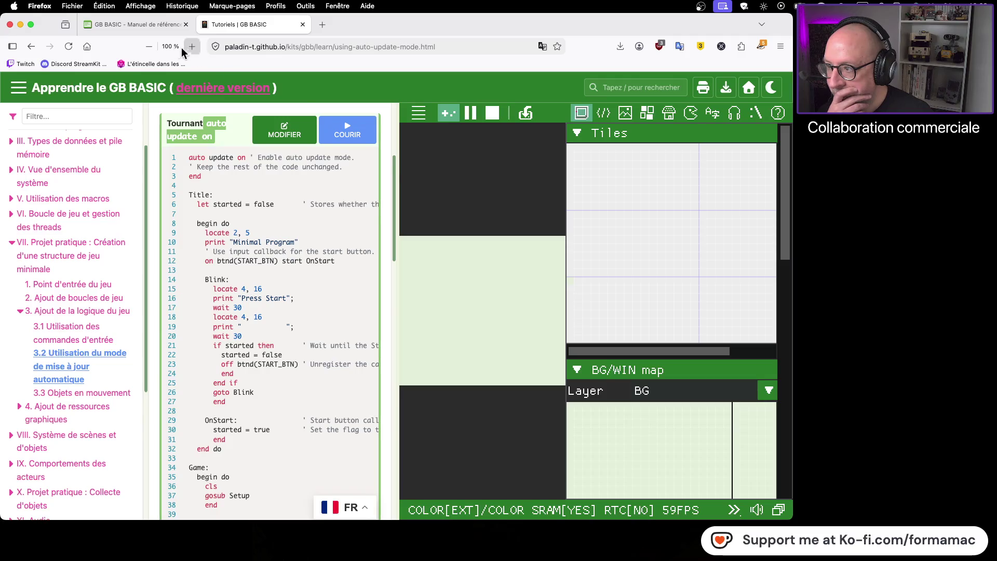
- Open the reference manual's troubleshooting (Dépannage) page
click(112, 24)
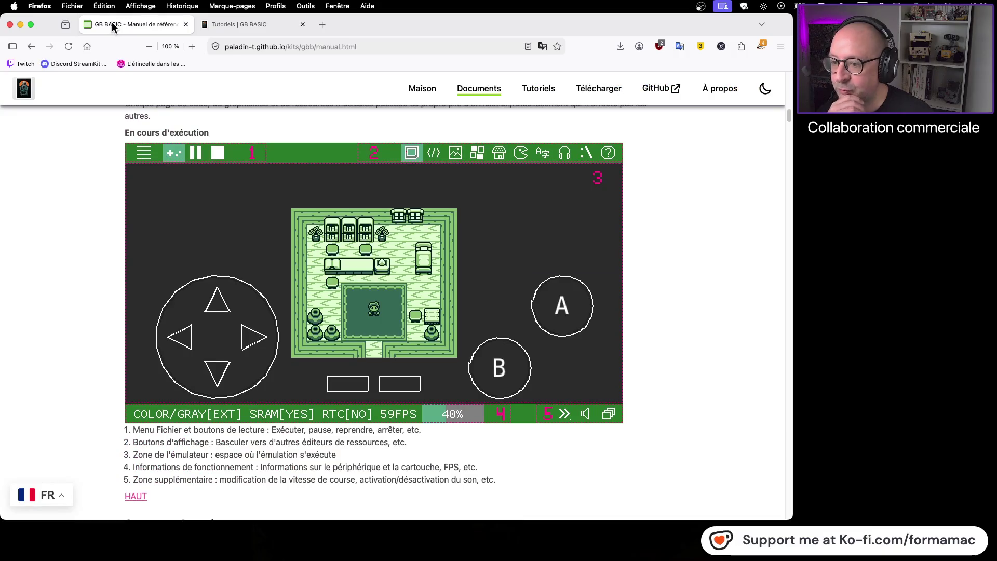
scroll(95, 243, up, 20)
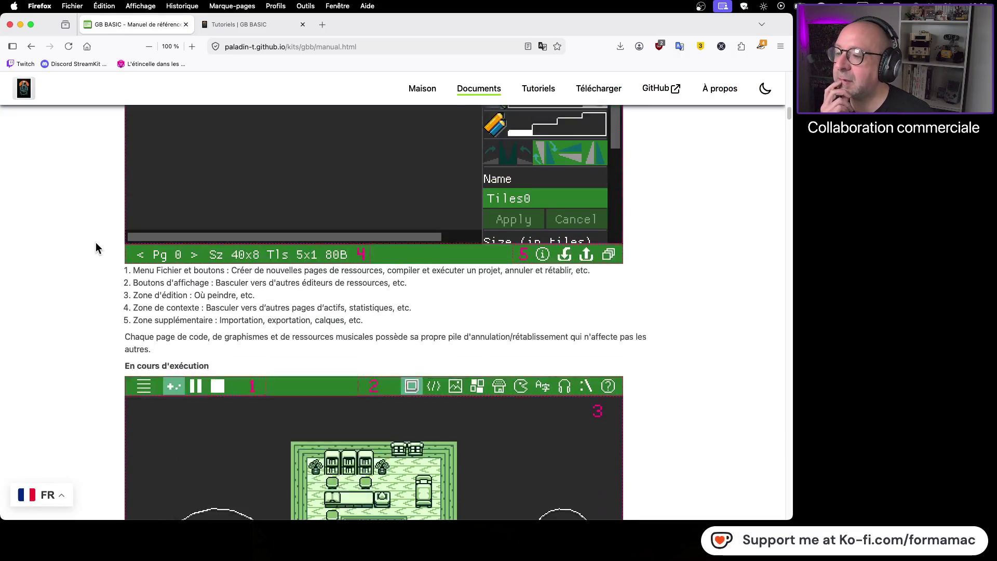
scroll(95, 242, up, 15)
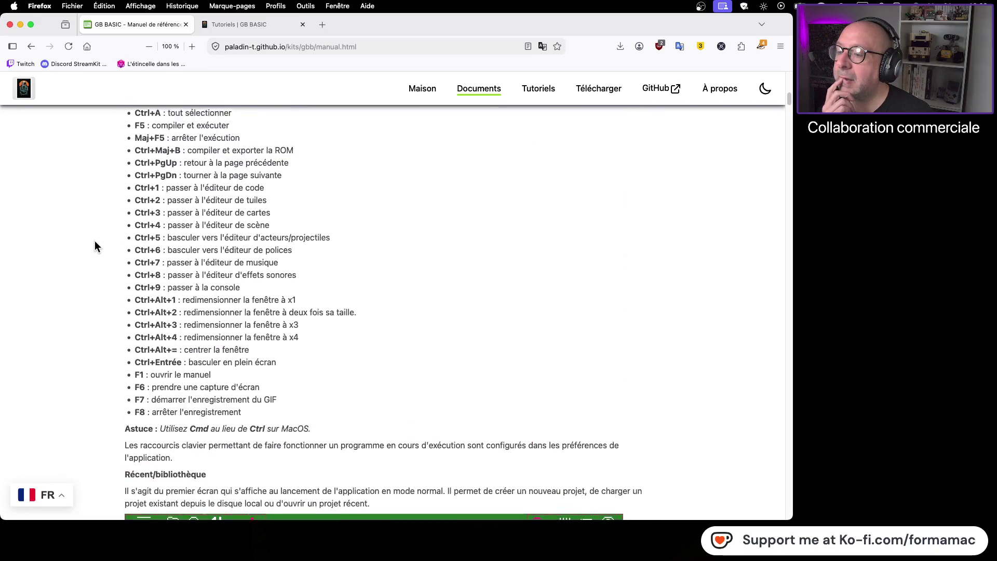
scroll(96, 244, up, 15)
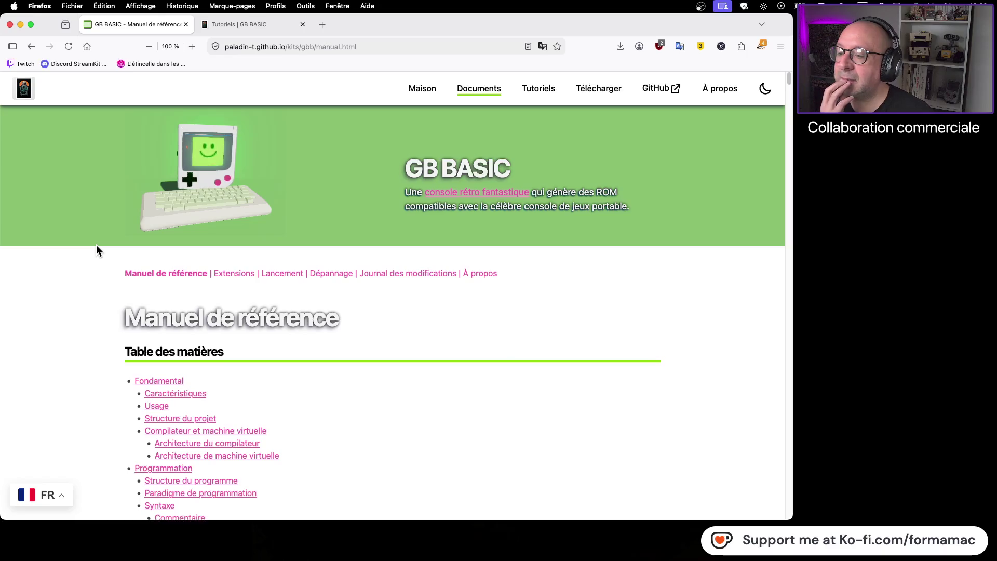
click(338, 274)
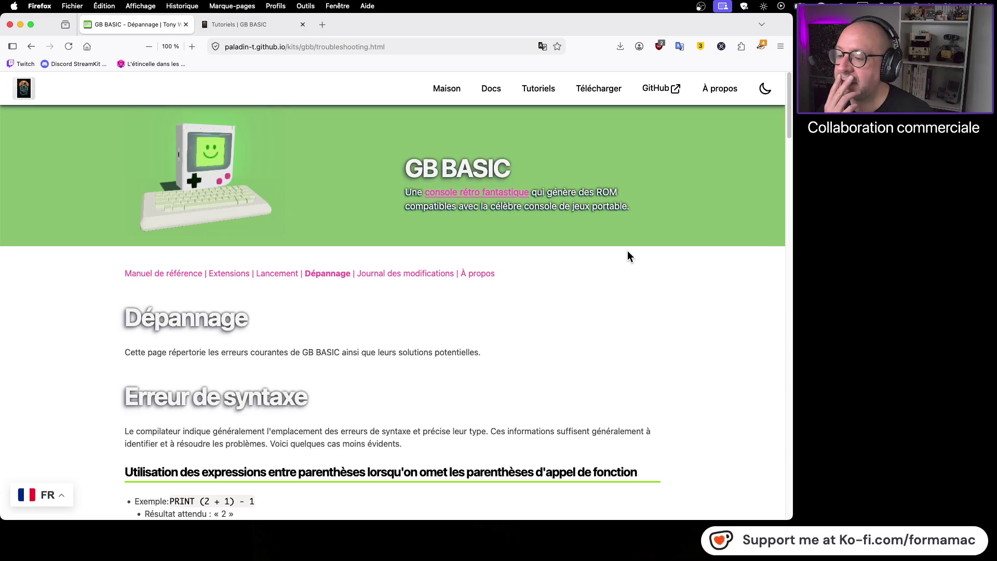
- Read through the Dépannage page to the bottom and back up
scroll(627, 250, down, 1)
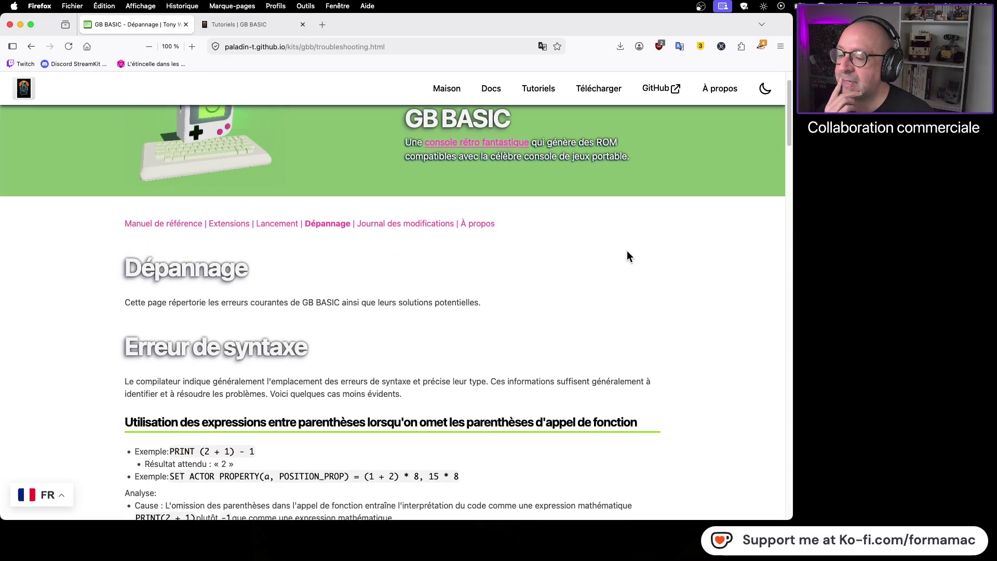
scroll(627, 256, down, 1)
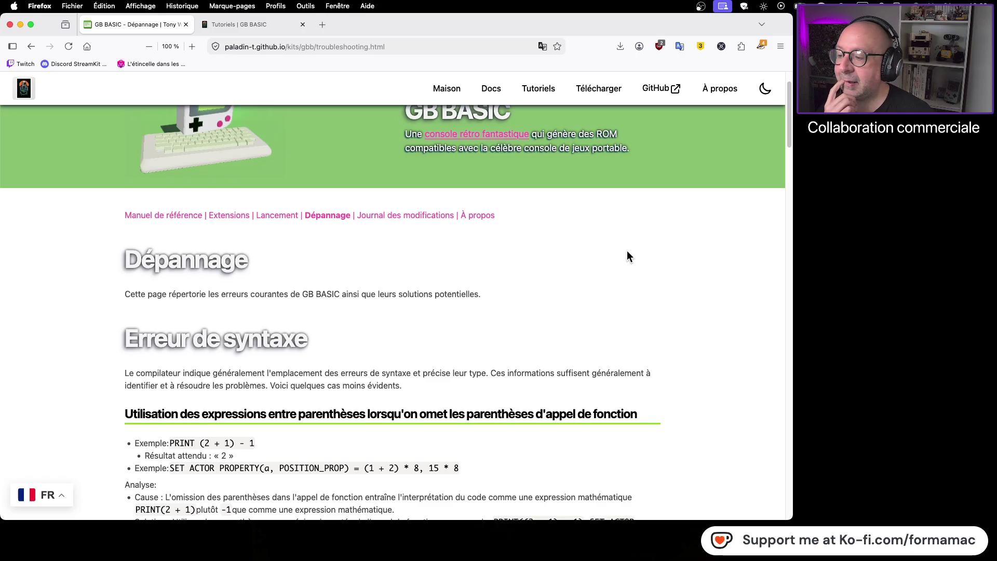
scroll(628, 256, down, 2)
scroll(627, 252, down, 6)
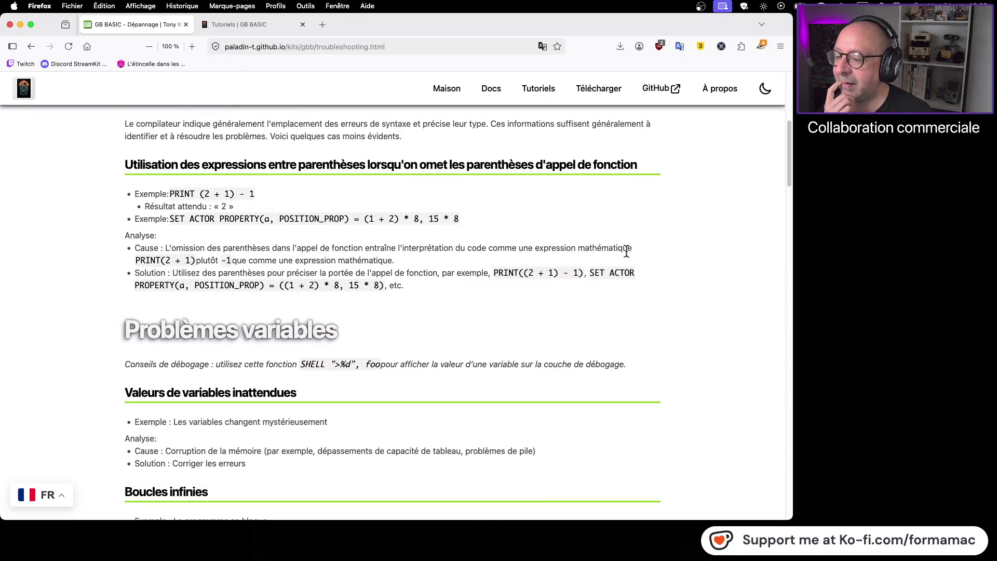
scroll(627, 252, down, 9)
scroll(627, 254, down, 15)
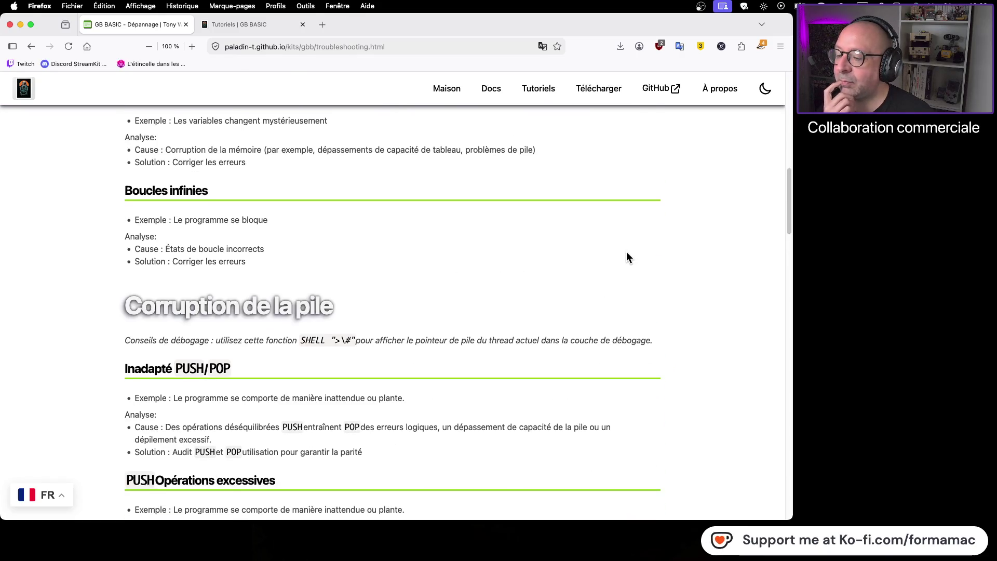
scroll(626, 257, down, 20)
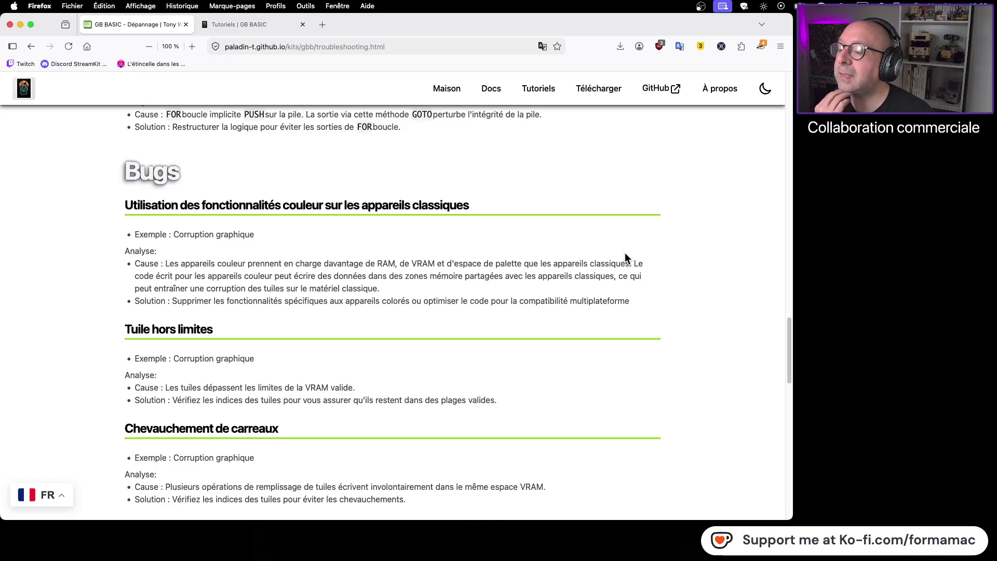
scroll(625, 253, down, 6)
scroll(625, 253, down, 5)
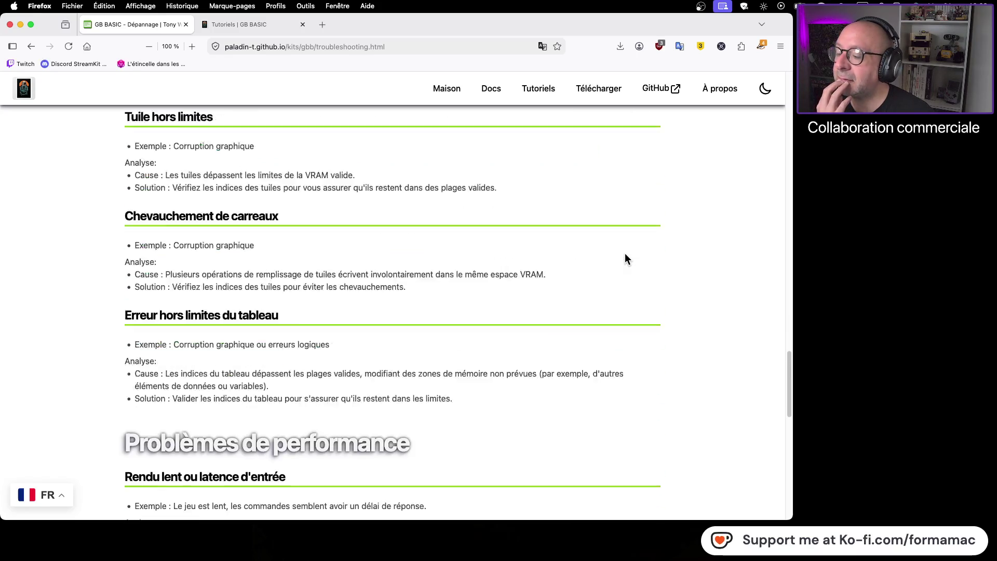
scroll(625, 253, down, 4)
scroll(625, 254, down, 6)
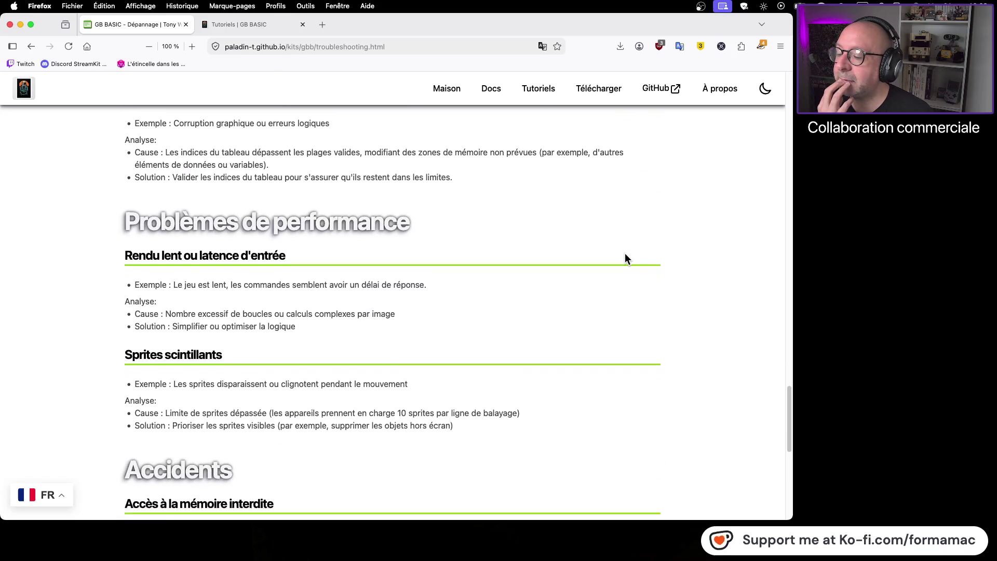
scroll(625, 254, down, 4)
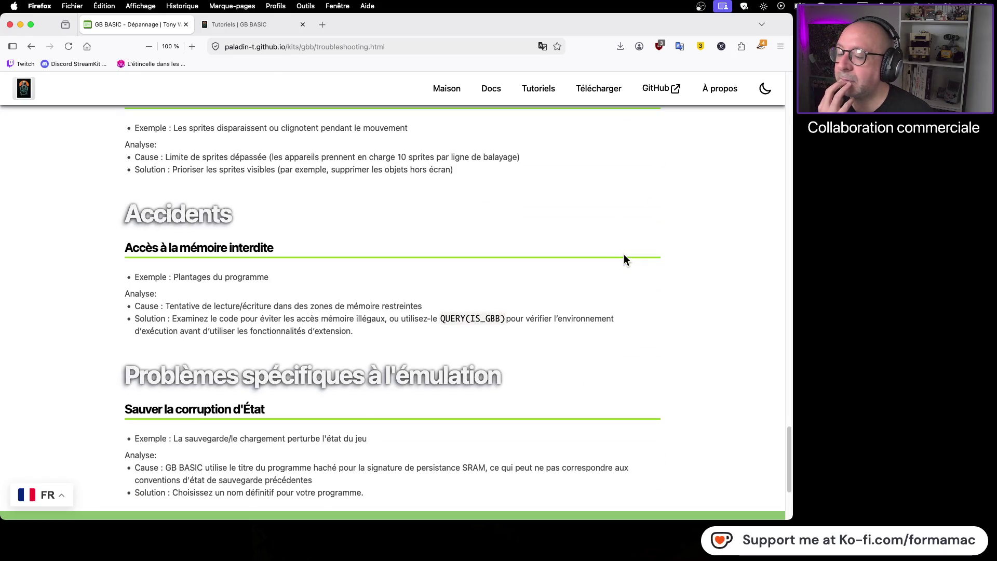
scroll(624, 254, down, 3)
scroll(625, 255, down, 4)
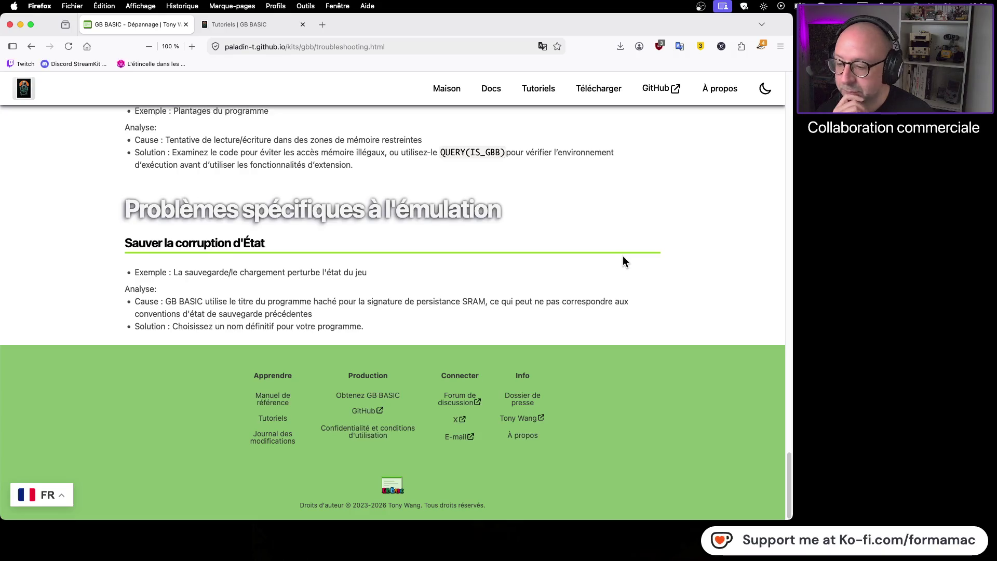
scroll(623, 260, up, 1)
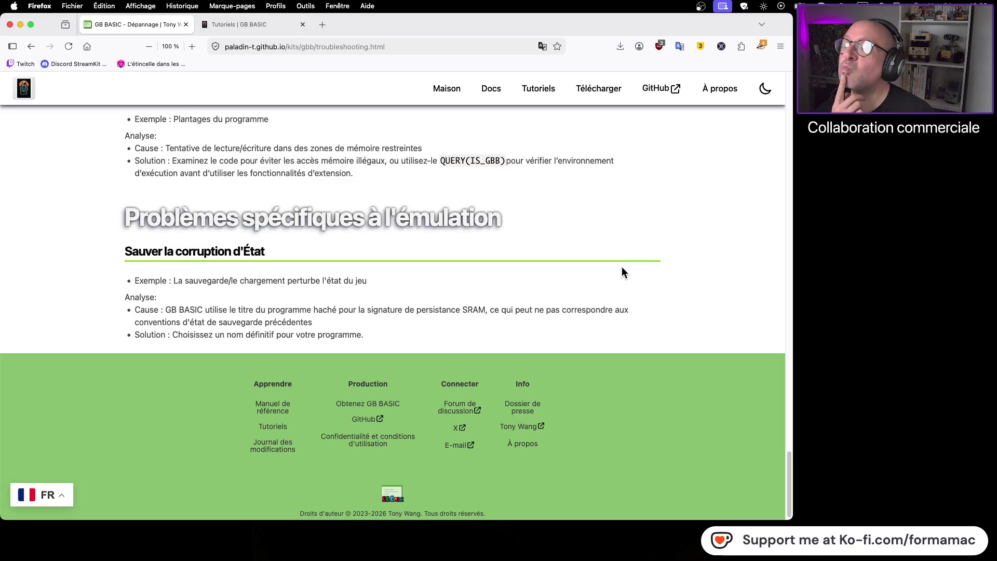
scroll(622, 268, up, 10)
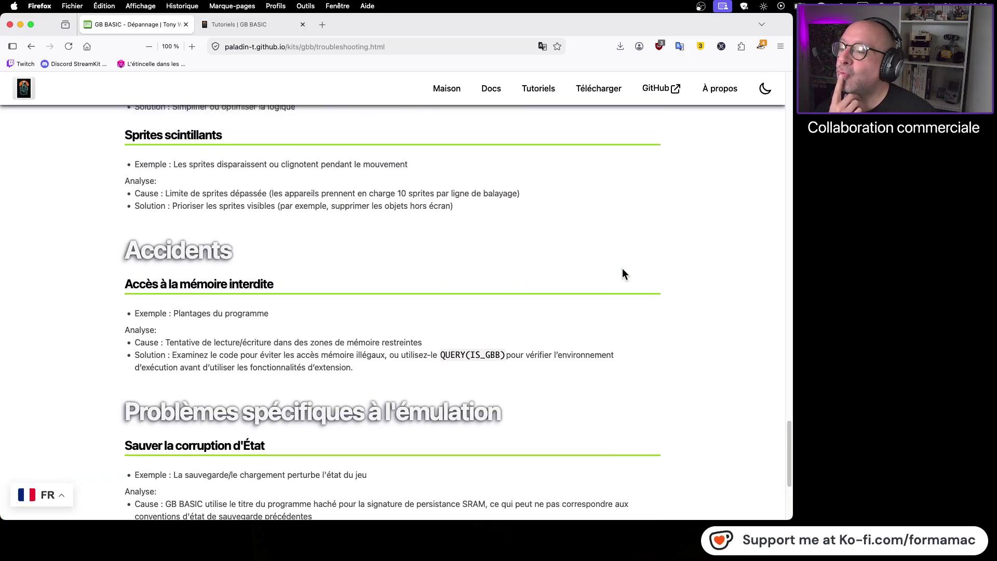
scroll(623, 271, up, 20)
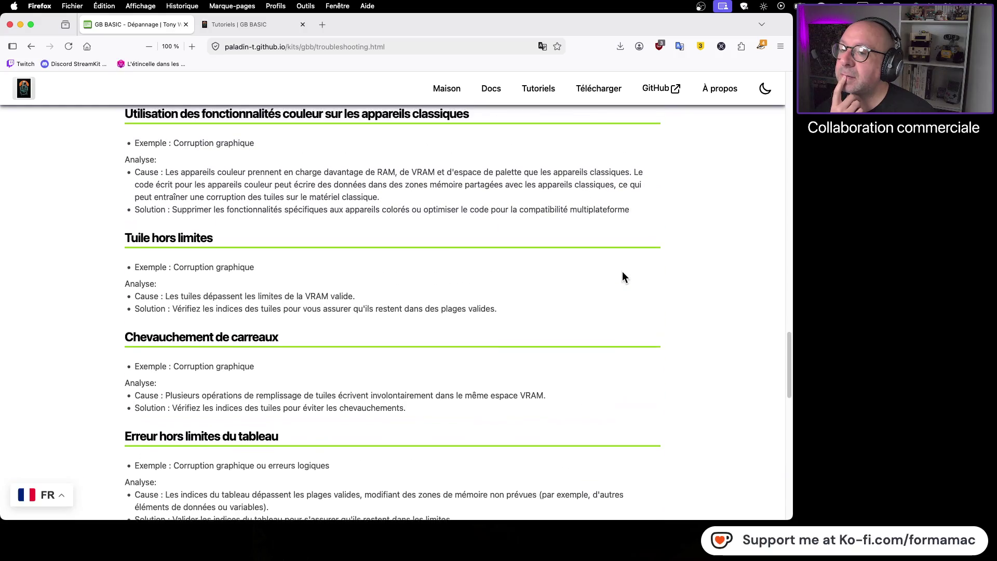
scroll(622, 271, up, 20)
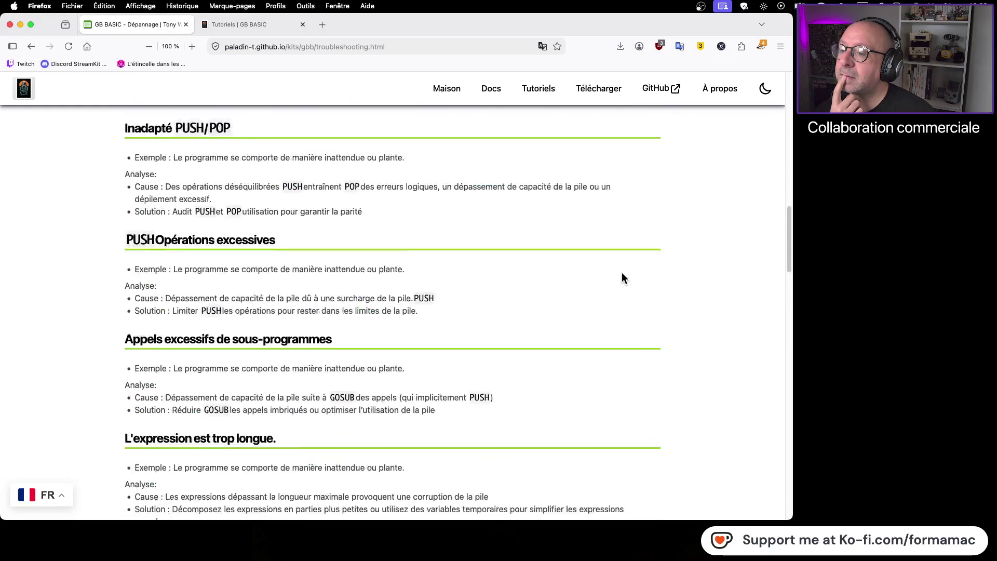
scroll(622, 276, up, 20)
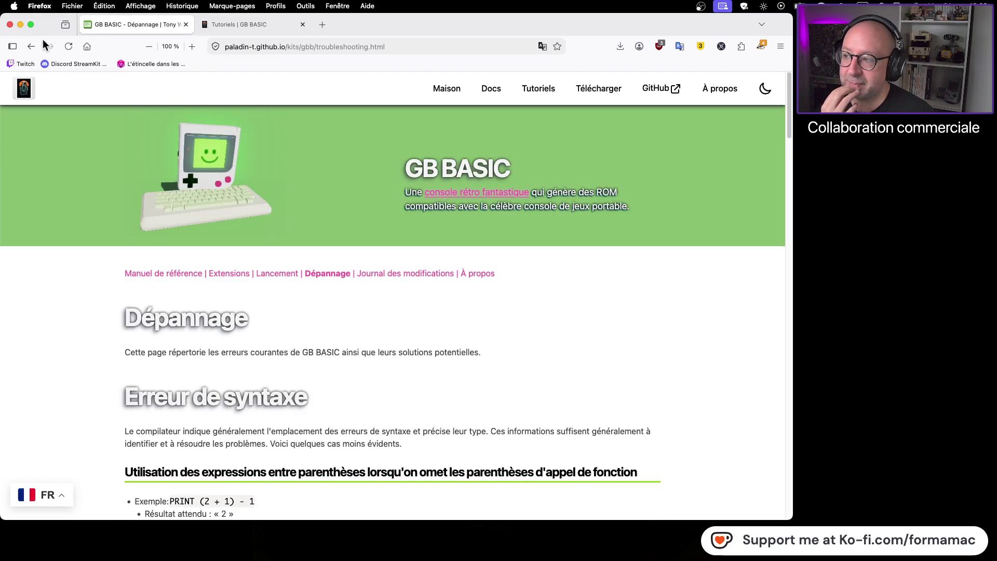
- Go back twice to the GB BASIC home page and select its site address
click(31, 47)
click(31, 47)
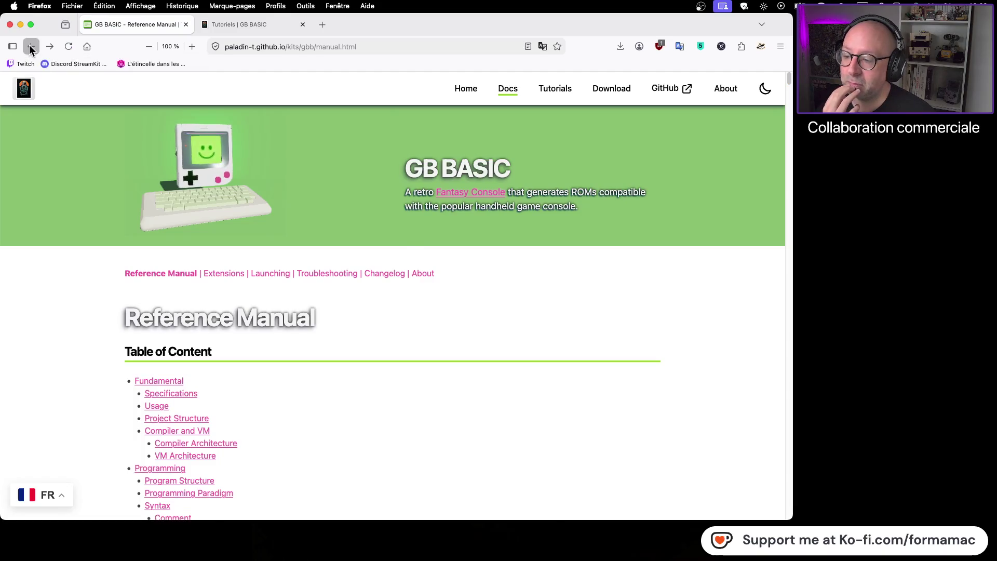
click(362, 40)
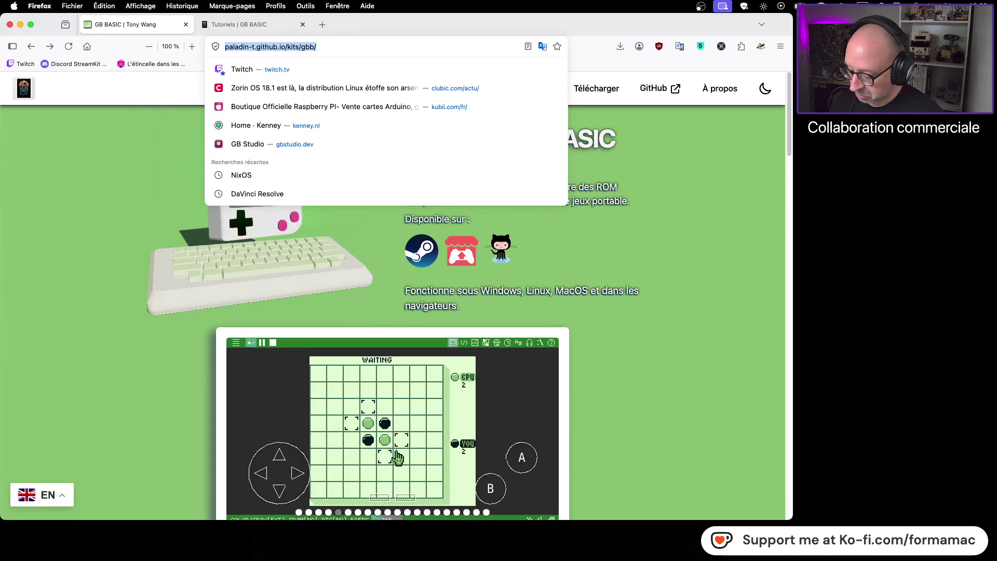
- Copy the GB BASIC site address and load it in a new Chrome tab
key(Escape)
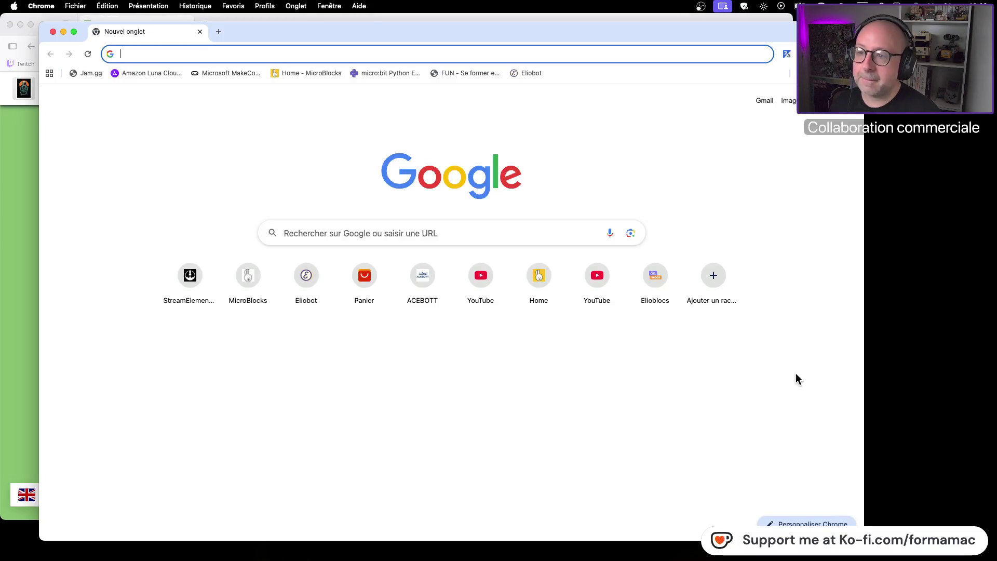
click(216, 49)
text(https://paladin-t.github.io/kits/gbb/)
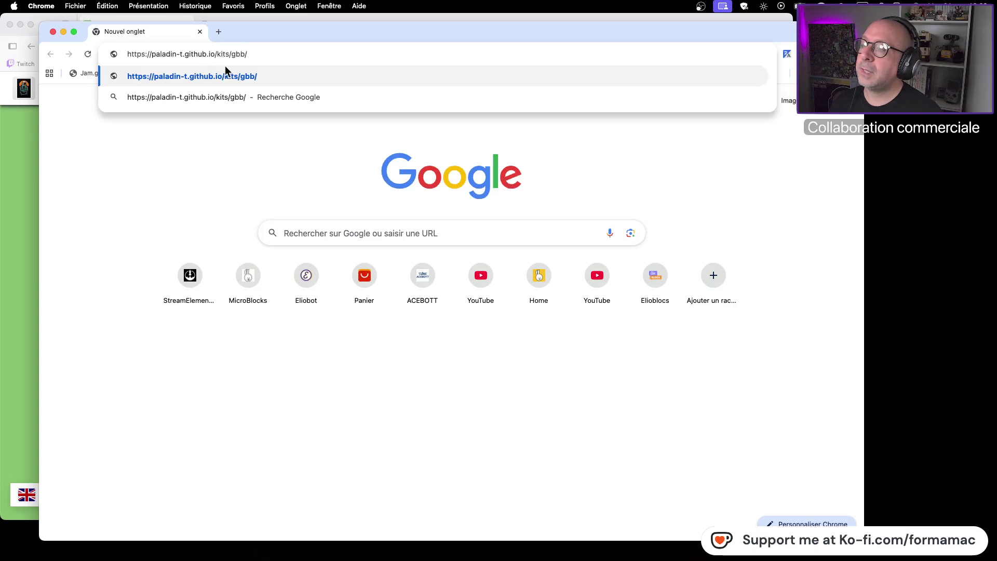
click(247, 76)
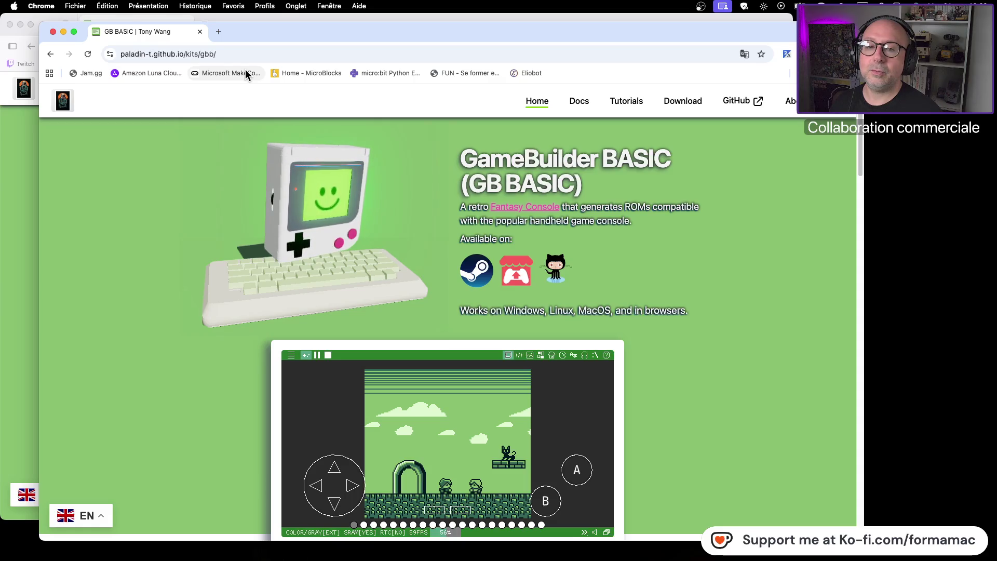
- Open Tutorials chapter VII (minimal game framework) in Français, then return to Firefox's tutorials page
click(628, 102)
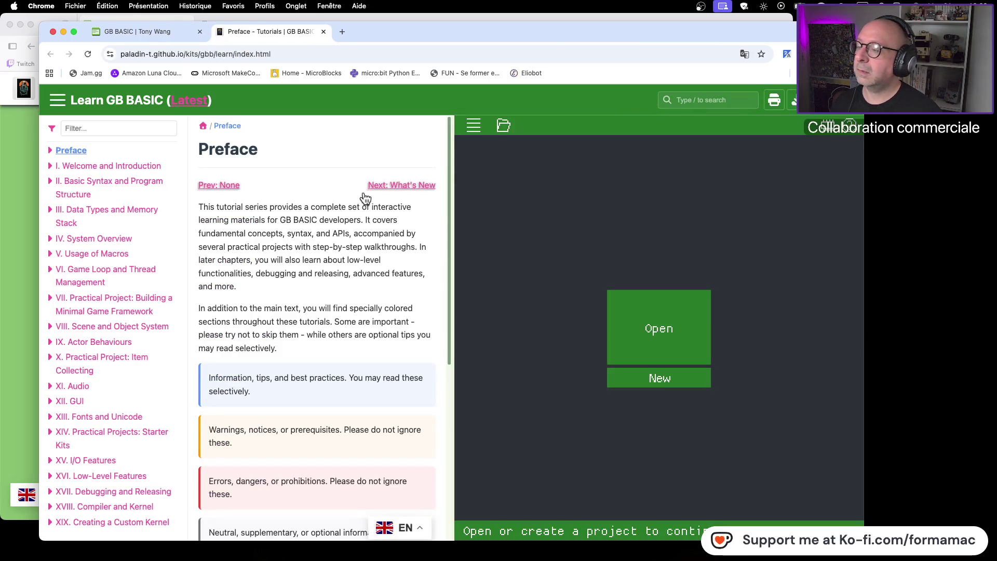
click(143, 311)
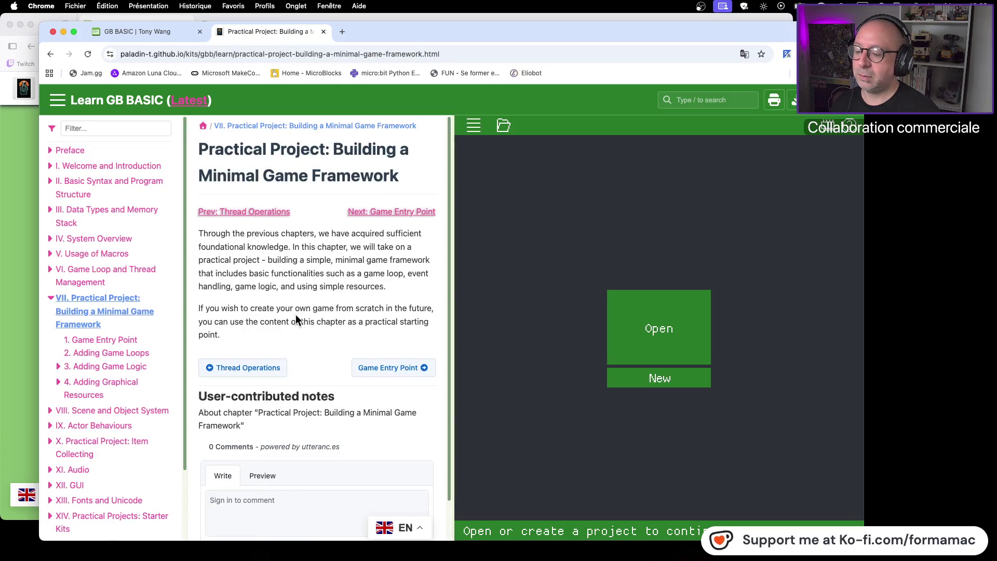
click(415, 533)
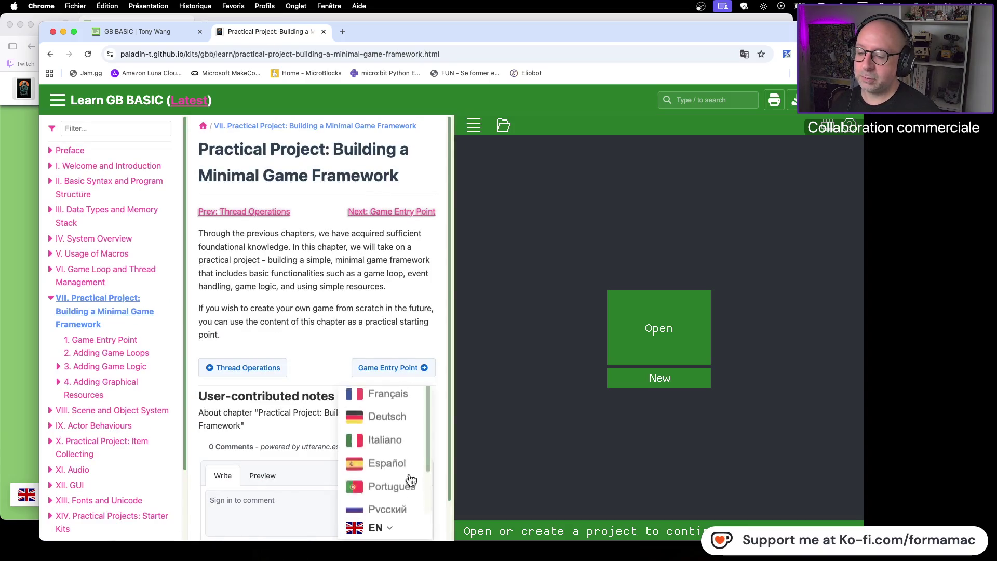
click(400, 403)
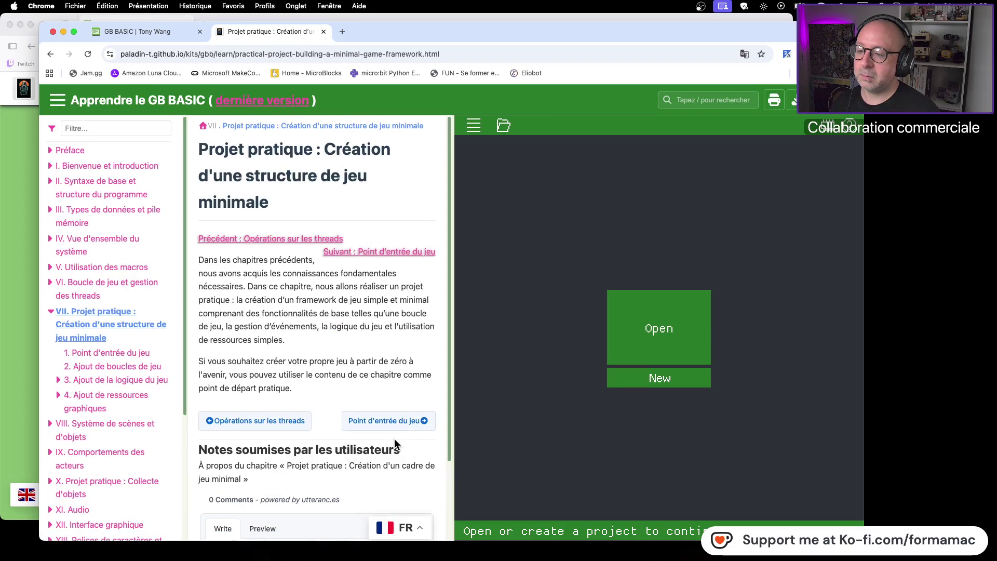
click(26, 236)
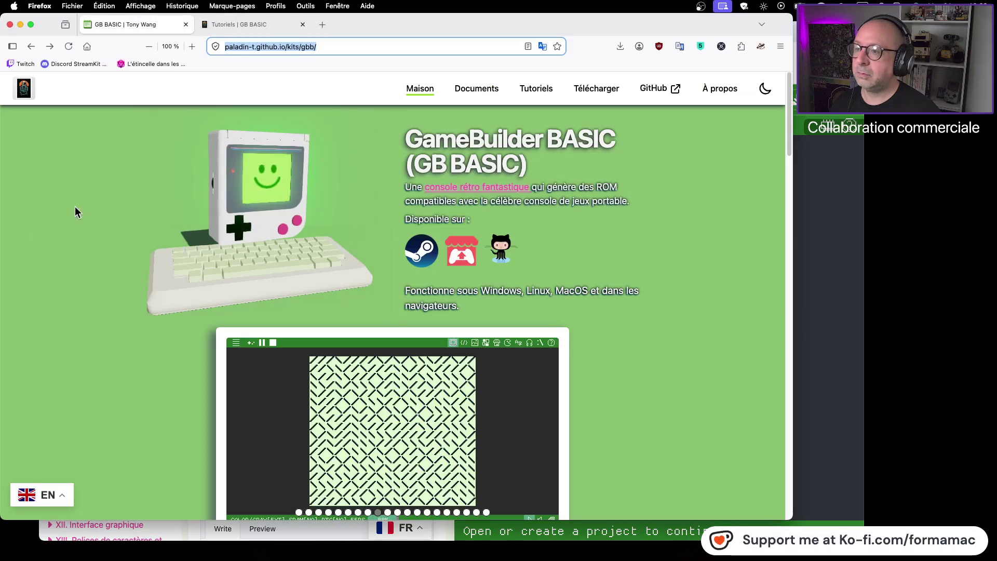
click(235, 26)
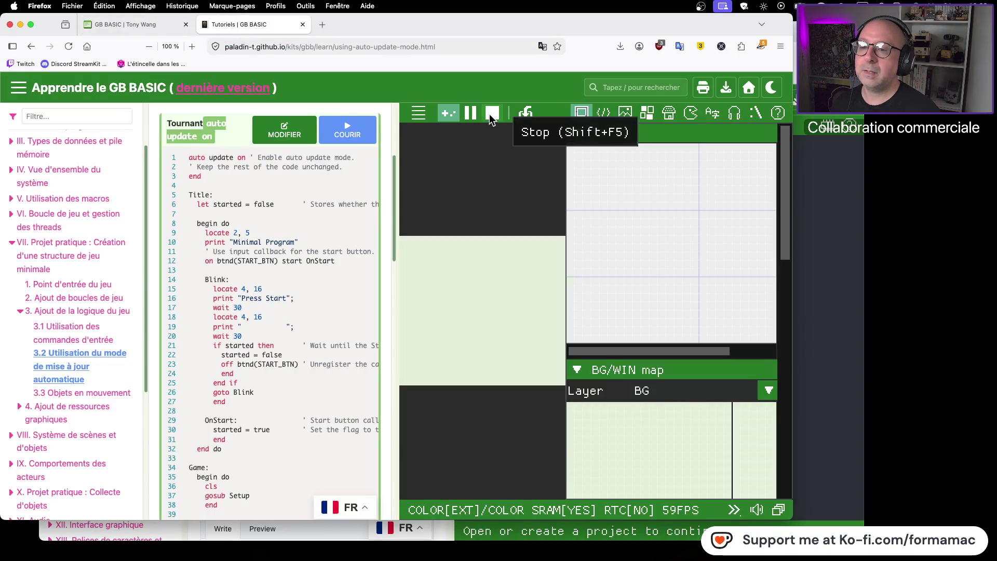
- Stop the running tutorial example and copy its entire program code for Chrome
click(493, 113)
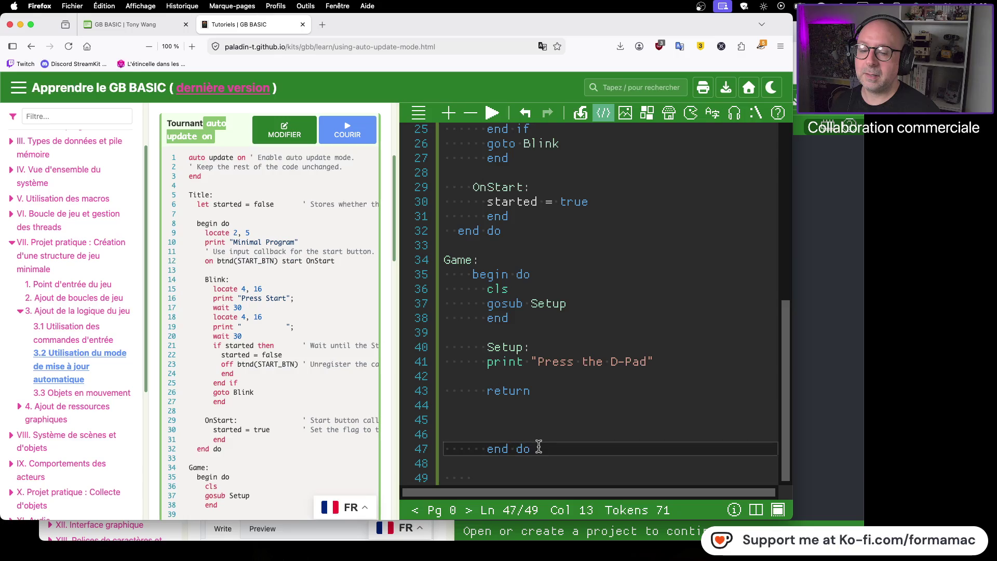
mouse_move(537, 449)
mouse_down()
mouse_move(517, 347)
mouse_move(488, 289)
mouse_move(438, 285)
mouse_move(438, 130)
mouse_up()
scroll(481, 285, up, 5)
scroll(480, 282, up, 8)
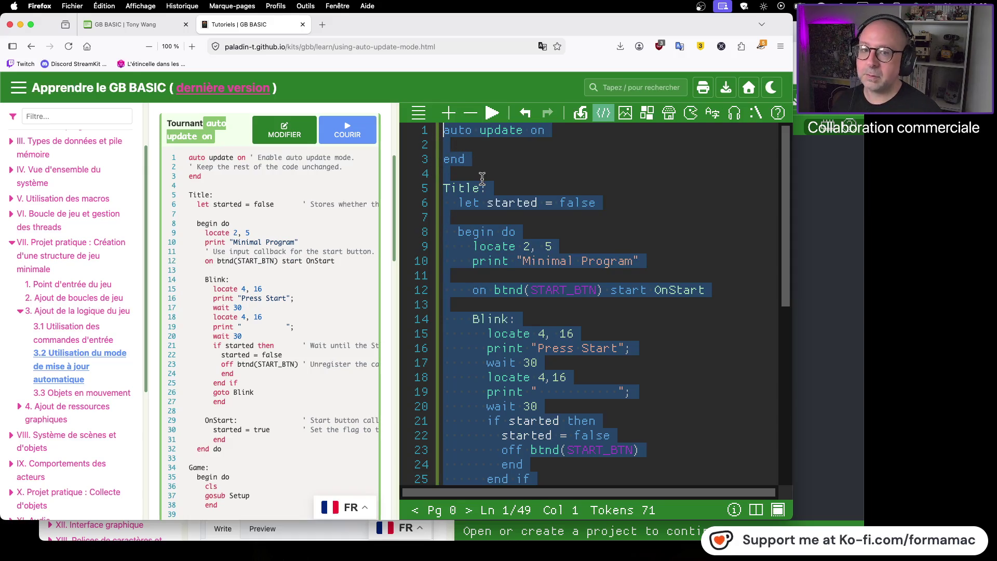
right_click(566, 204)
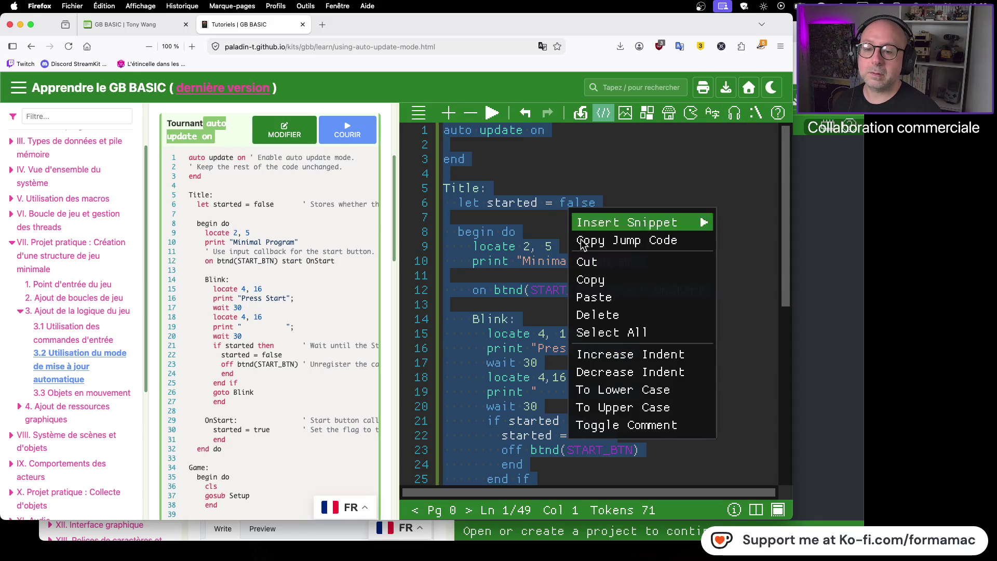
click(590, 279)
key(super+Tab)
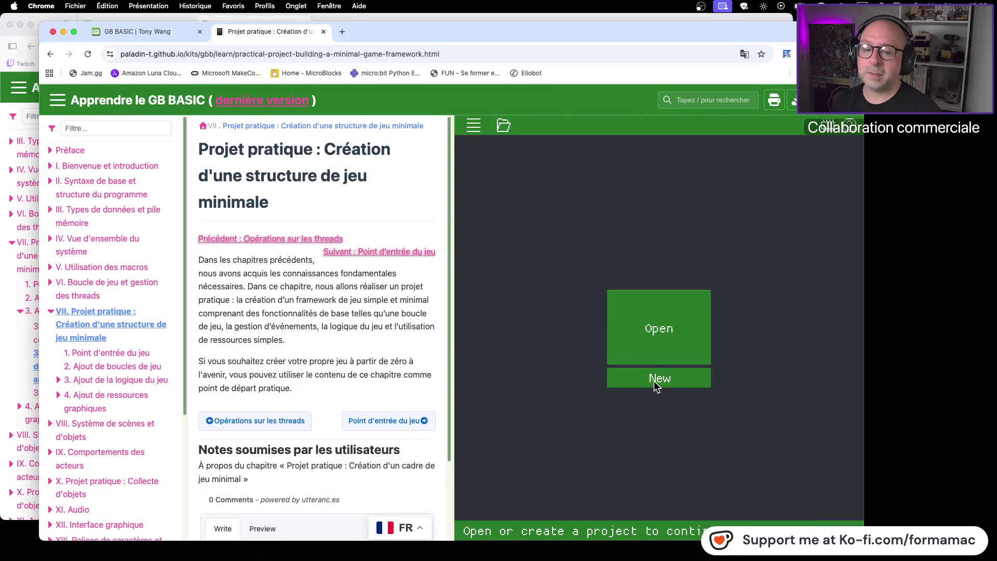
- Create a default new project, paste the copied program with clipboard access allowed, and save it
click(657, 377)
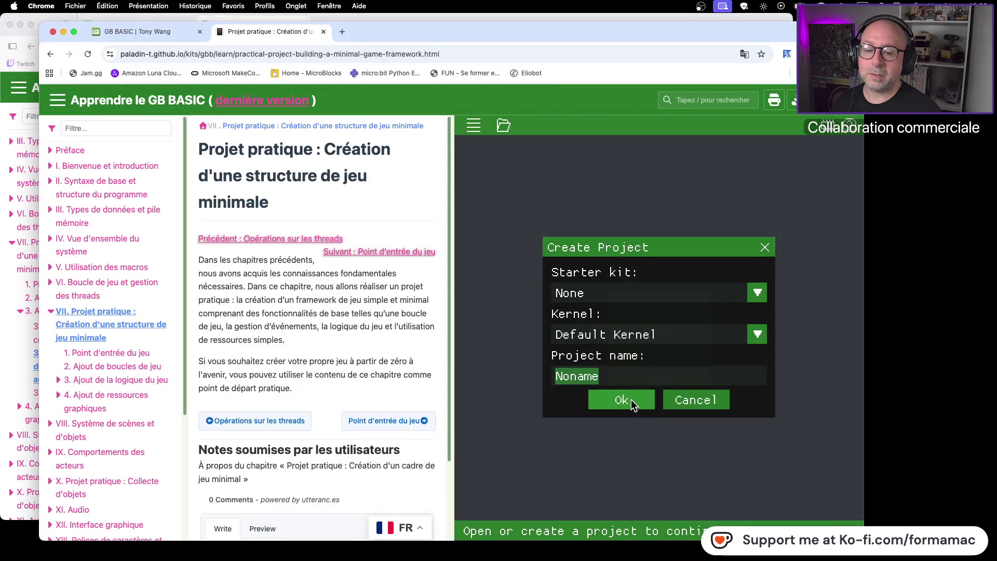
click(631, 400)
right_click(607, 299)
mouse_move(613, 312)
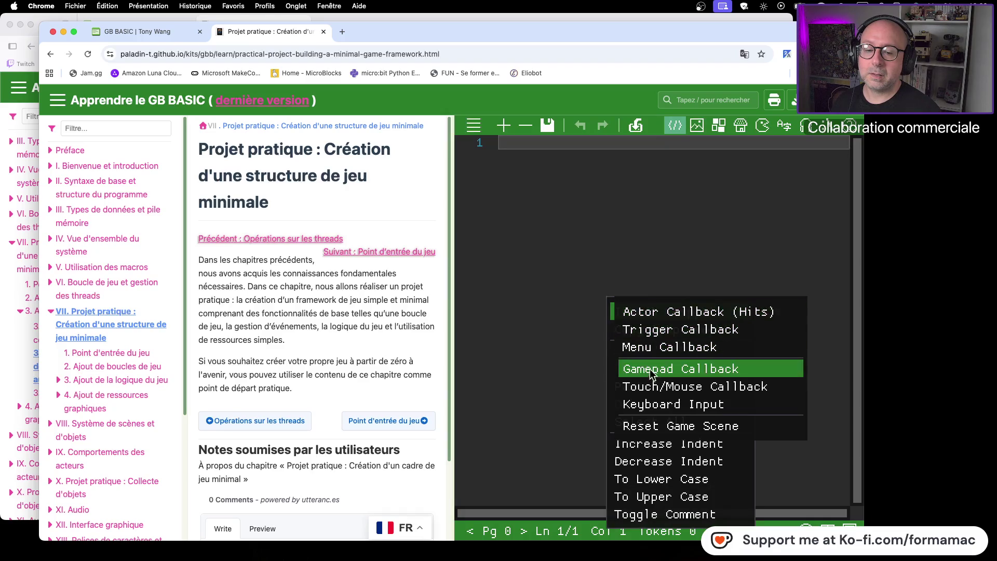
right_click(555, 281)
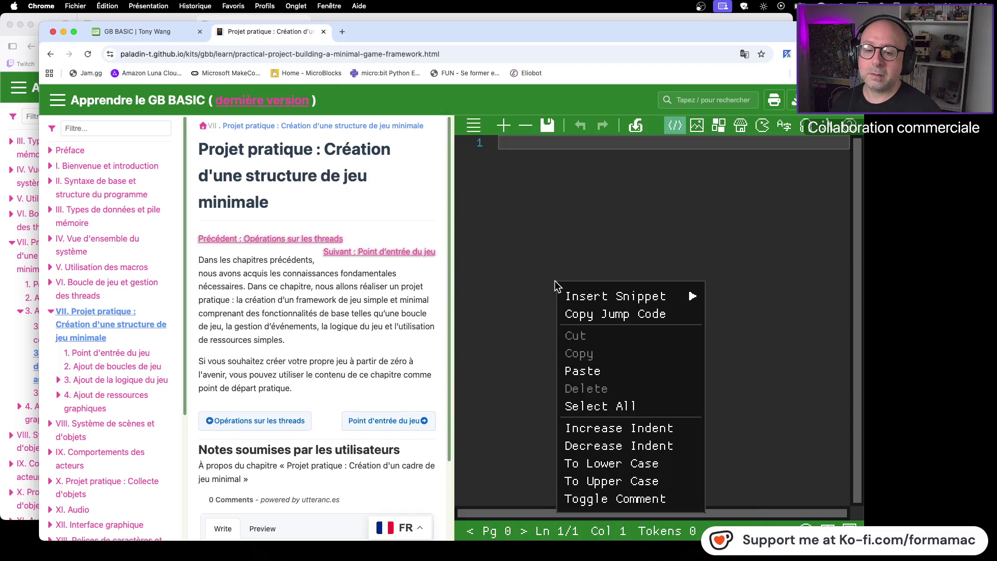
click(576, 372)
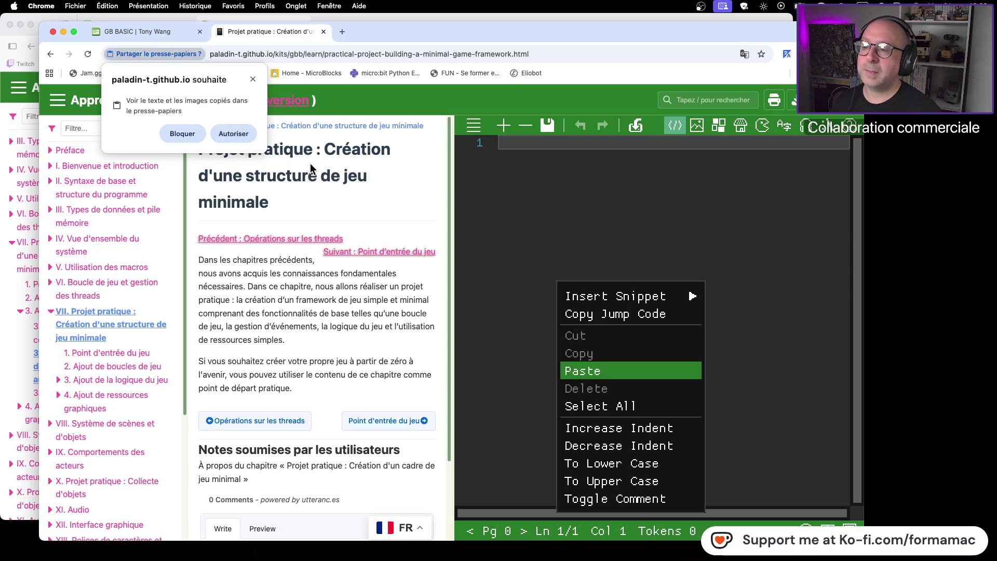
click(233, 135)
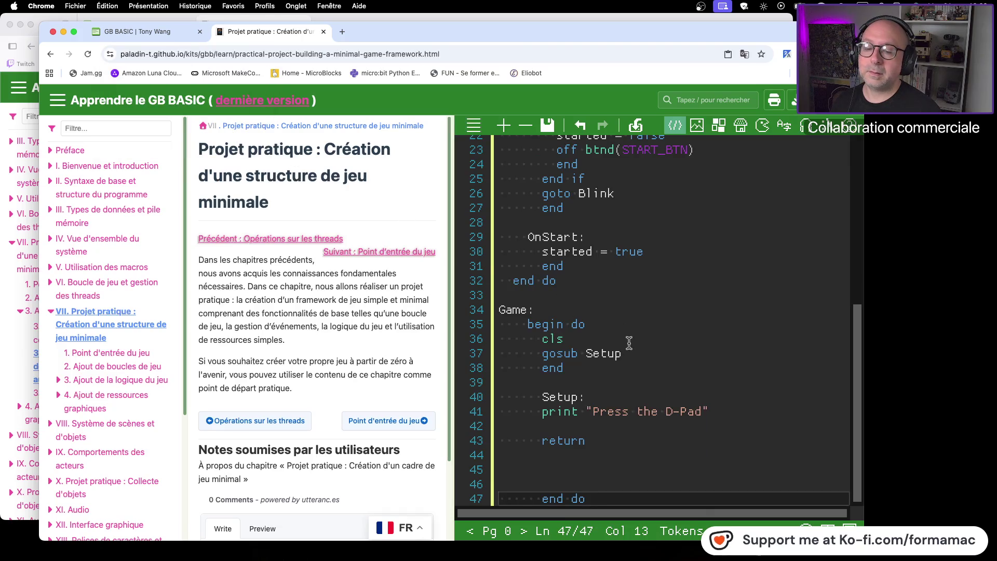
click(548, 126)
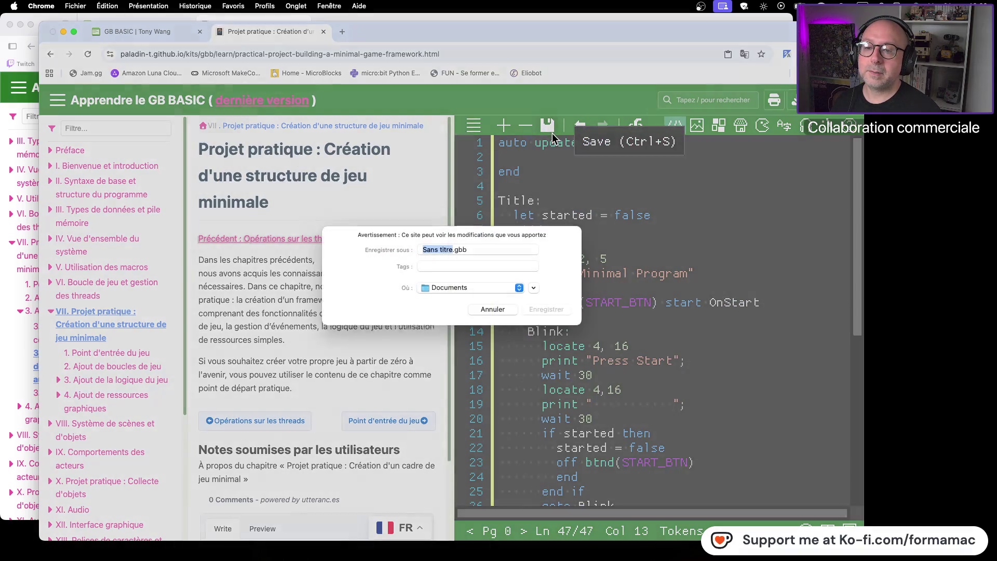
- Save the project to Bureau, run it in the emulator, and widen the lesson column
key(super+d)
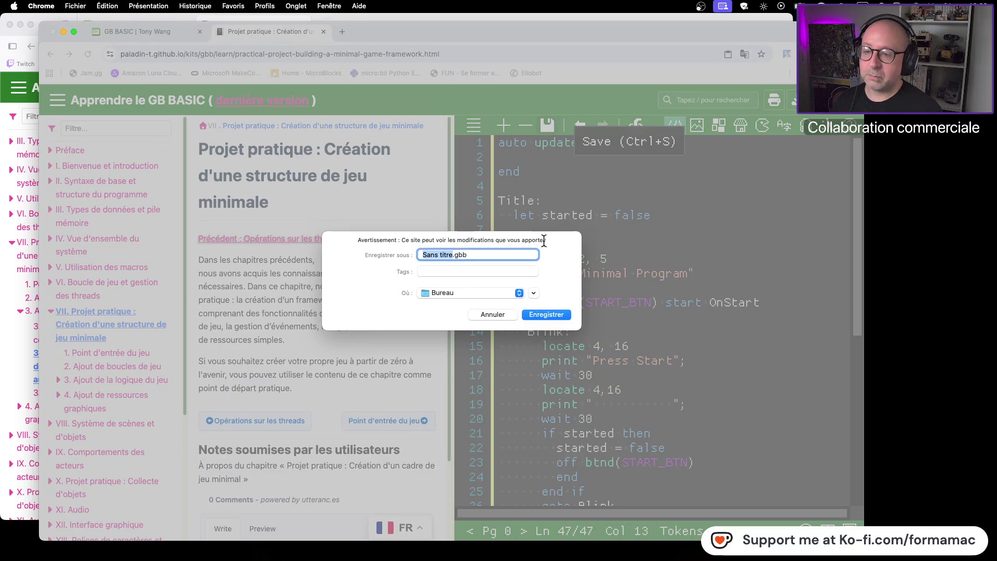
click(560, 316)
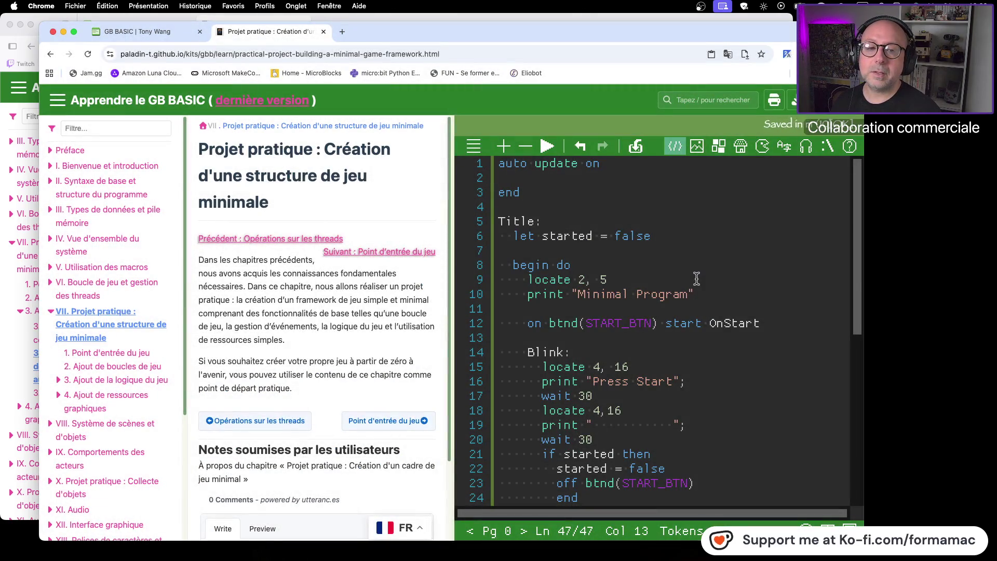
click(548, 147)
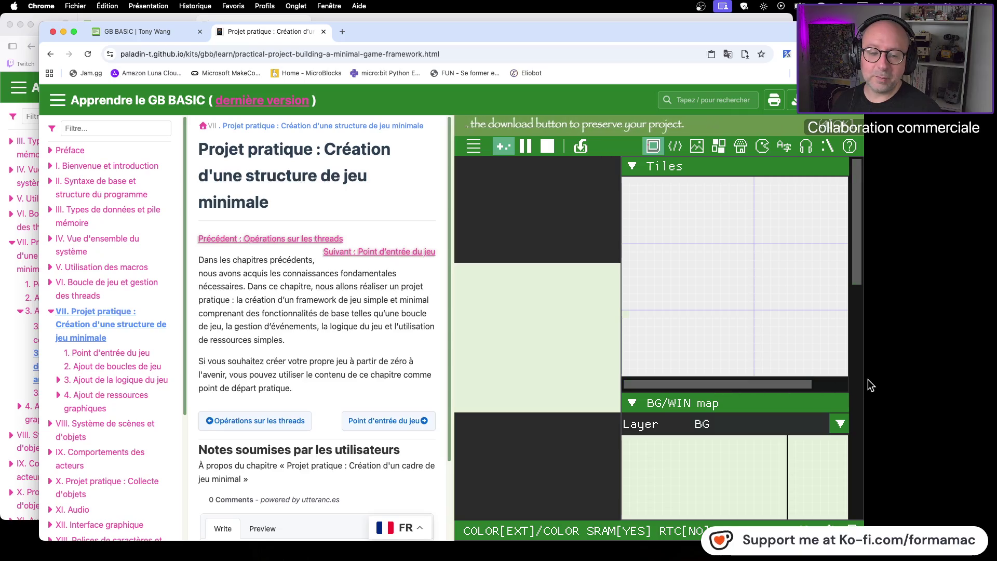
mouse_move(864, 381)
mouse_down()
mouse_move(987, 372)
mouse_move(914, 368)
mouse_up()
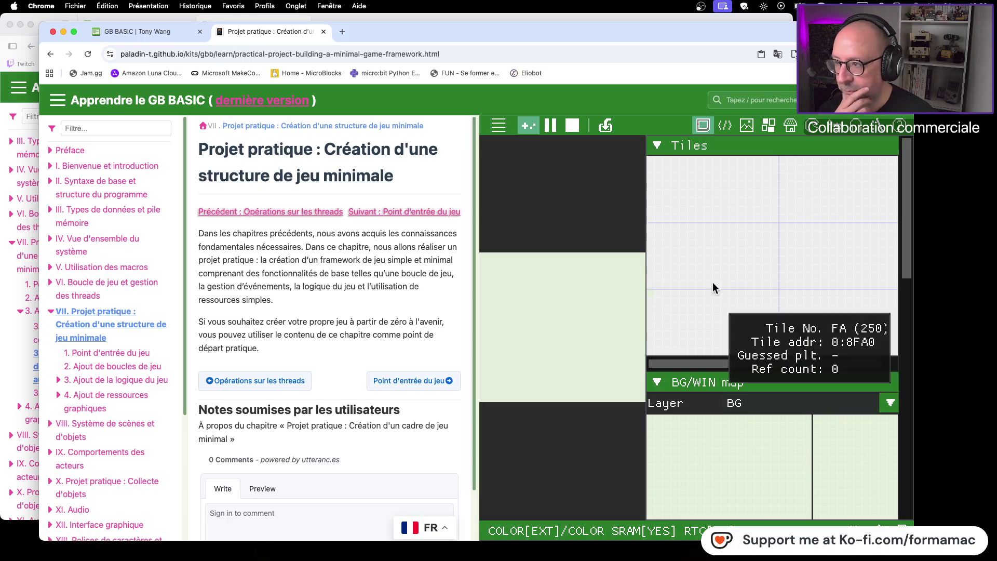
click(41, 6)
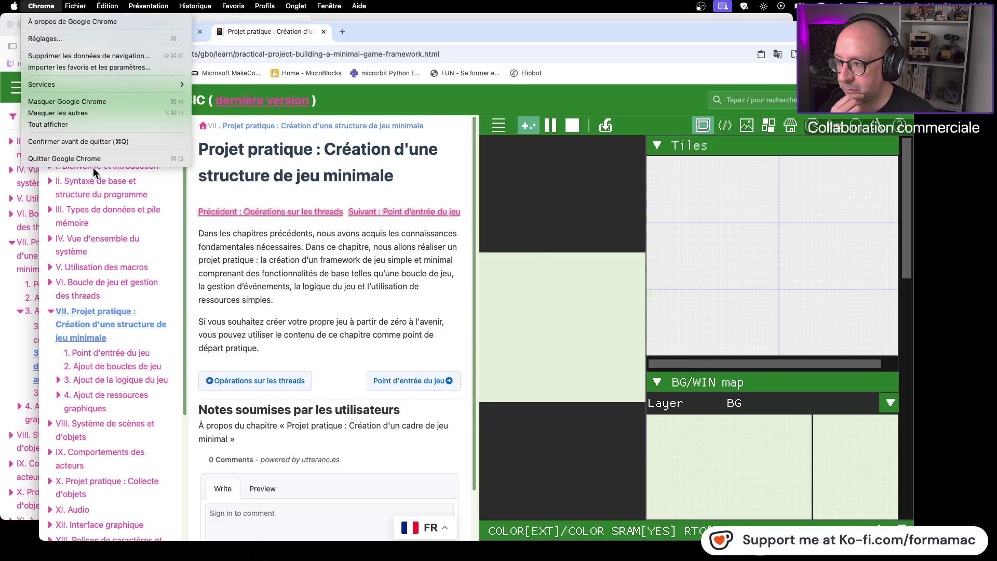
- Quit Google Chrome, deselect the code in the Firefox editor, and scroll down the auto update lesson
click(154, 167)
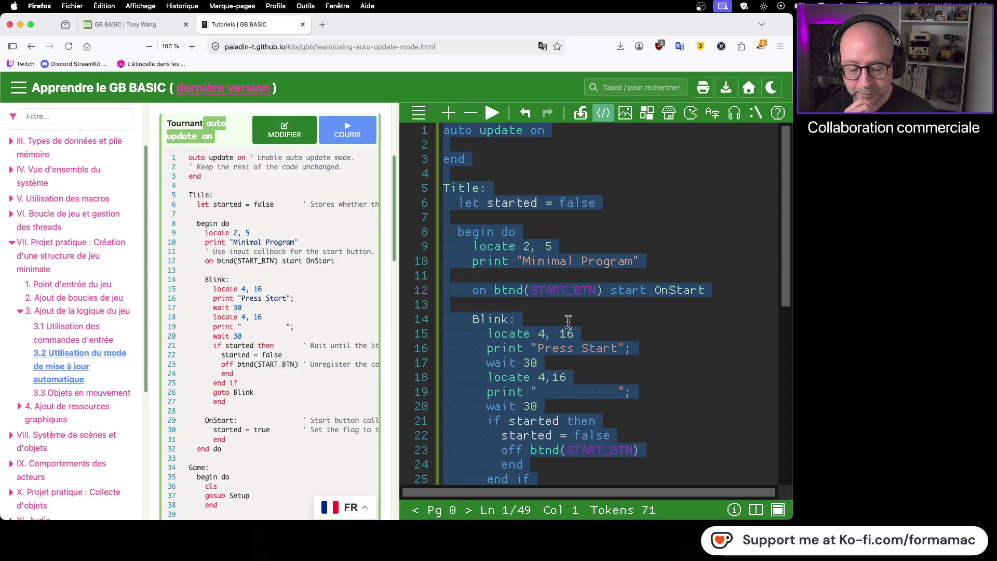
click(644, 363)
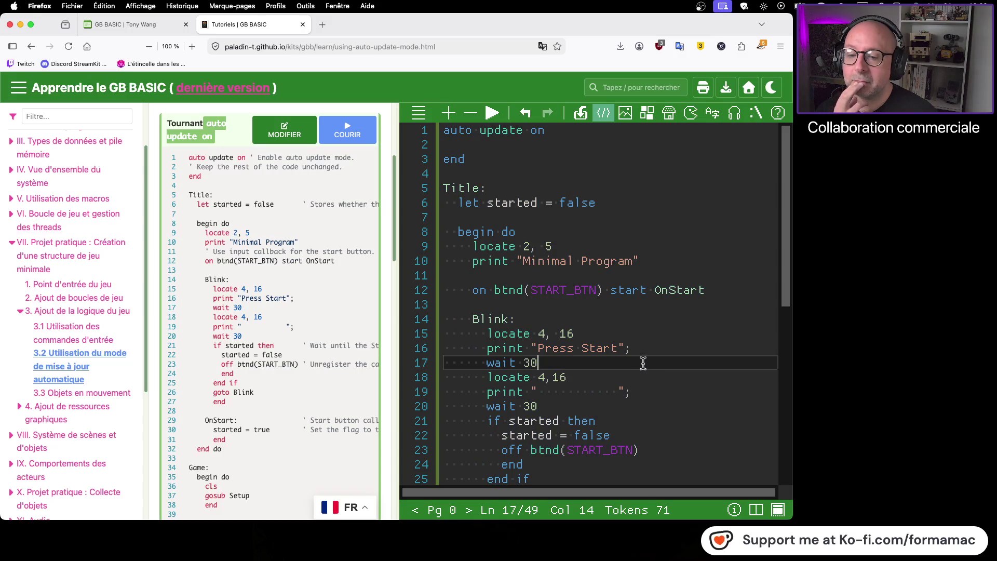
scroll(357, 350, down, 5)
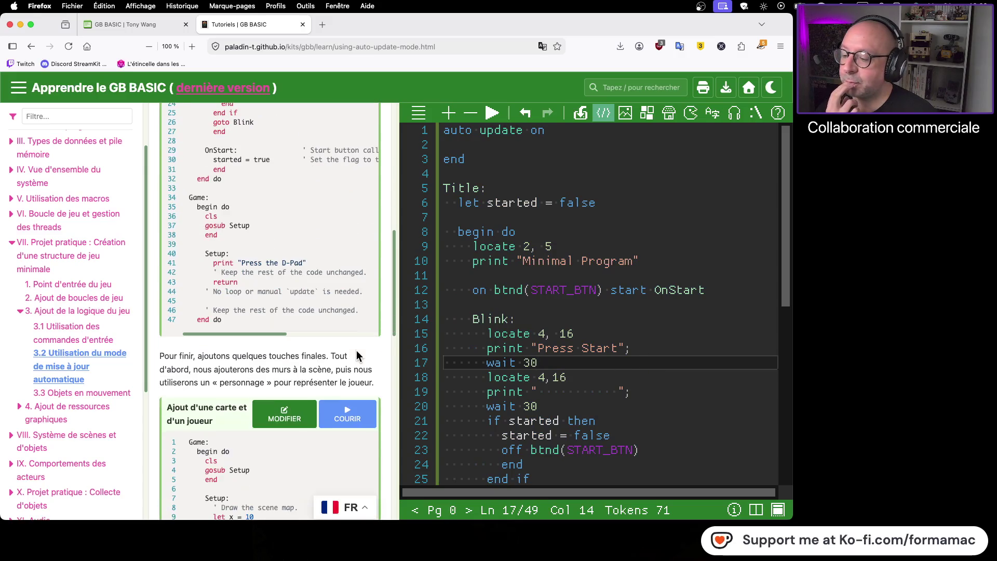
scroll(356, 356, down, 3)
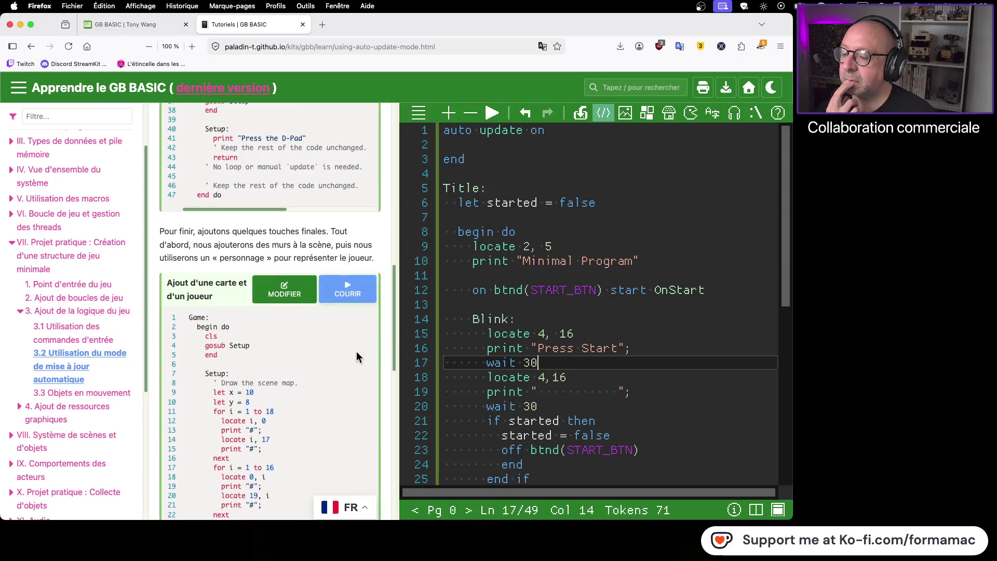
scroll(357, 351, down, 5)
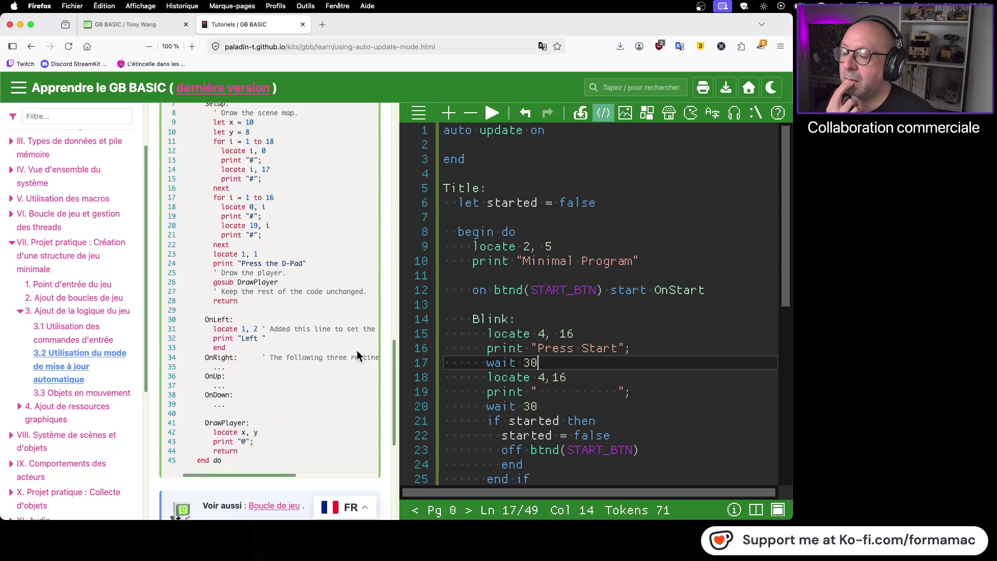
scroll(357, 350, down, 5)
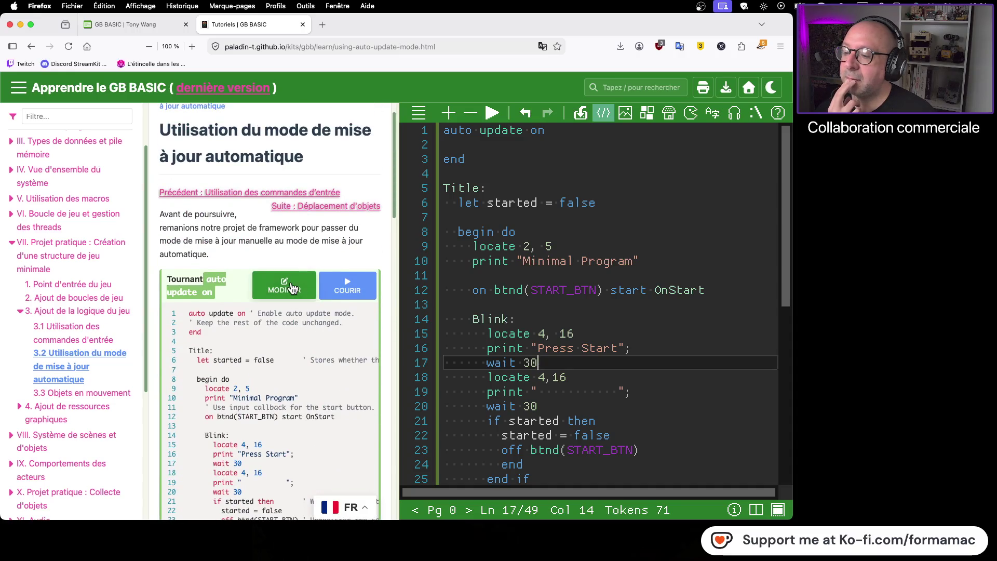
- Load the auto update example via MODIFIER, run it to the Minimal Program screen, then stop it
click(291, 287)
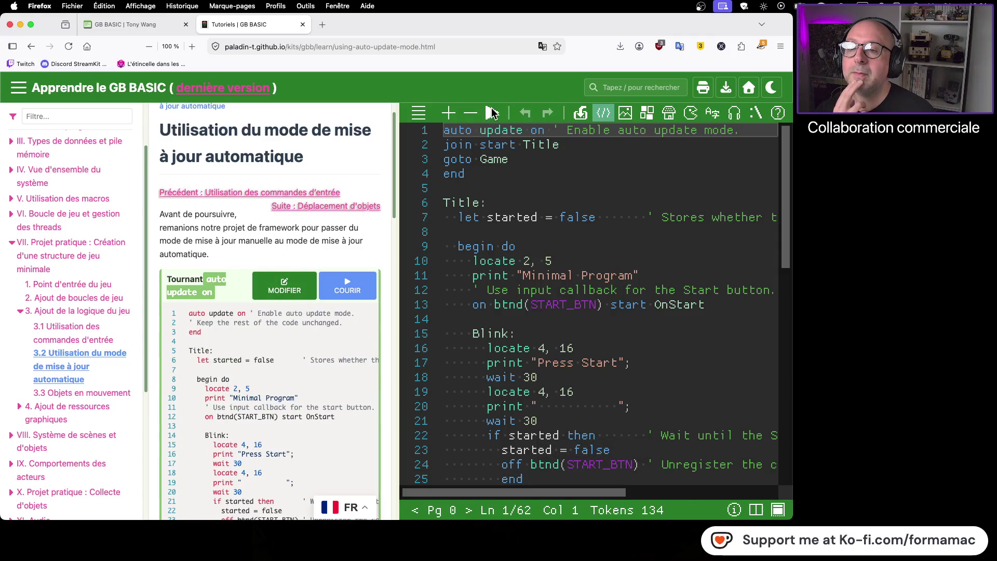
click(492, 112)
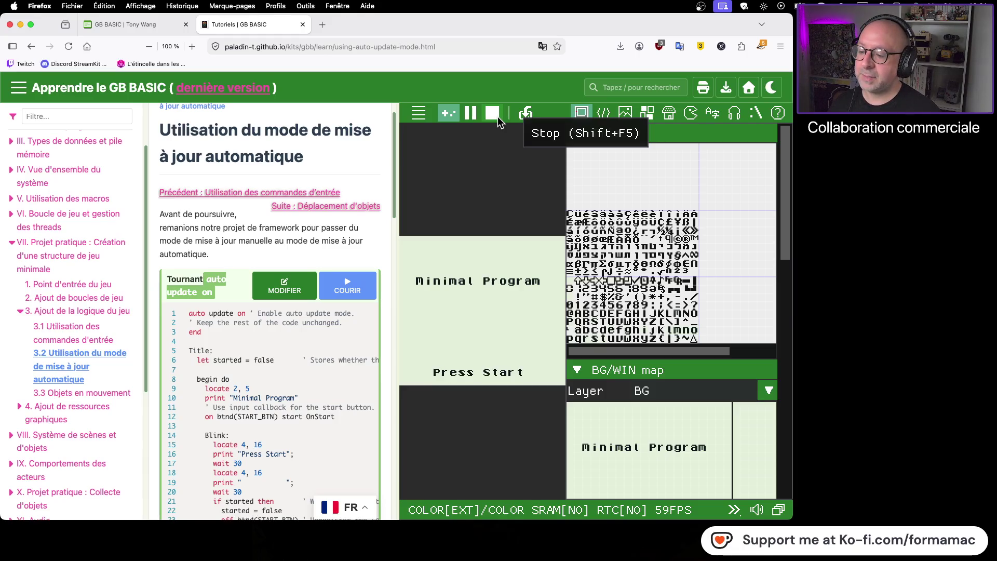
scroll(288, 342, down, 5)
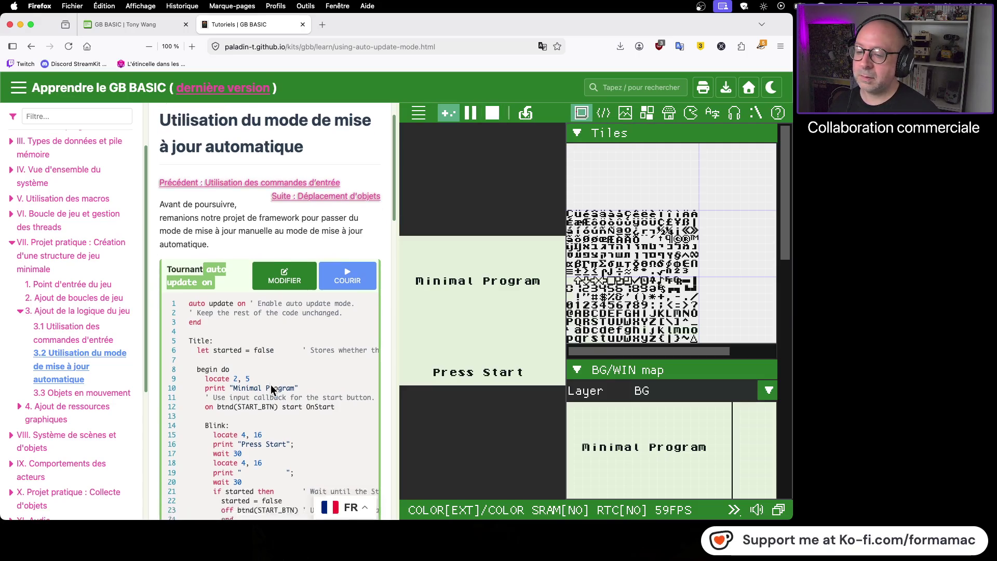
scroll(270, 388, up, 6)
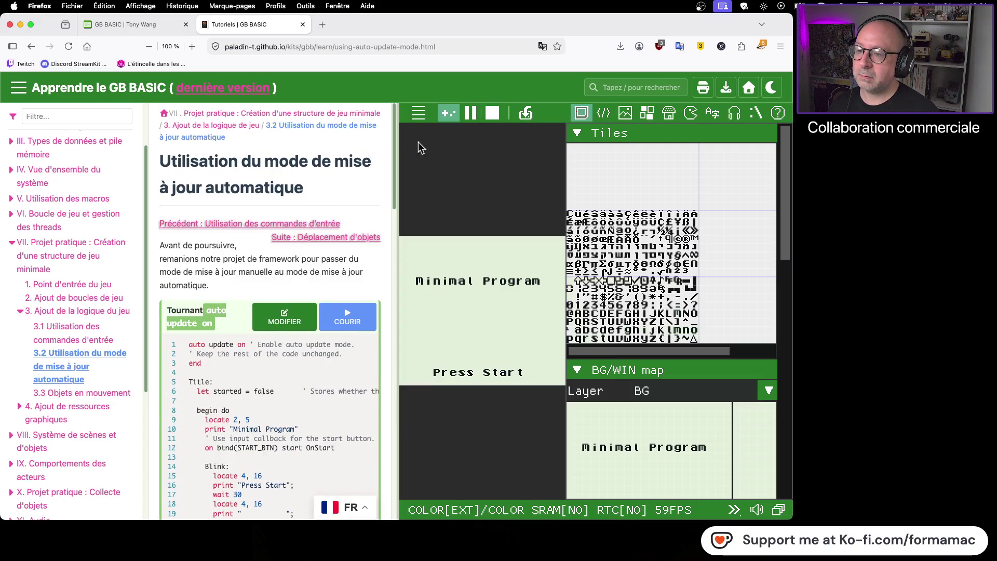
click(492, 113)
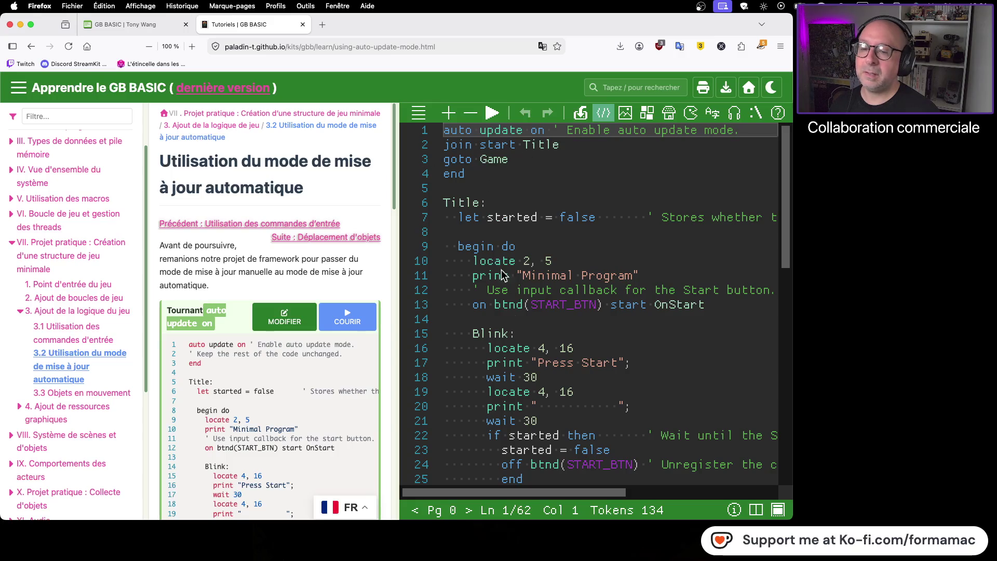
scroll(516, 348, down, 10)
scroll(516, 348, down, 2)
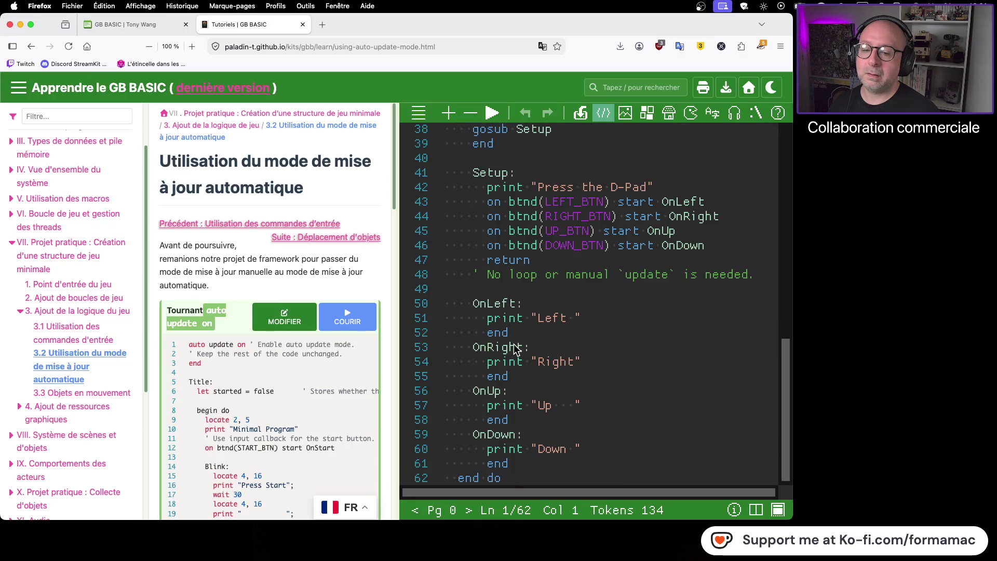
scroll(515, 350, up, 12)
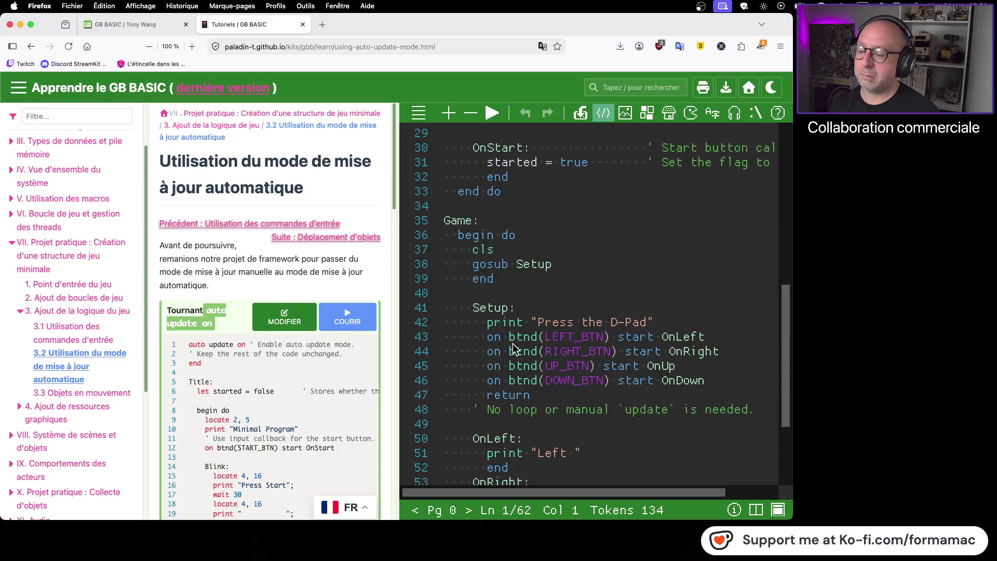
scroll(358, 283, down, 3)
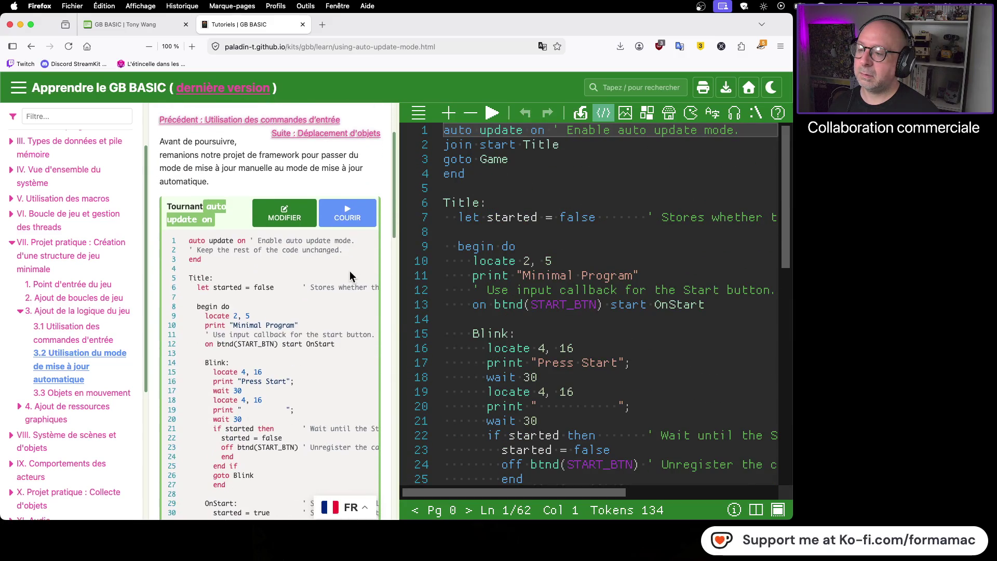
scroll(278, 266, up, 3)
click(297, 319)
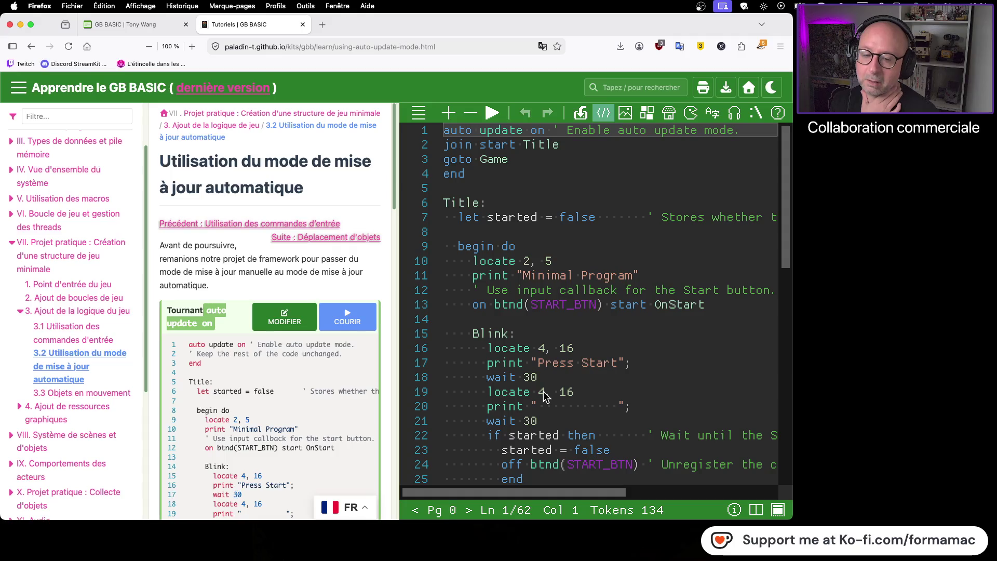
scroll(784, 294, down, 5)
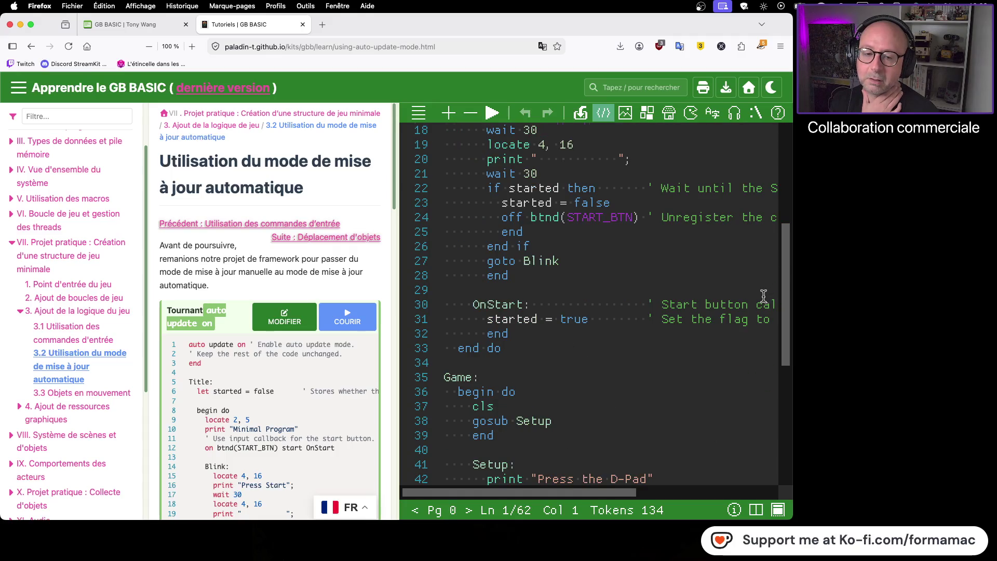
scroll(765, 295, up, 5)
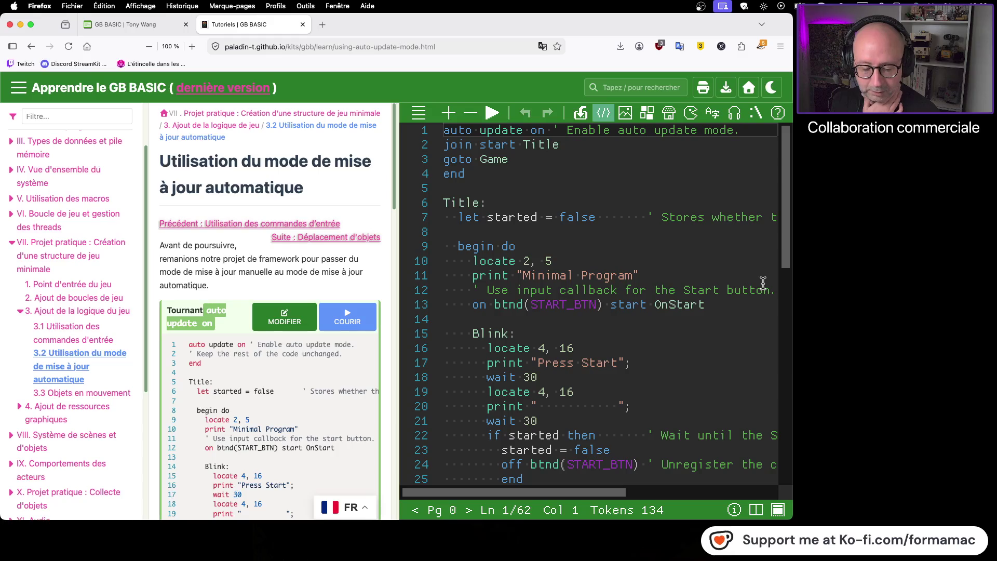
scroll(298, 334, down, 15)
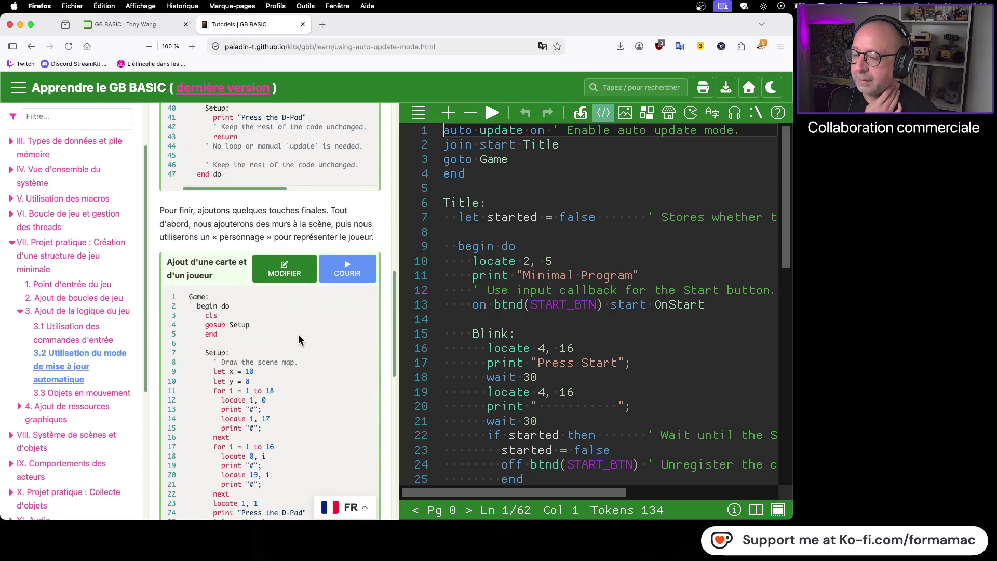
click(294, 267)
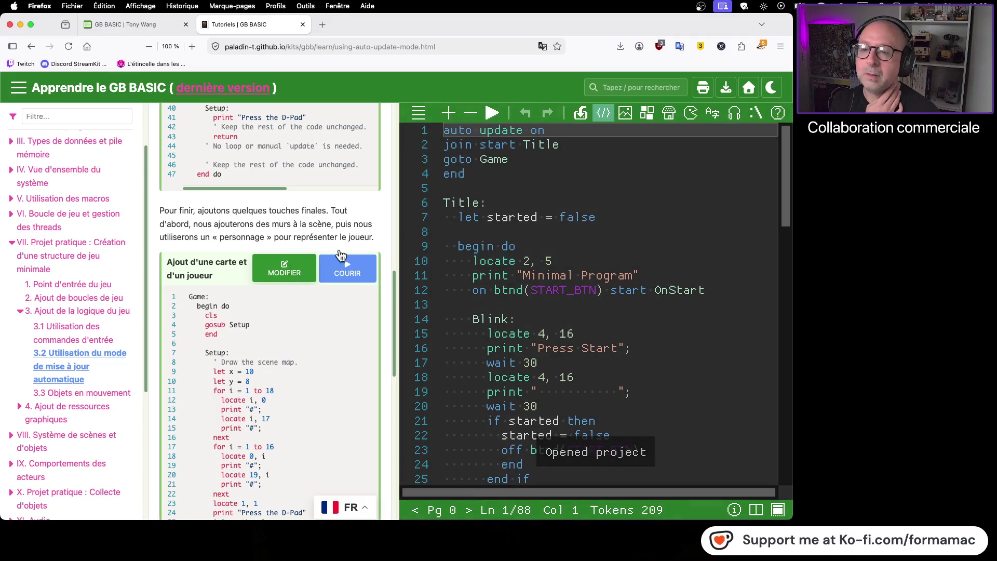
- Run the map-and-player example in the emulator, then go back to the Using Input Controls lesson
click(492, 113)
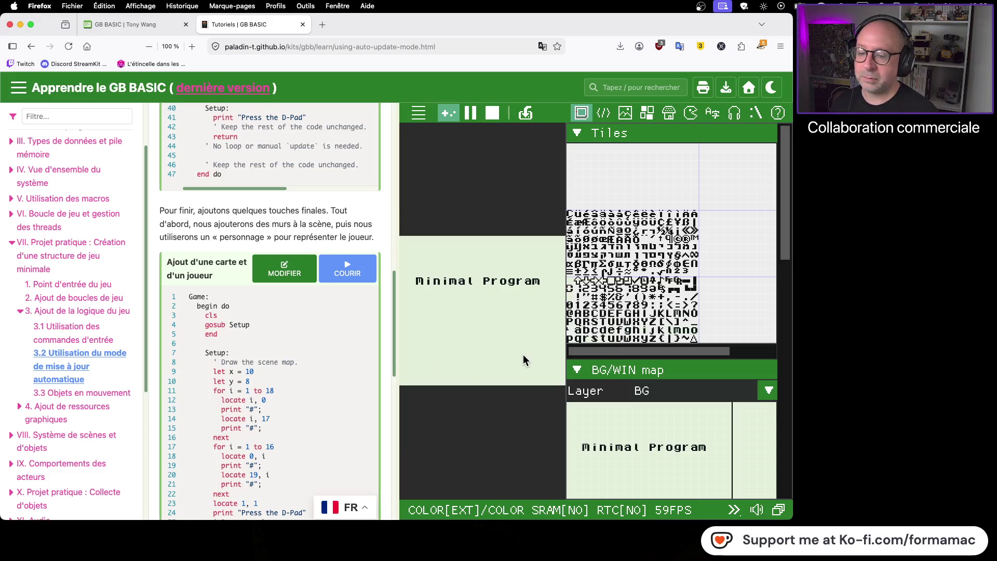
scroll(329, 363, down, 5)
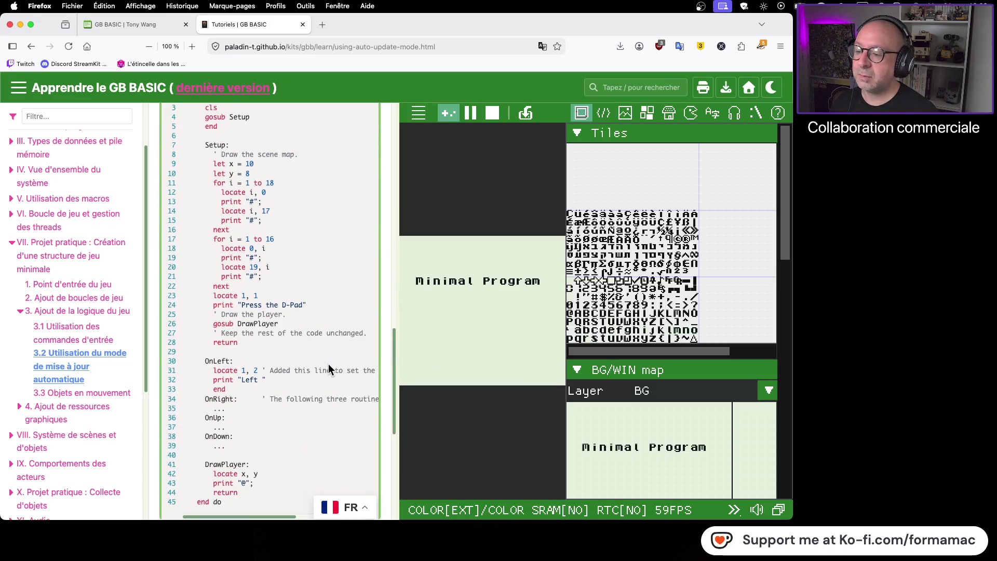
scroll(328, 364, down, 7)
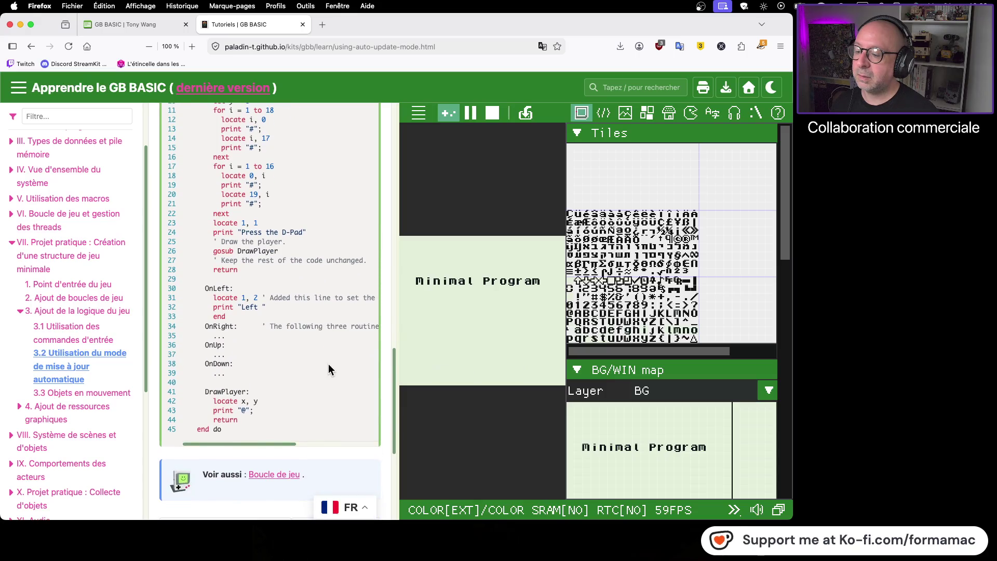
scroll(328, 364, up, 15)
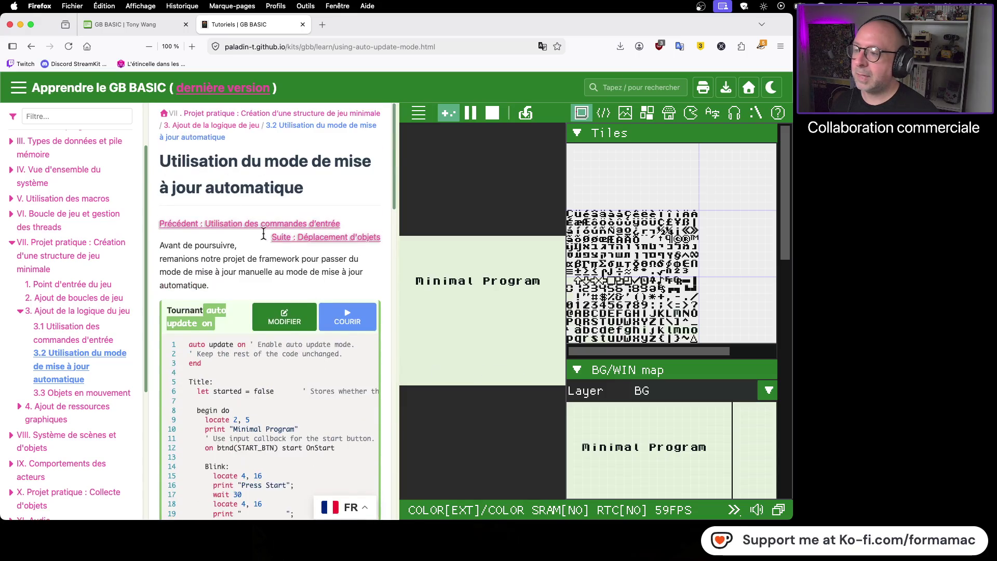
click(31, 46)
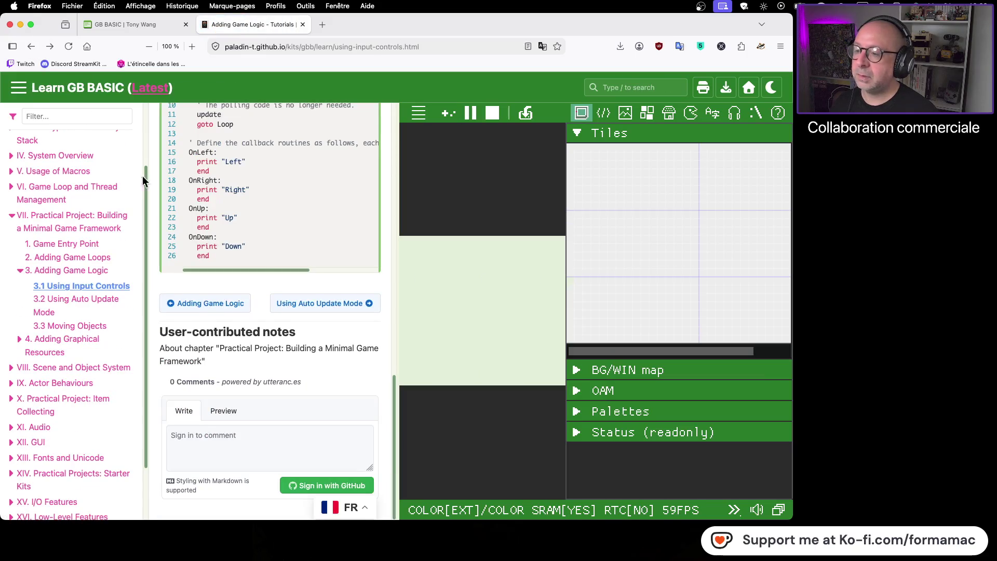
- Load the 'Using input callback' example into the editor and run it
scroll(304, 283, up, 5)
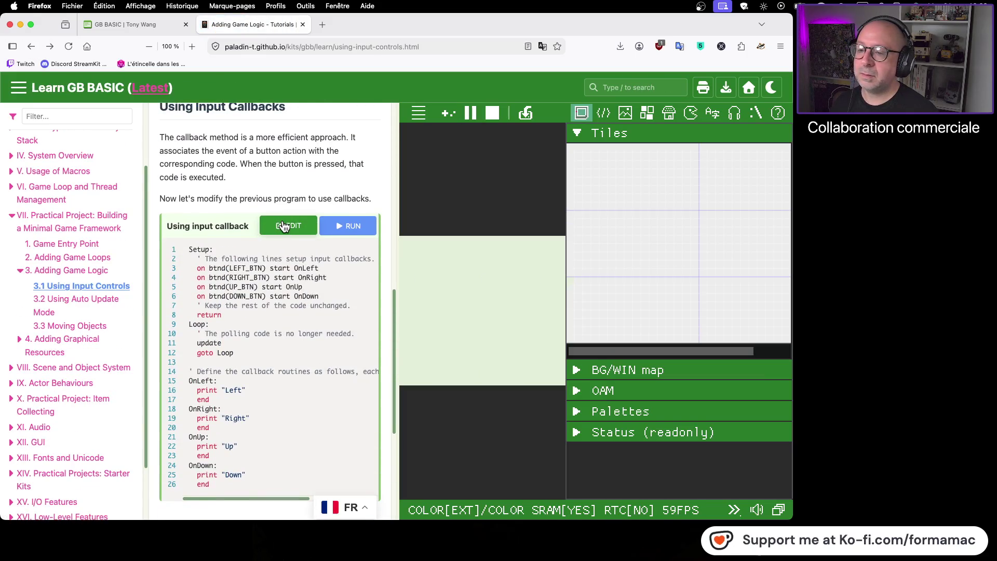
click(283, 226)
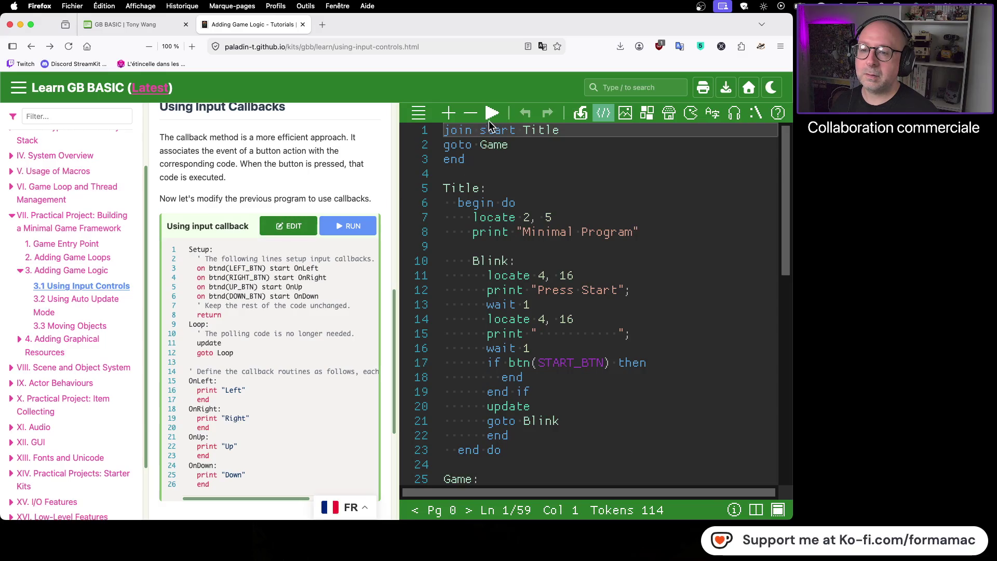
click(492, 116)
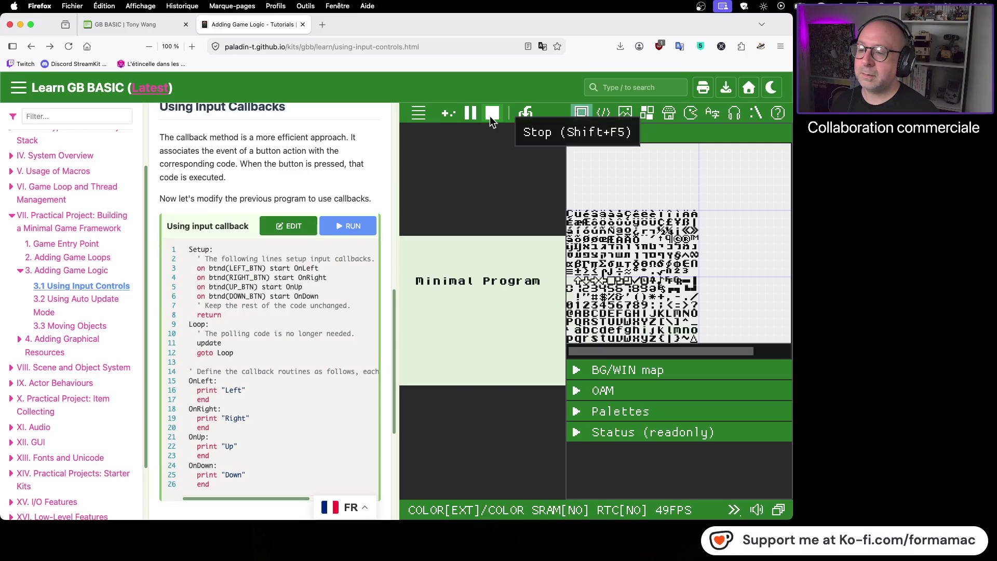
- Load the lesson's 'Polling user input' example into the editor as a 49-line project
scroll(281, 312, up, 5)
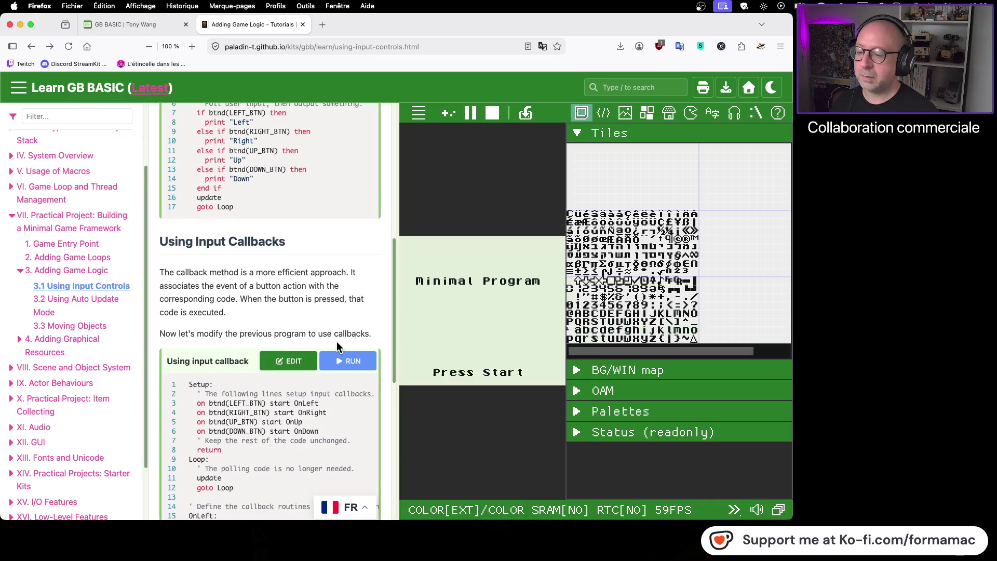
scroll(335, 341, up, 7)
scroll(328, 285, up, 5)
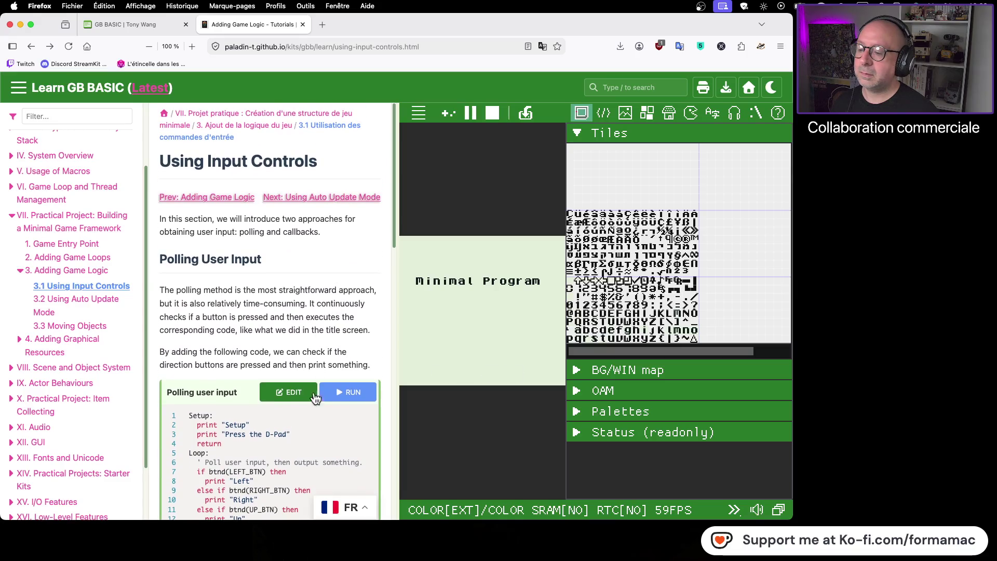
click(298, 394)
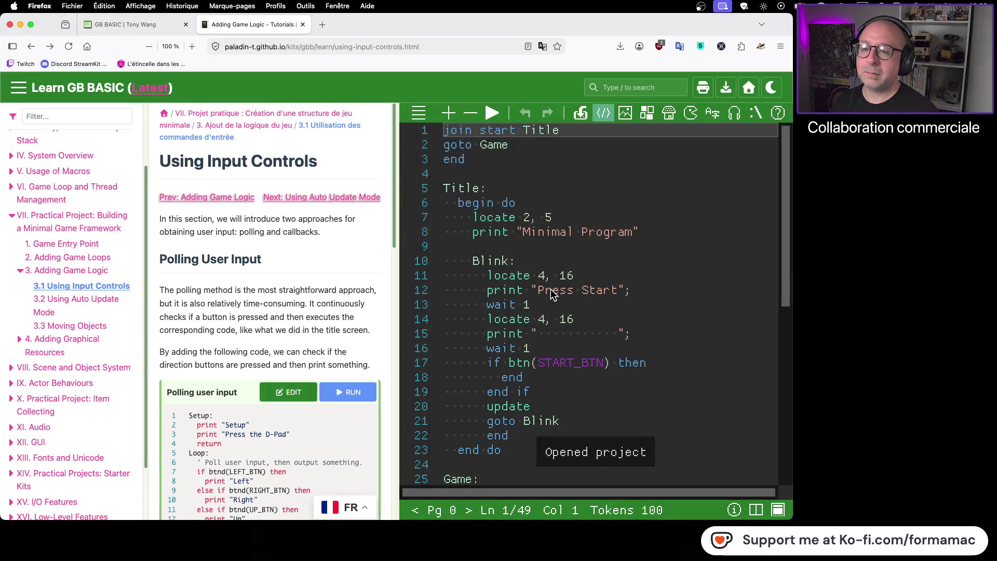
- Run the polling user input example, stop it, then switch to the GB BASIC homepage tab
click(493, 116)
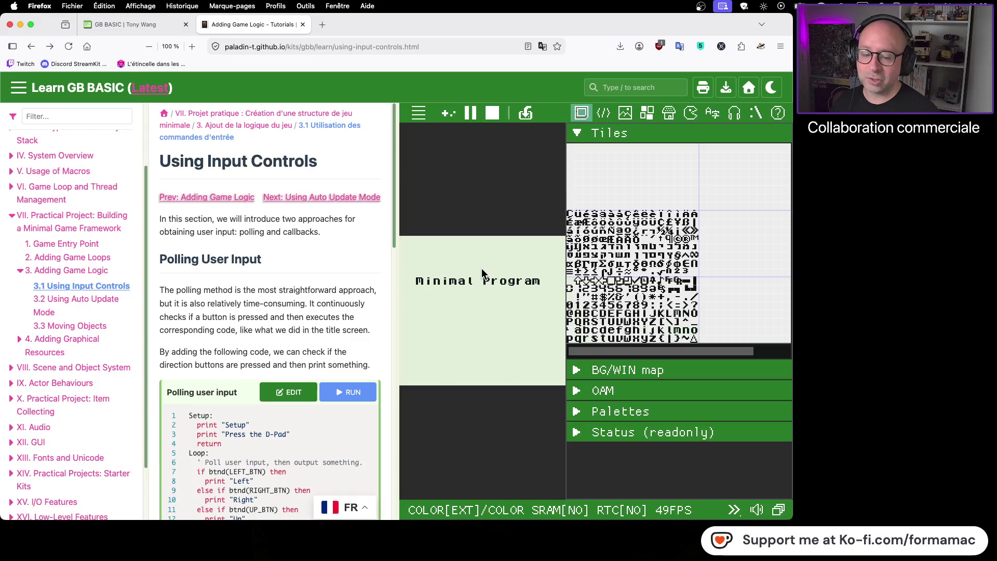
scroll(299, 335, down, 6)
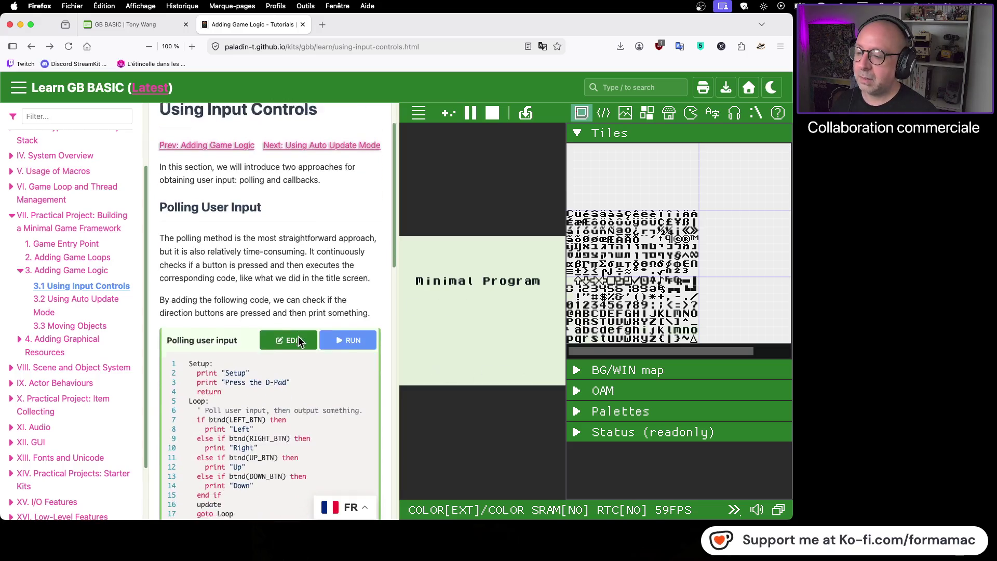
scroll(294, 338, down, 2)
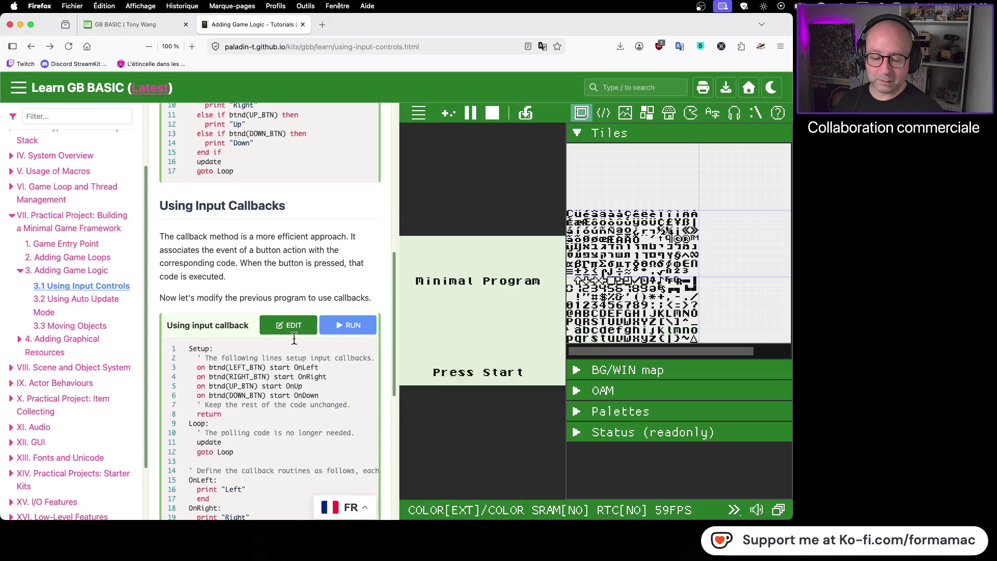
scroll(293, 338, down, 2)
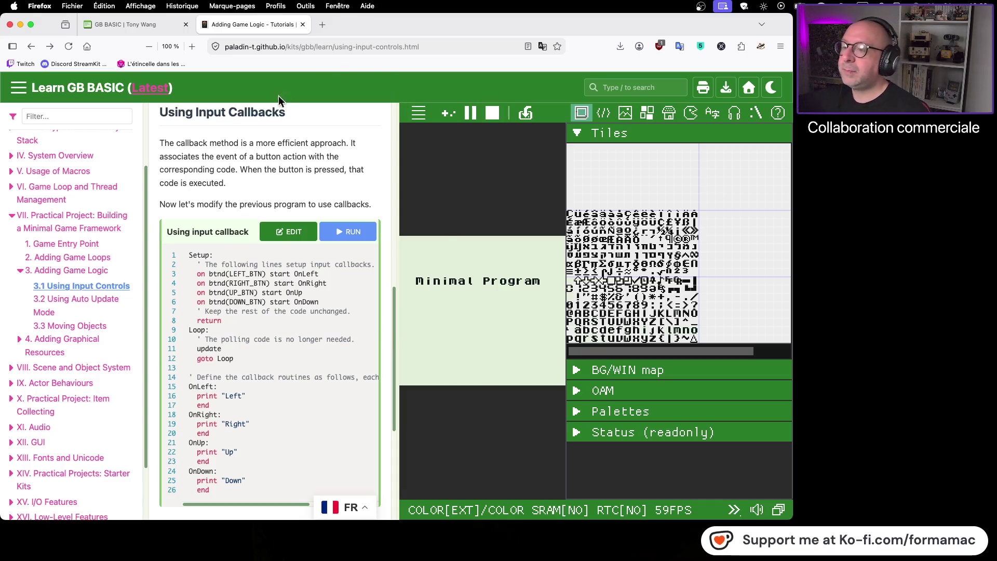
click(491, 114)
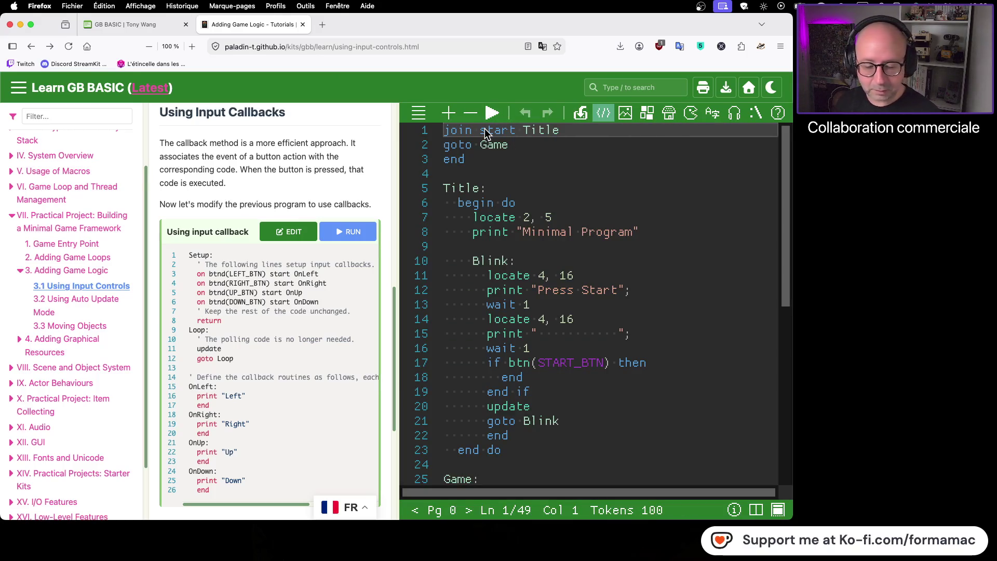
click(156, 27)
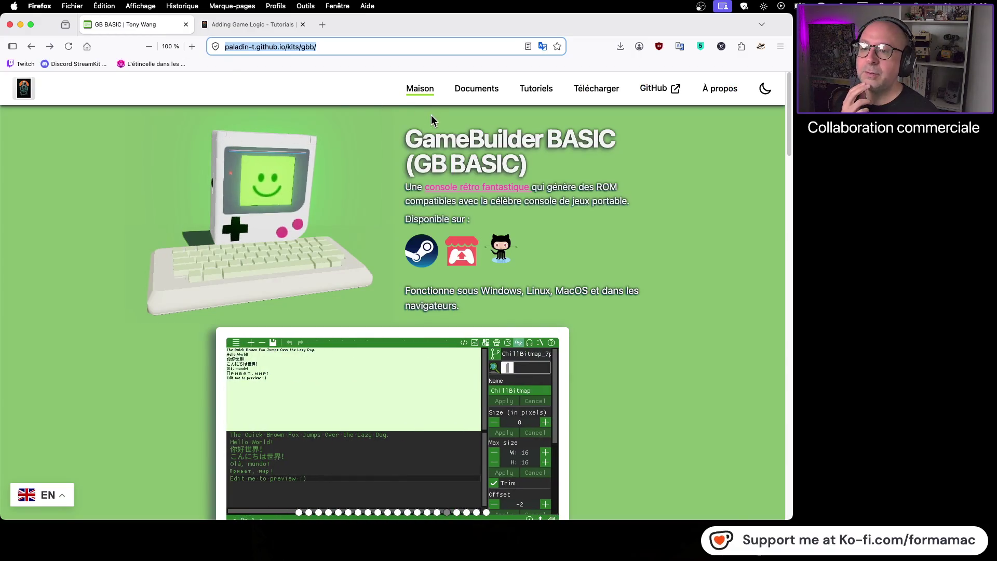
- Highlight the GameBuilder BASIC title, then return to the Adding Game Logic lesson tab
drag(410, 136, 614, 140)
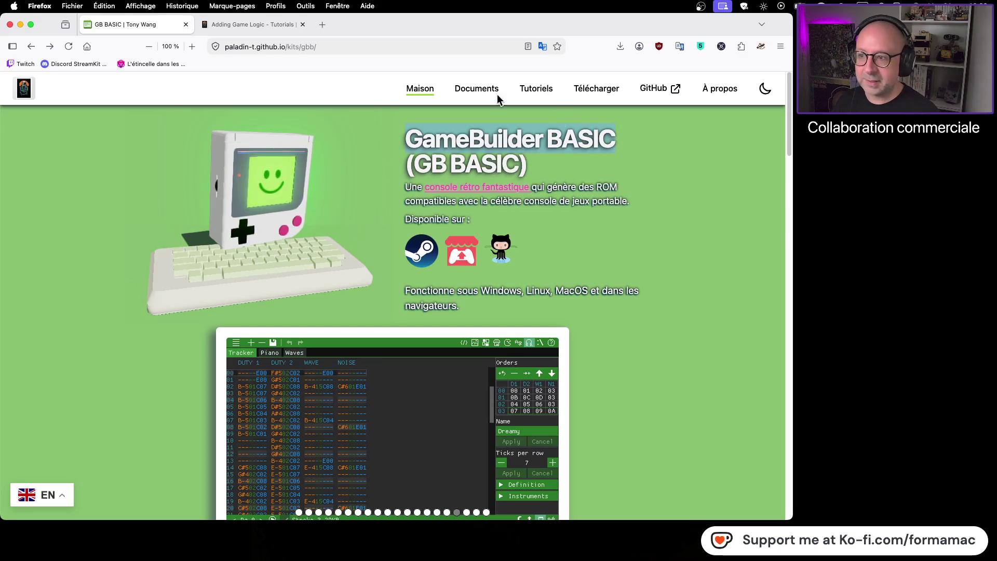
click(265, 30)
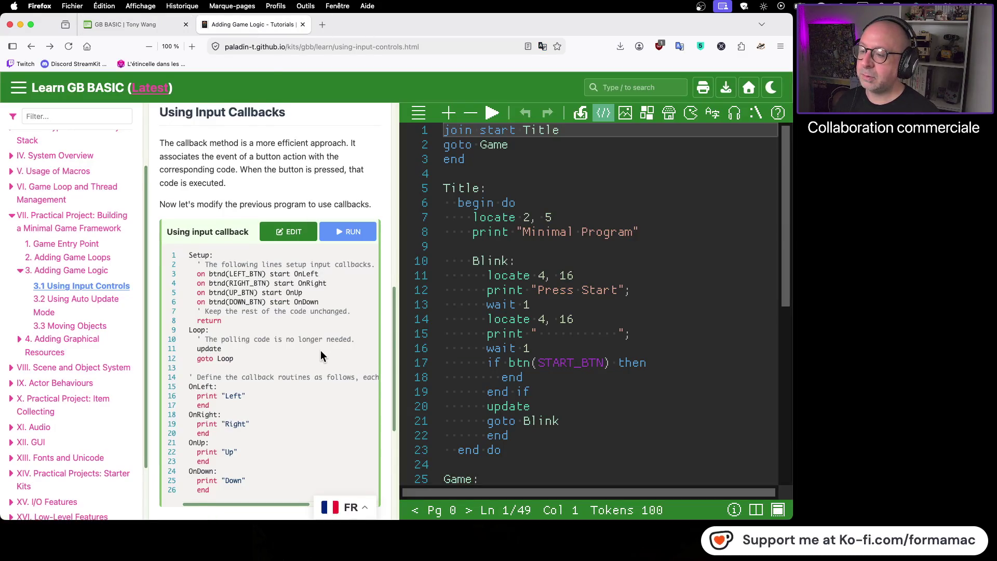
scroll(320, 354, down, 5)
scroll(320, 347, up, 1)
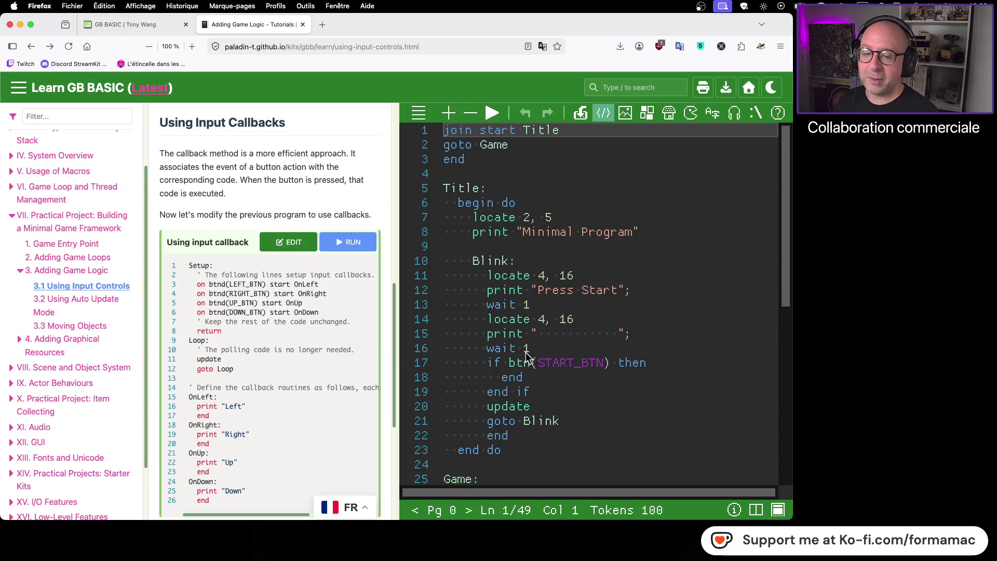
- Change the wait values on lines 13 and 16 from wait 1 to wait 30
click(537, 349)
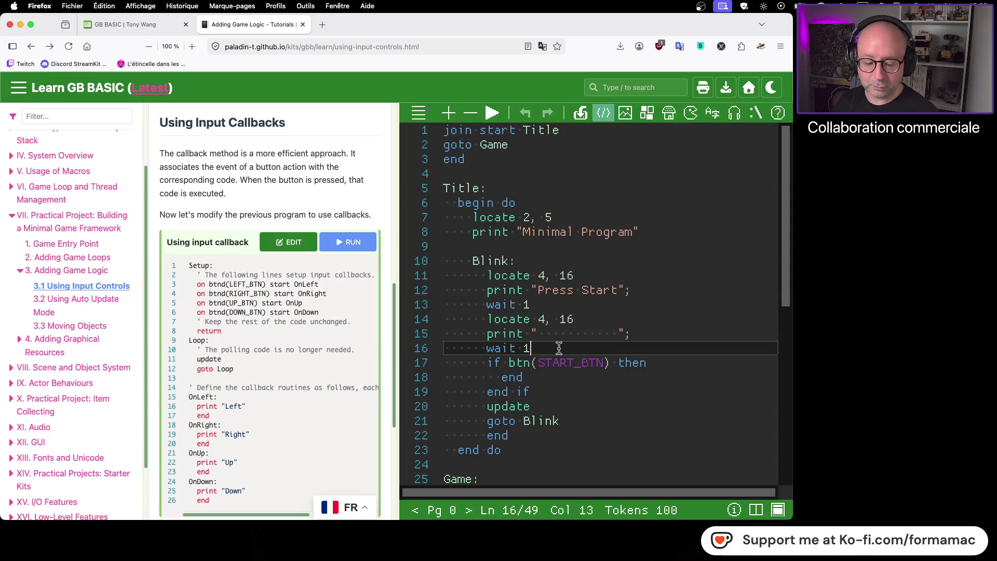
click(540, 305)
key(BackSpace)
text(30)
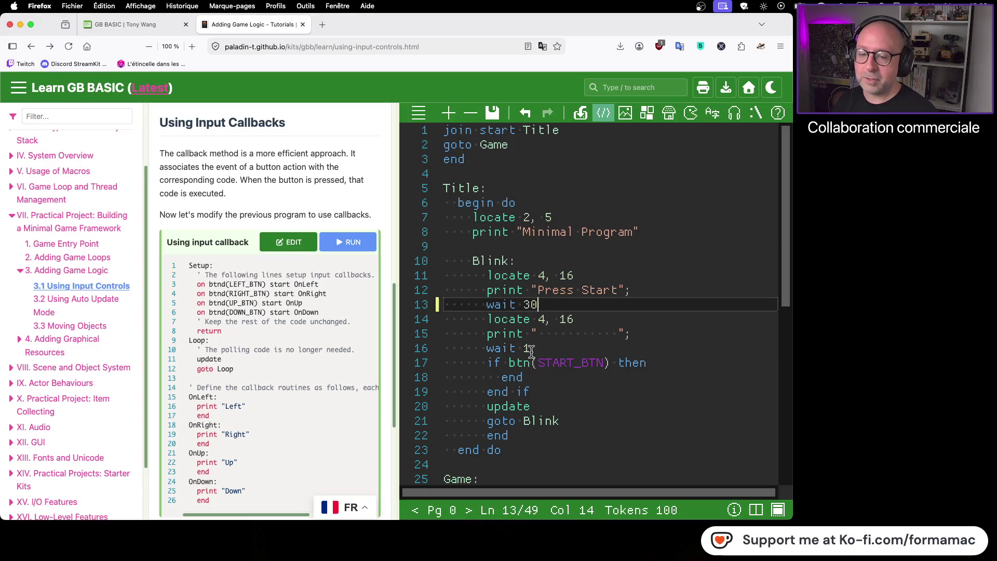
click(533, 349)
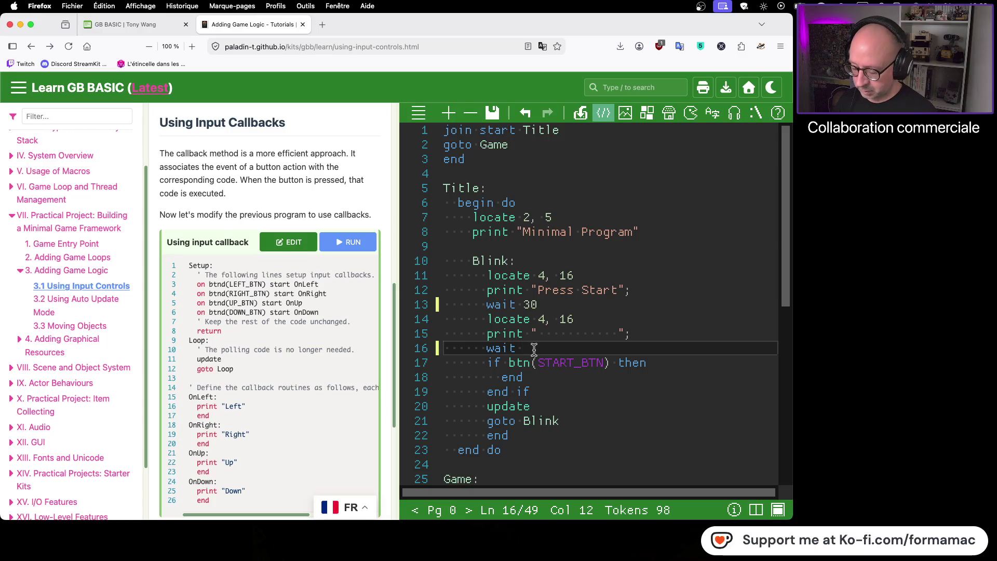
- Save the edited program and compile and run it
click(492, 114)
click(491, 135)
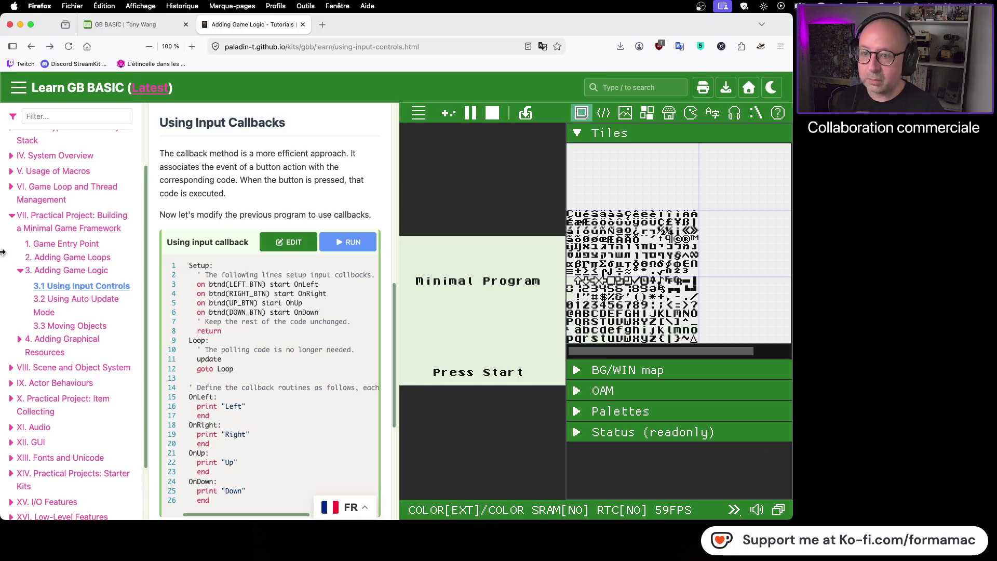
click(322, 24)
- Go to youtube.com in the new tab
click(449, 201)
text(youtube.com/)
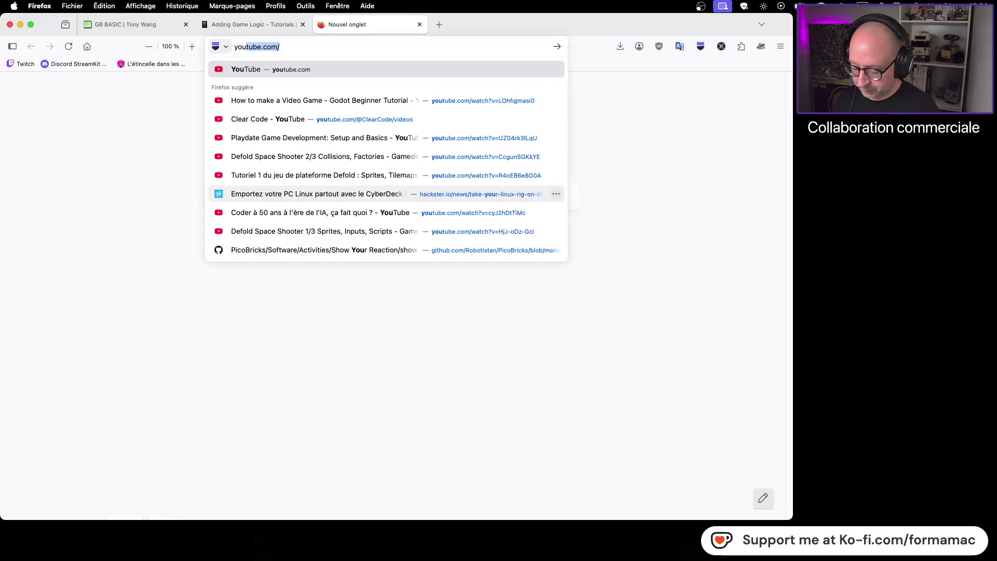
key(Return)
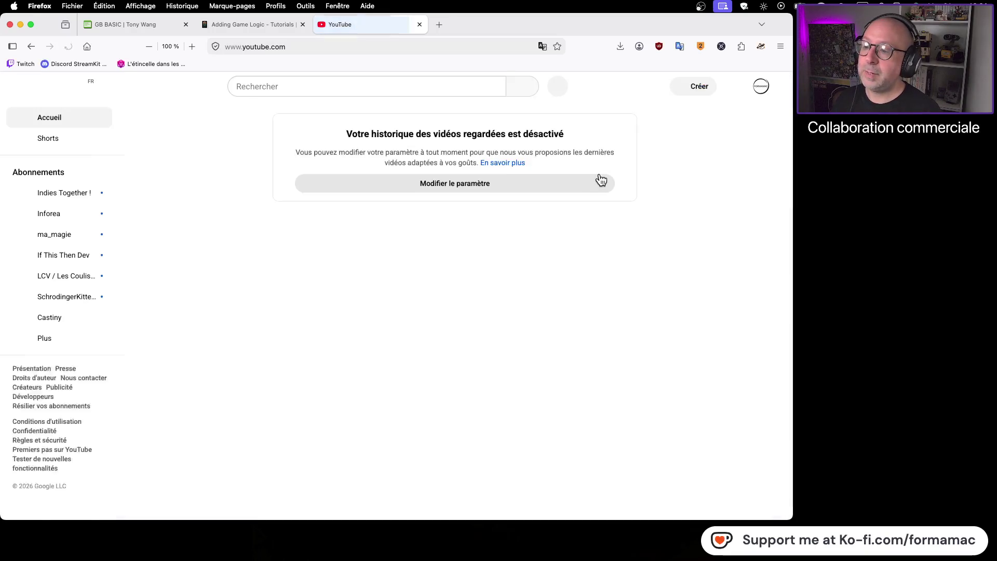
- Search YouTube for 'gamebuilder basic tutorial francais' using the suggested query
click(434, 92)
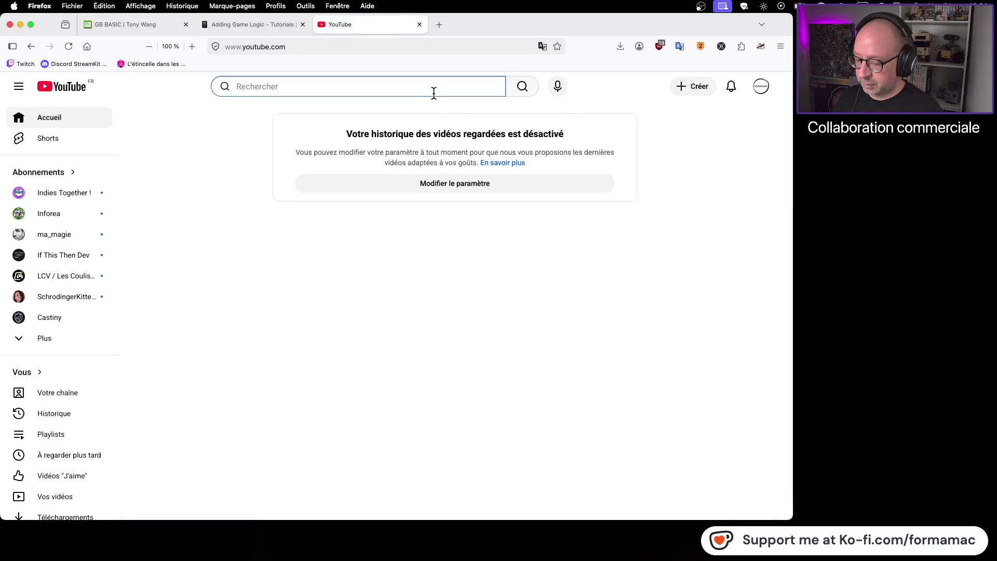
text(GameBuilder BASIC tutor)
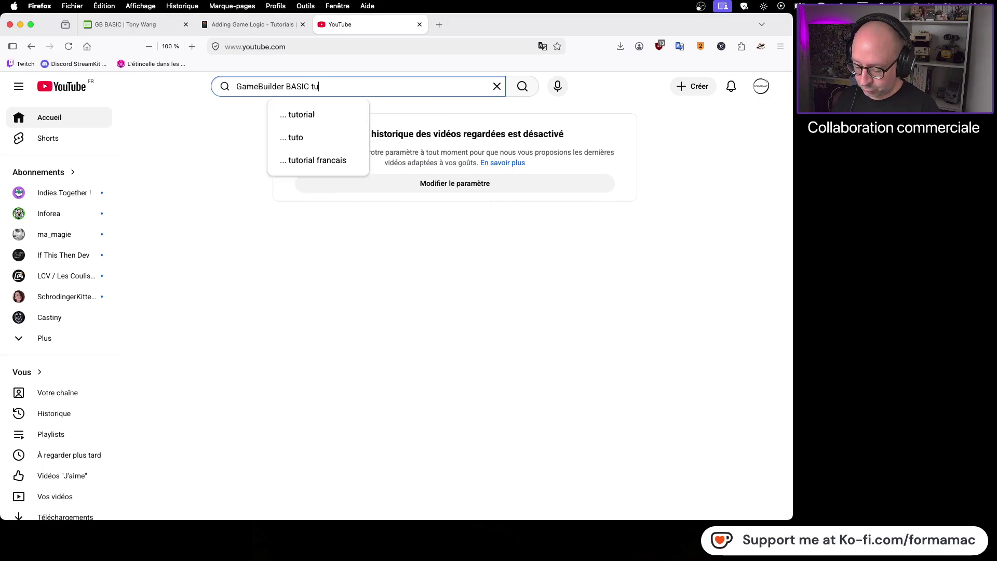
text(iel)
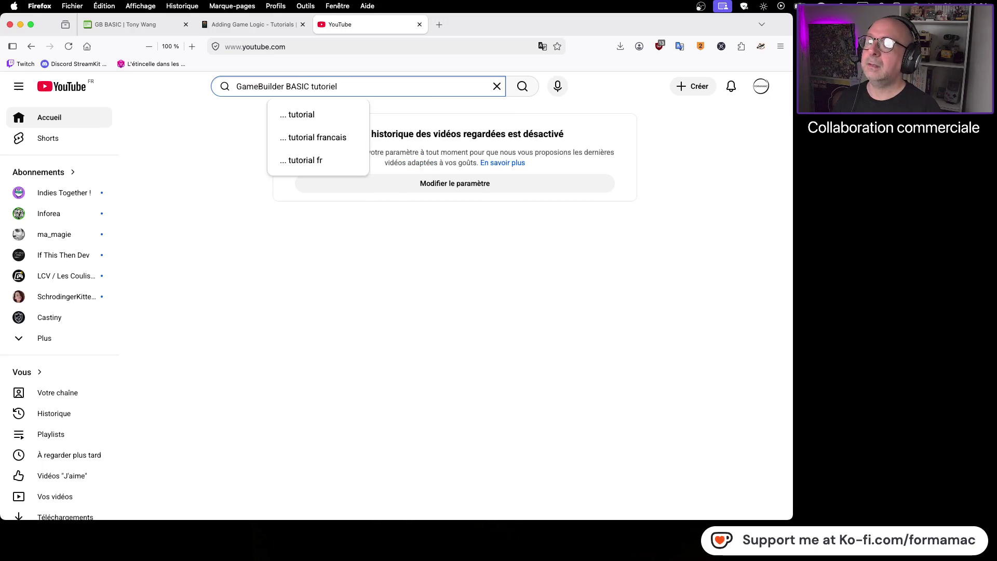
key(Down)
key(Down)
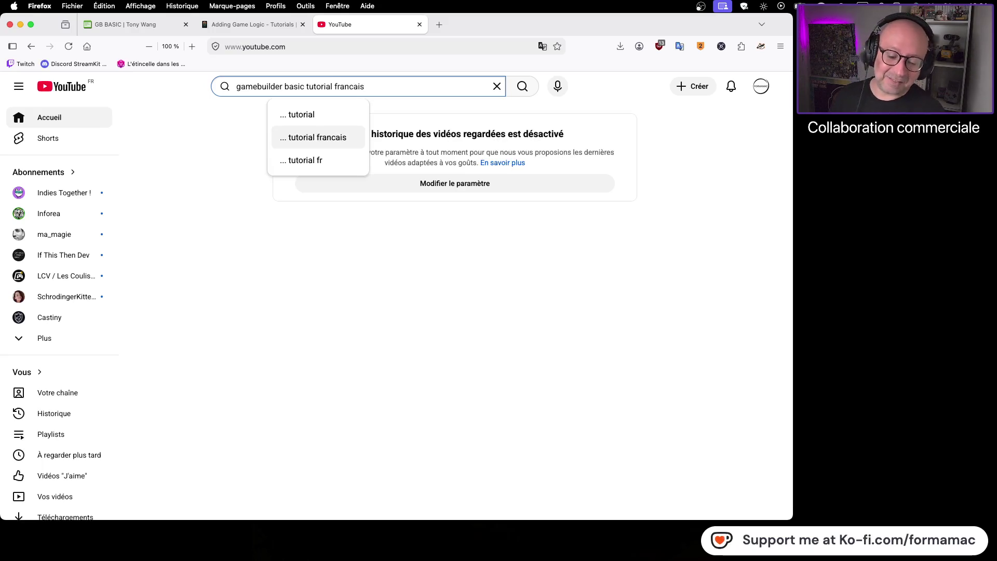
key(Return)
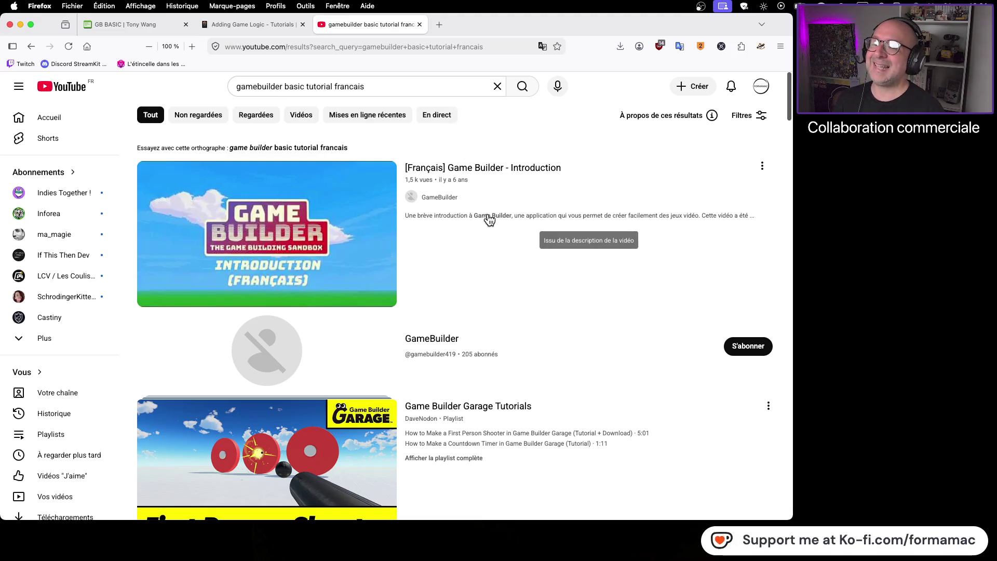
mouse_move(133, 27)
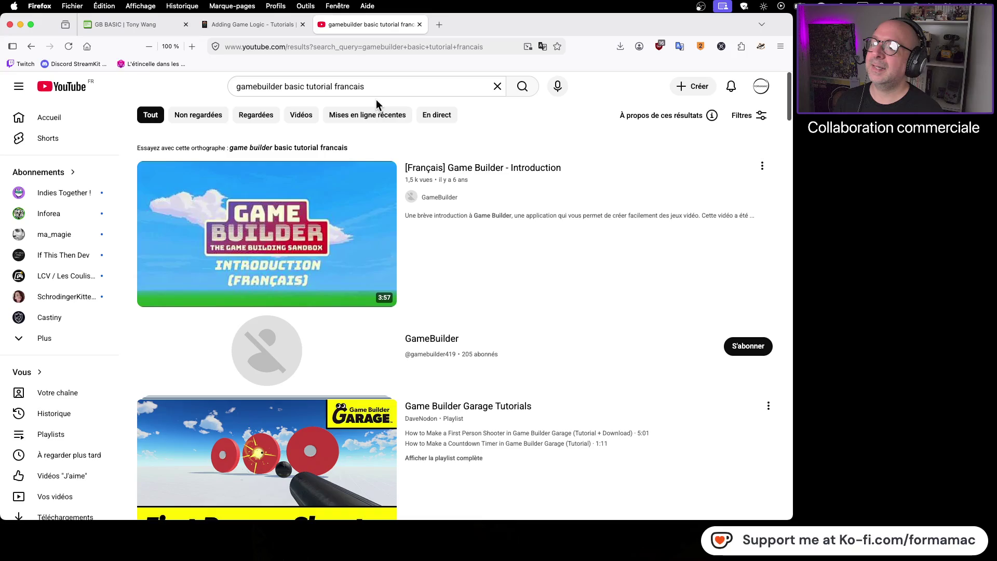
- Browse the GameBuilder BASIC French tutorial results on YouTube
click(98, 24)
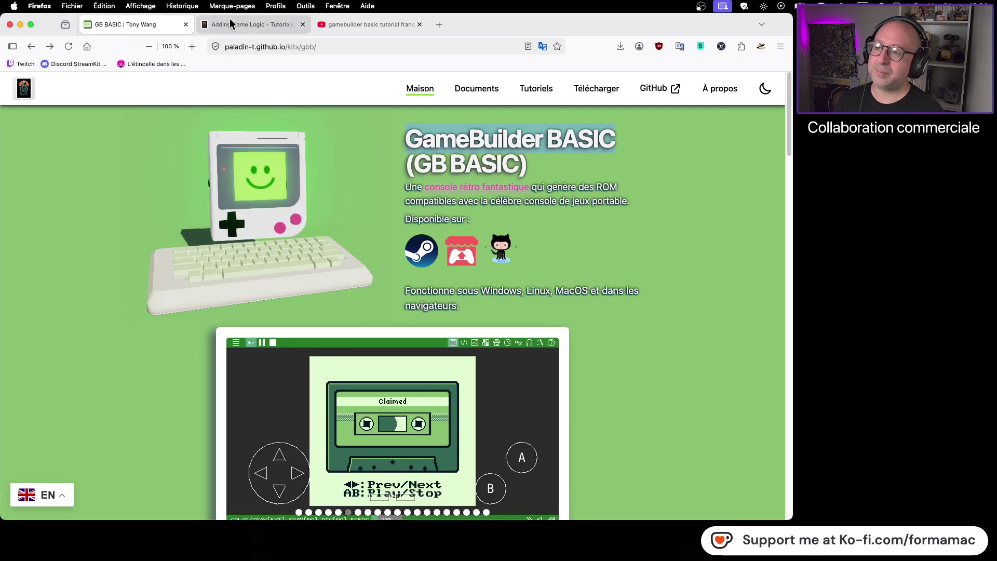
click(350, 25)
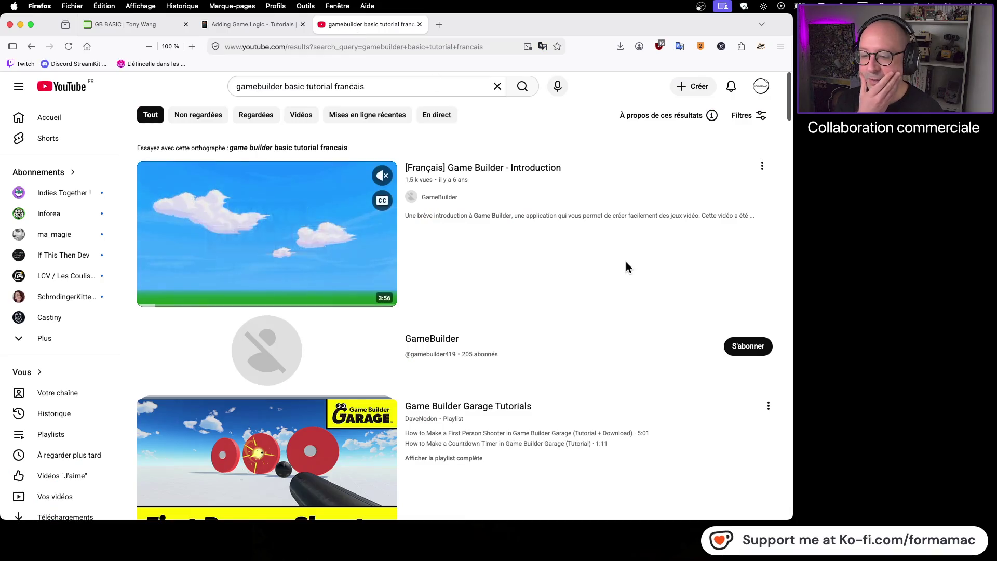
scroll(626, 261, down, 2)
scroll(624, 265, down, 5)
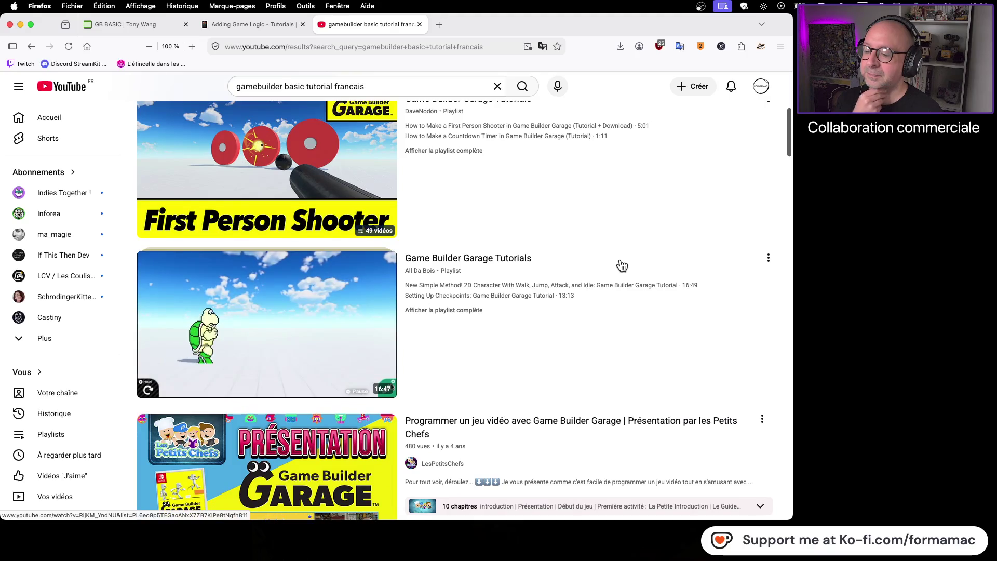
scroll(621, 265, down, 3)
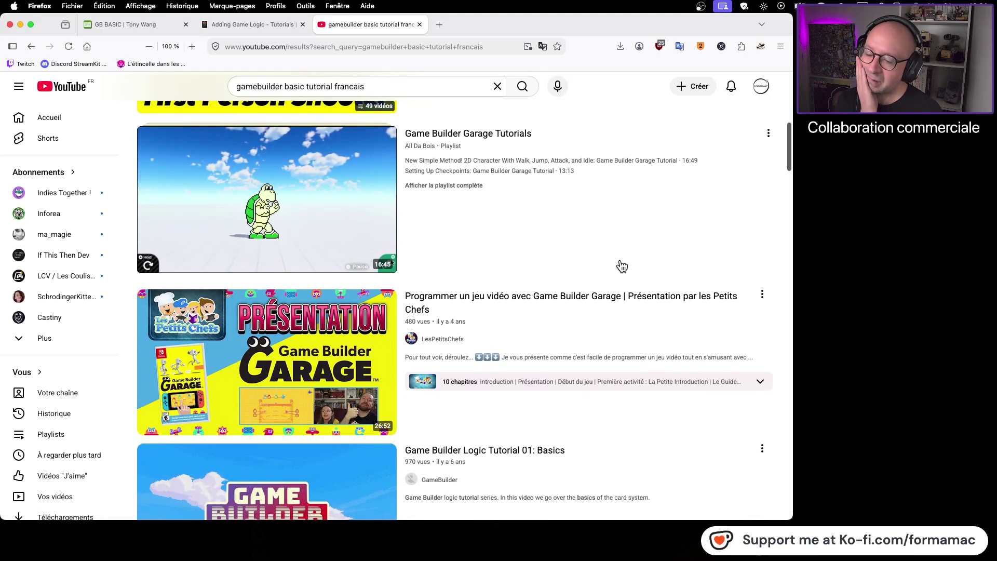
scroll(622, 266, down, 3)
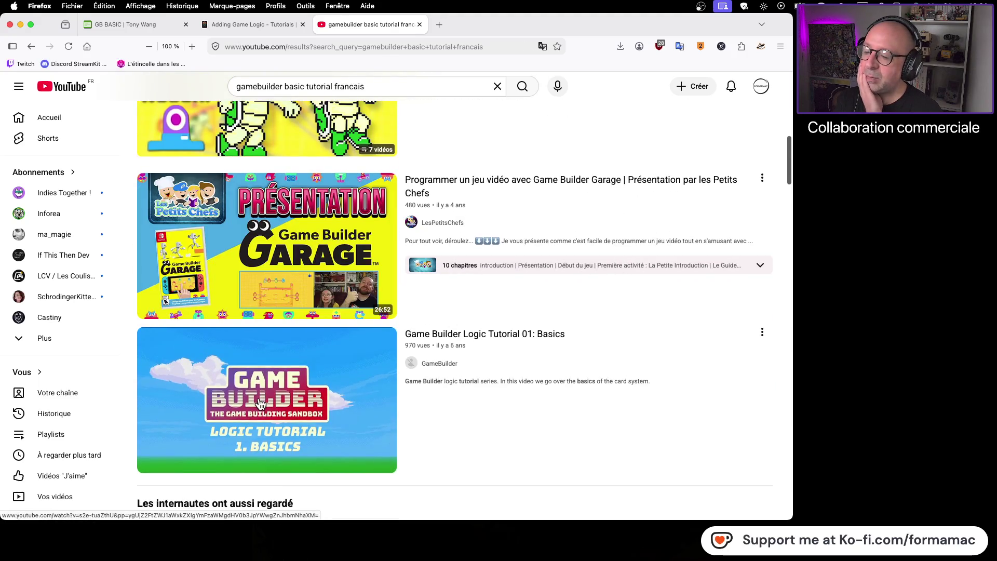
mouse_move(254, 425)
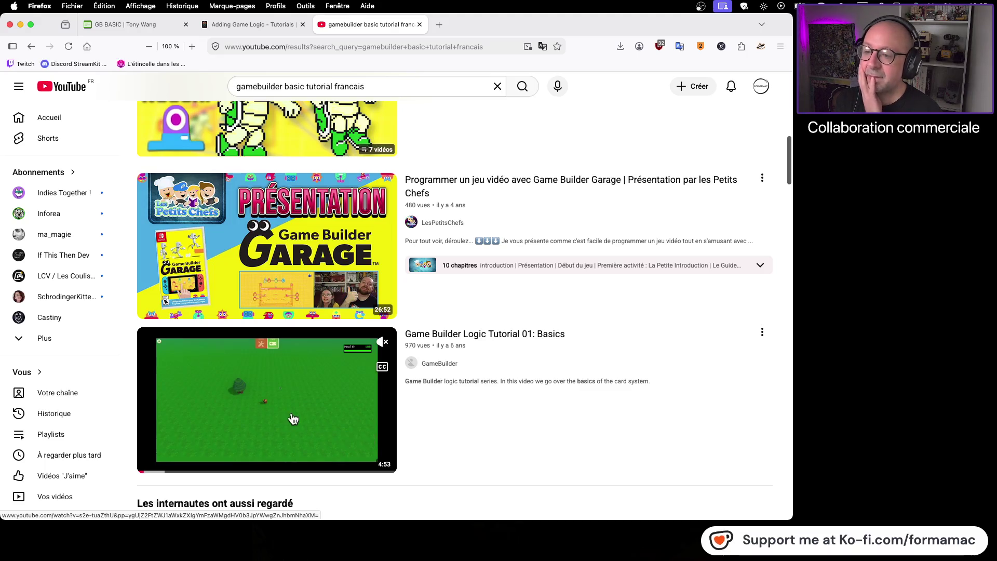
mouse_move(502, 189)
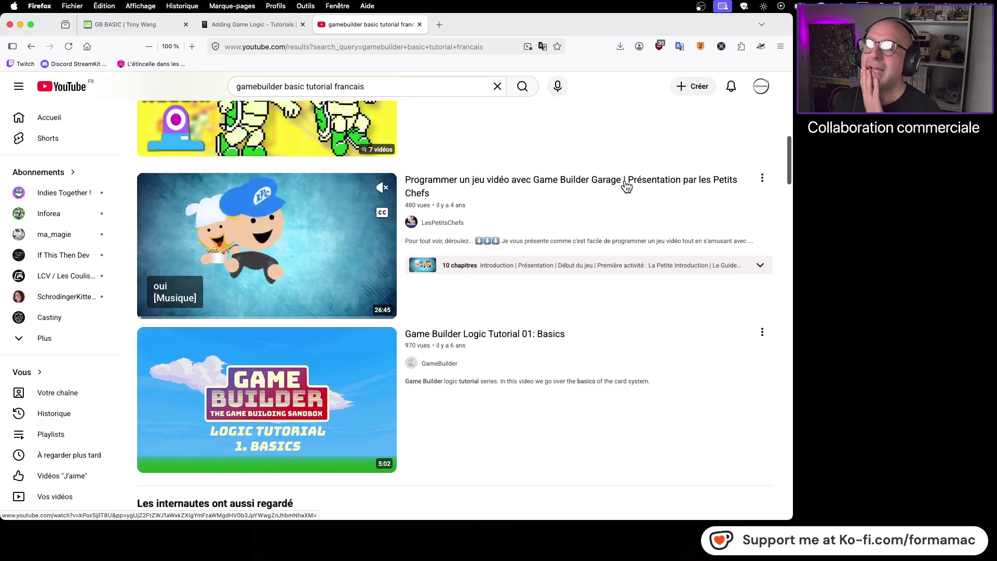
scroll(590, 238, down, 5)
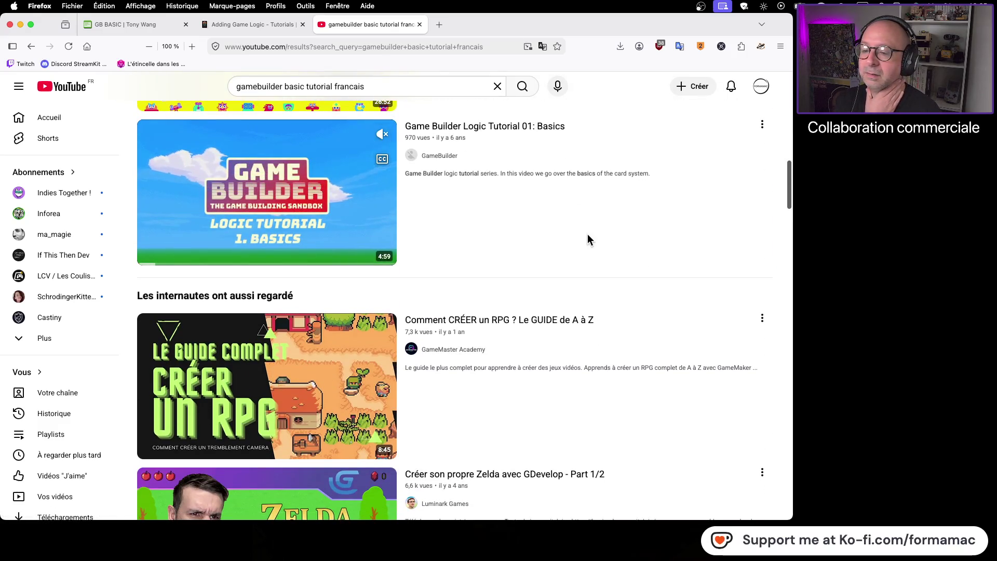
scroll(587, 233, down, 3)
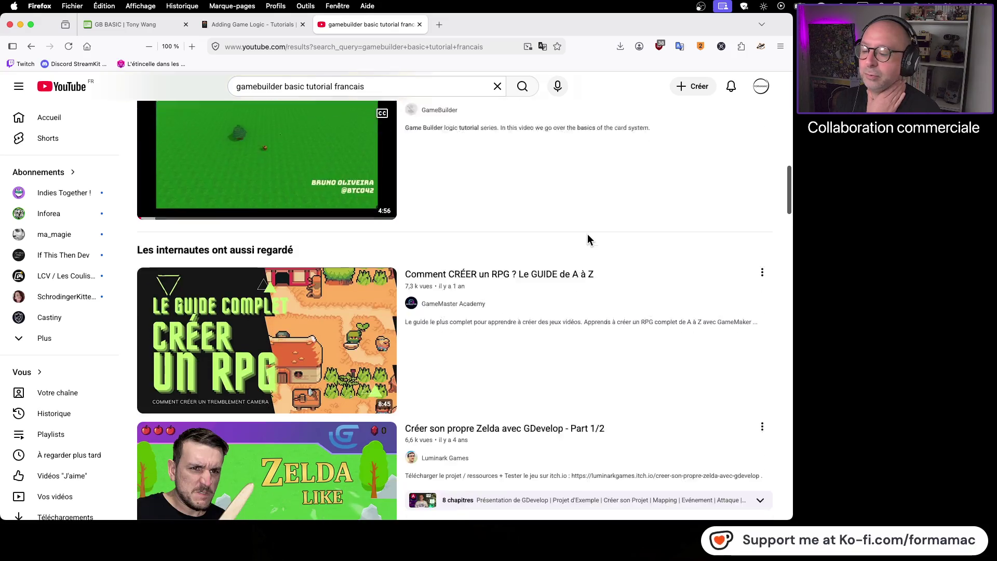
scroll(587, 234, down, 3)
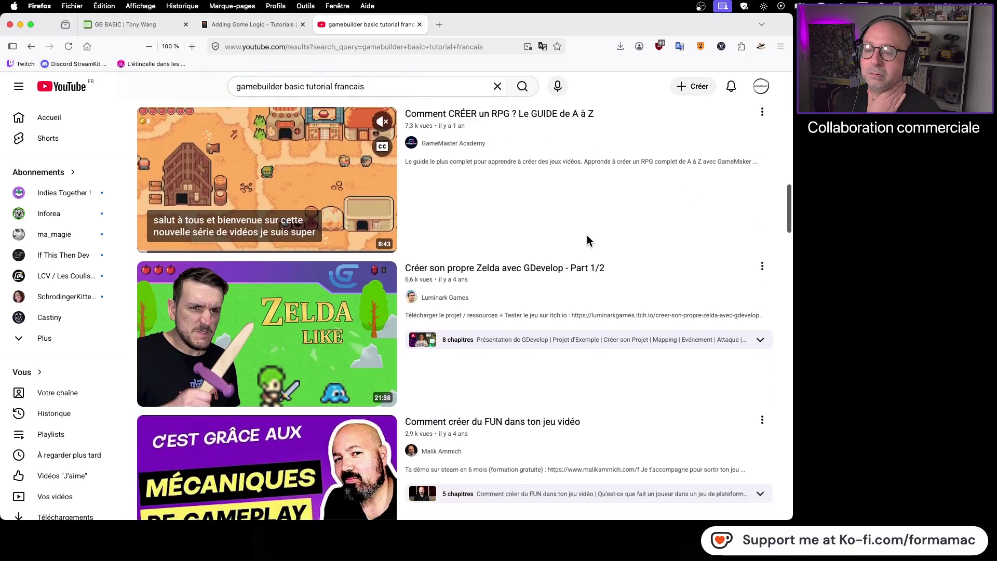
scroll(587, 240, down, 5)
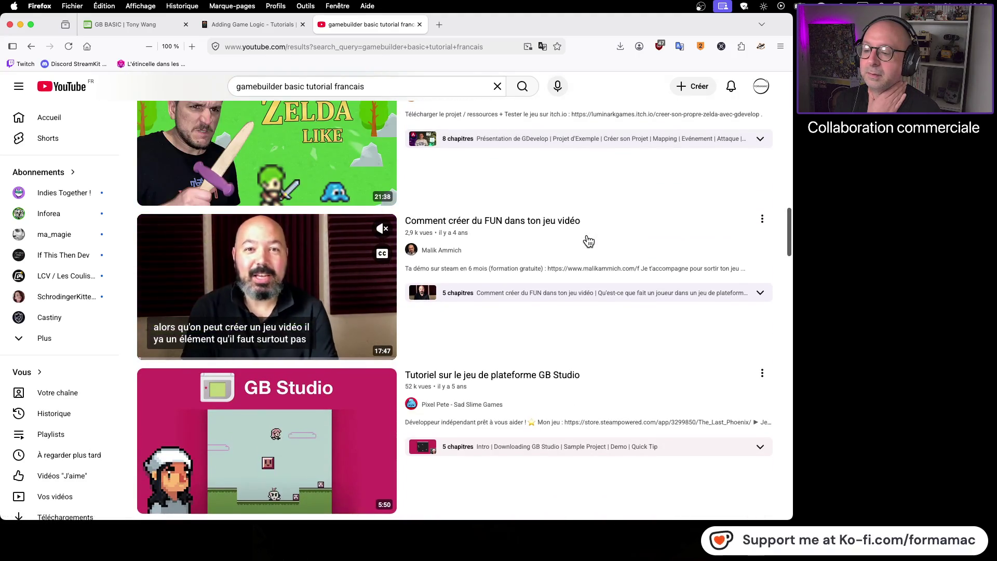
scroll(589, 240, down, 2)
scroll(587, 239, down, 6)
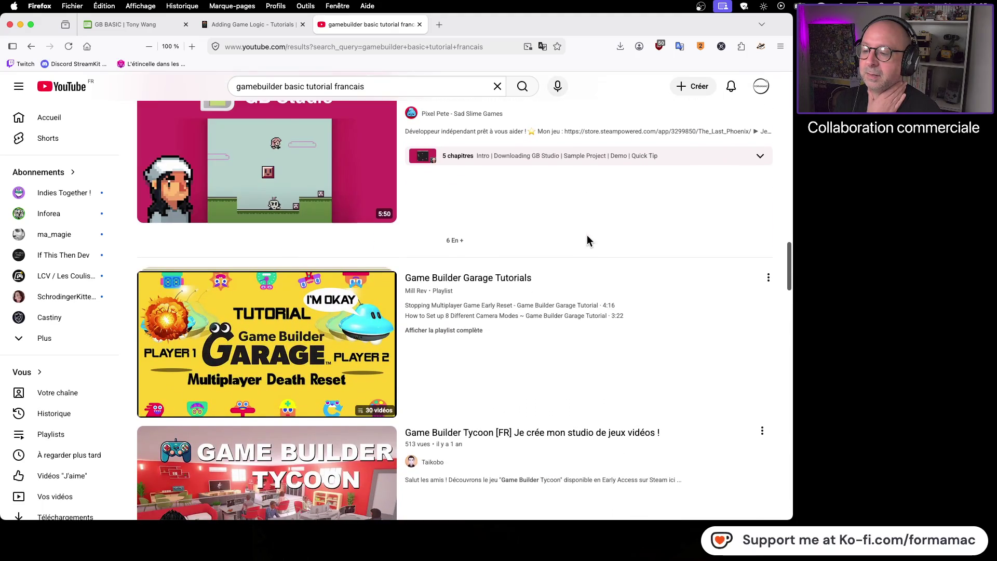
mouse_move(539, 282)
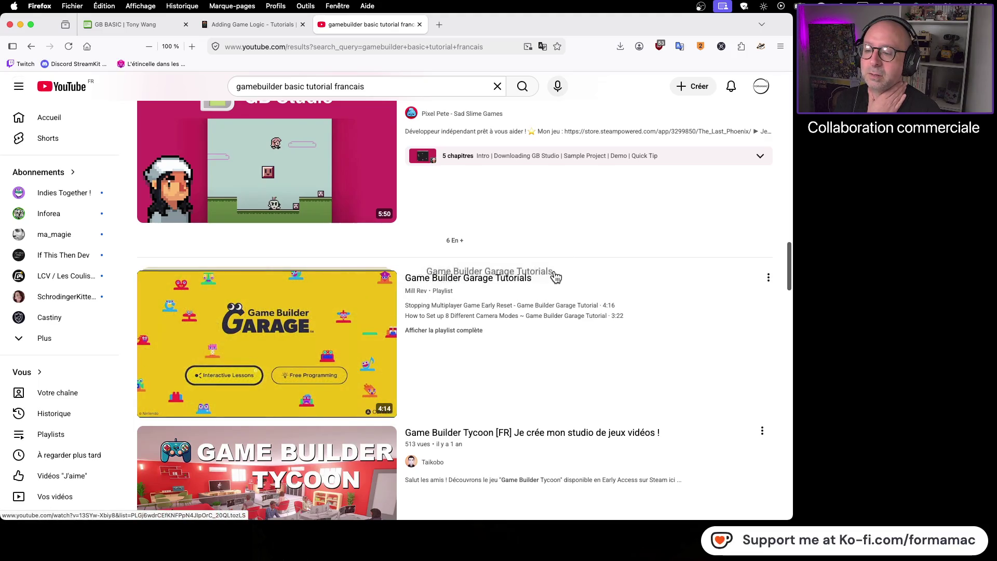
scroll(537, 255, up, 1)
scroll(537, 253, up, 20)
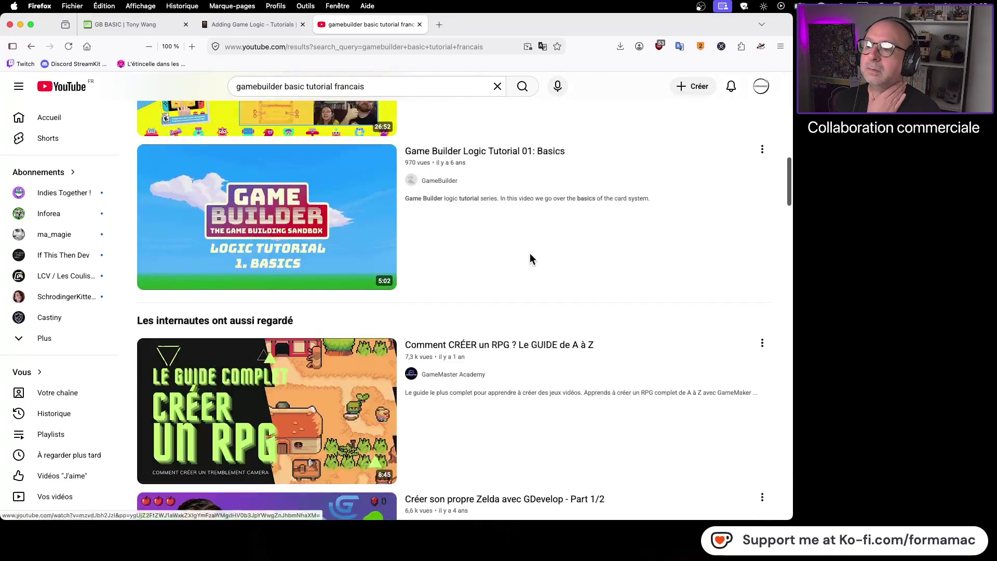
- Replace 'basic' with 'garage' in the query to search Game Builder Garage French tutorials
double_click(291, 86)
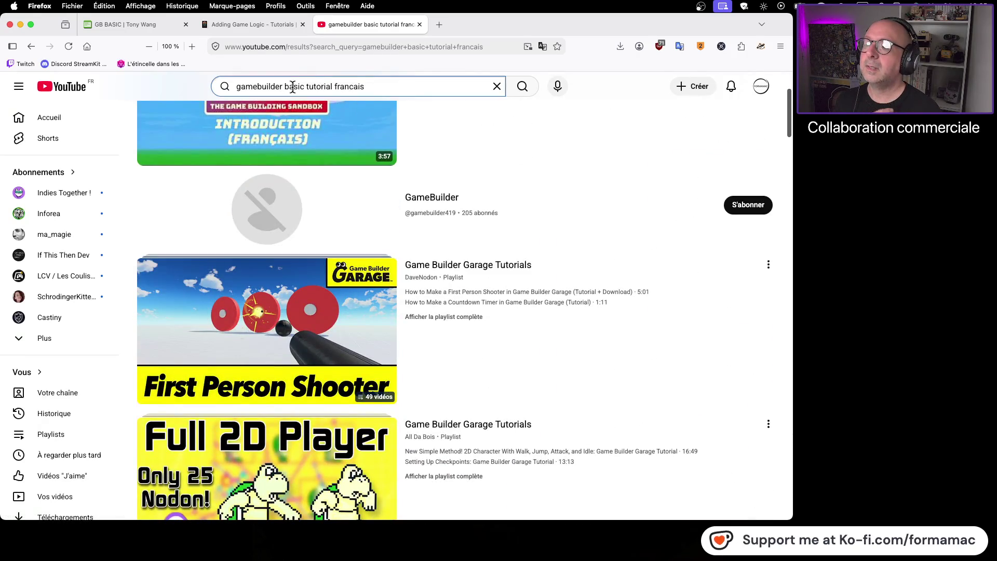
mouse_move(425, 145)
text(garage)
key(Return)
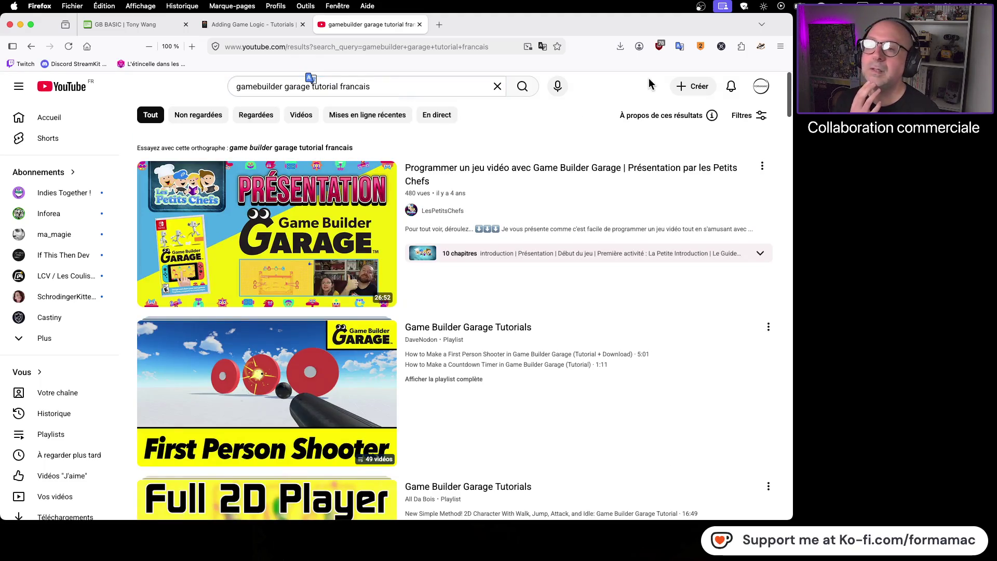
click(440, 24)
click(321, 196)
text(GameBuilder BASIC)
double_click(290, 46)
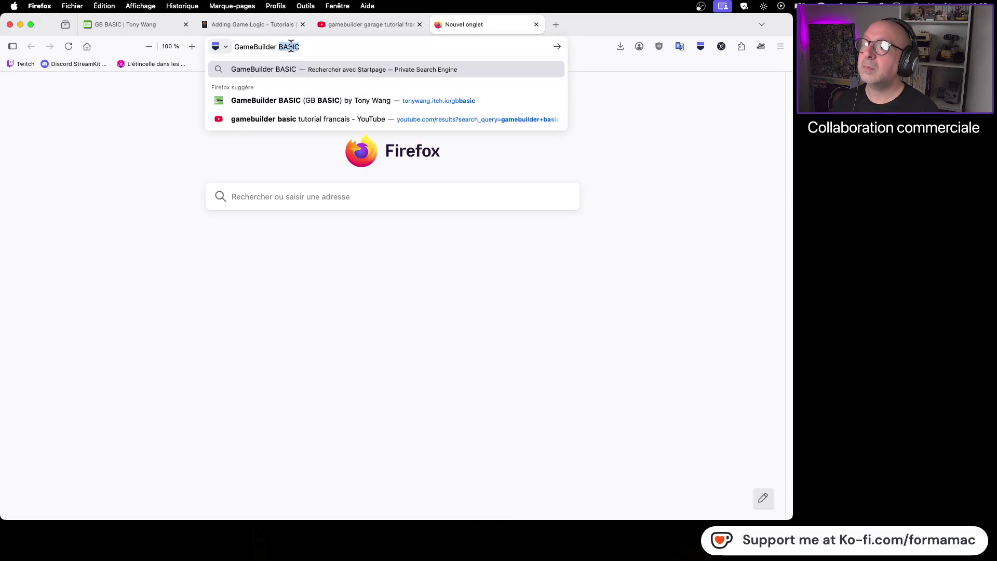
text(garage)
key(Return)
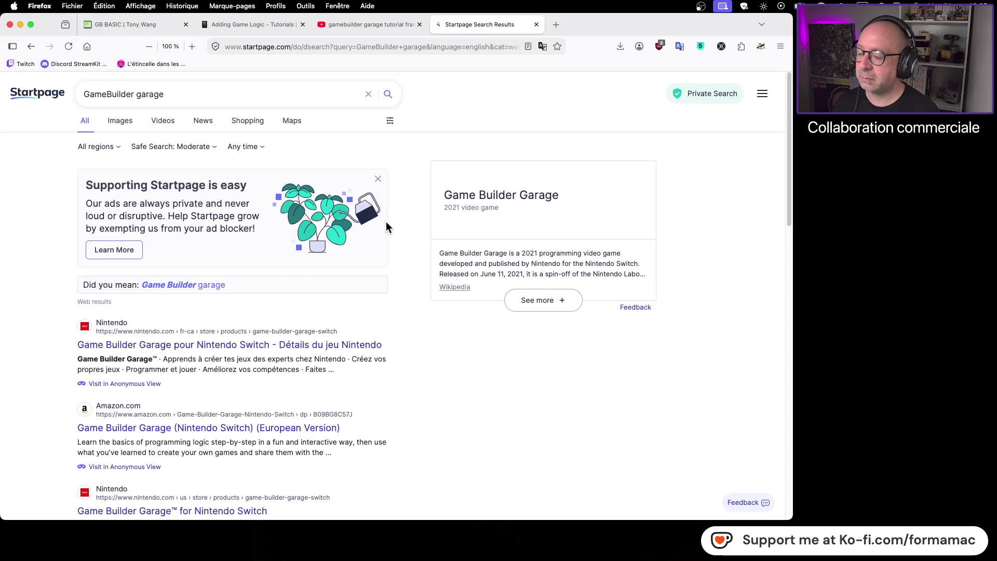
scroll(386, 223, down, 5)
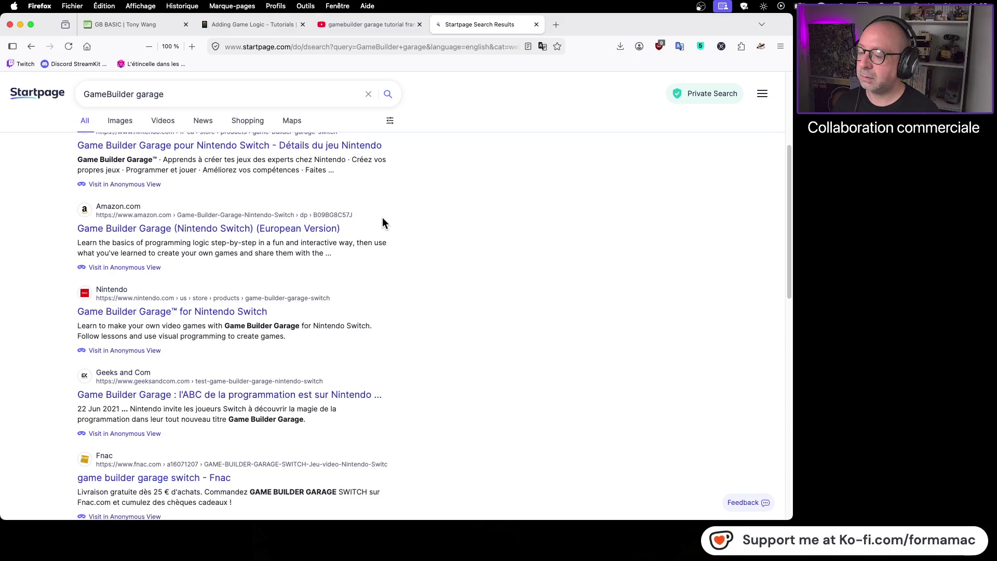
scroll(382, 223, up, 5)
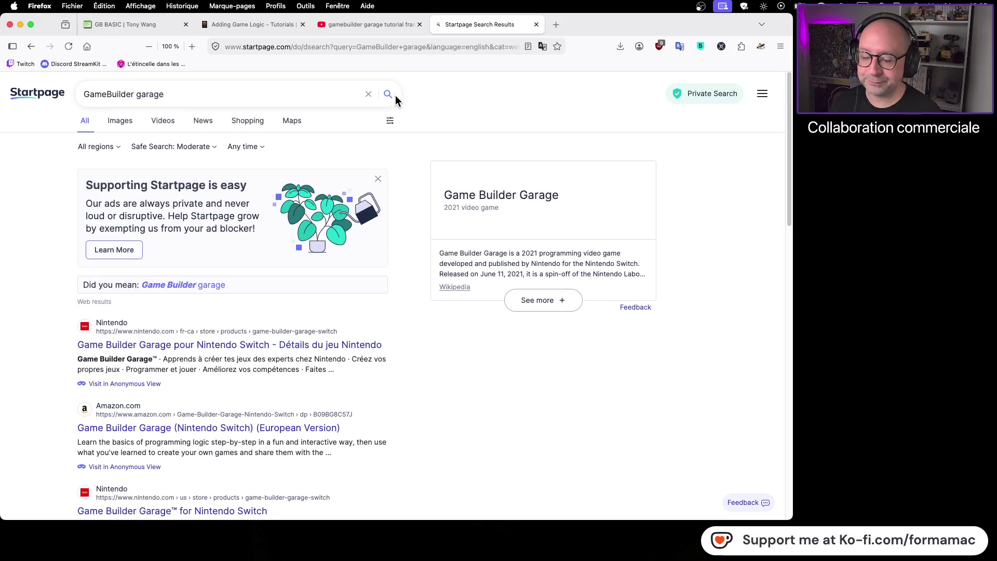
click(536, 25)
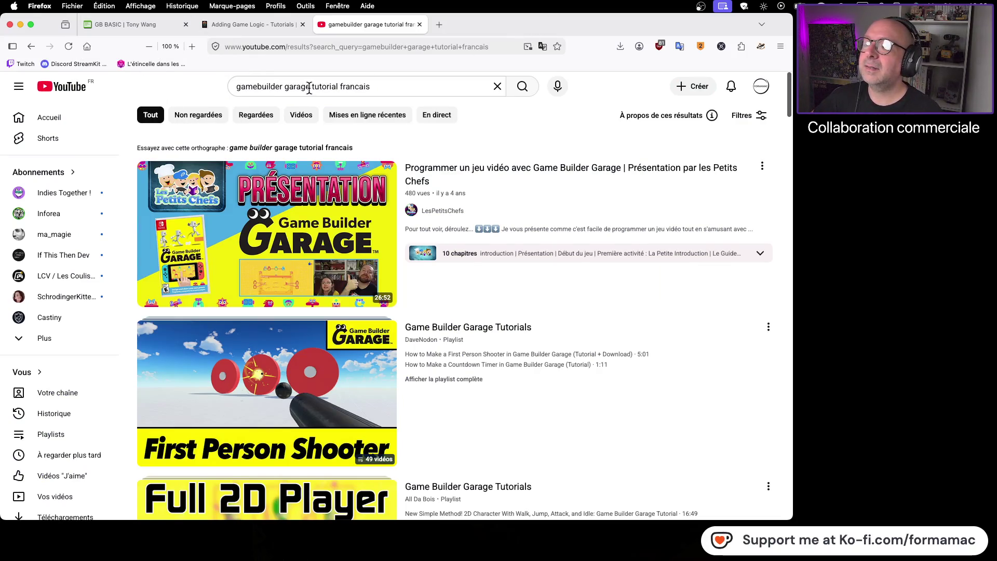
- Change the query to 'GB basic tutorial francais' and browse the results
drag(309, 87, 229, 86)
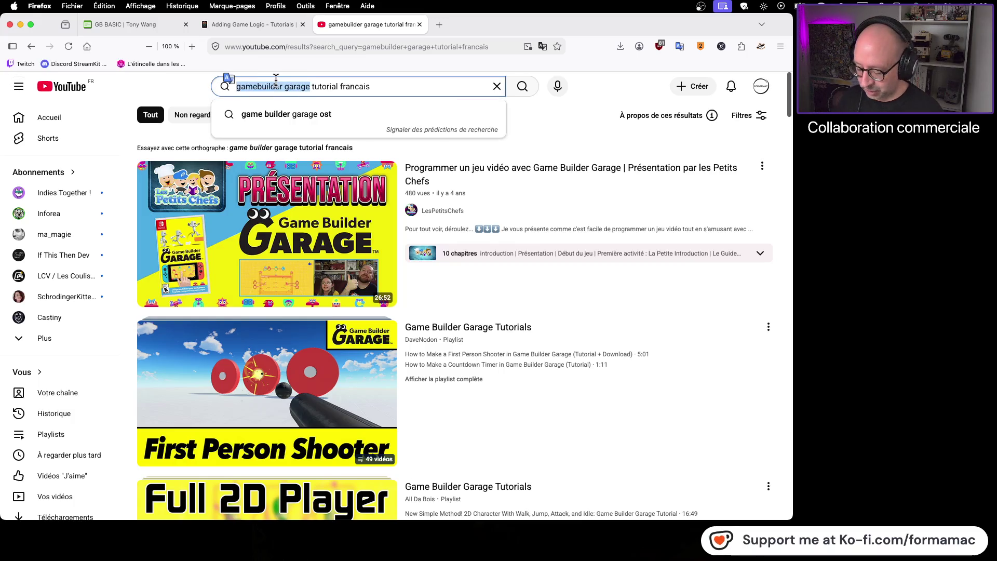
text(GB basi)
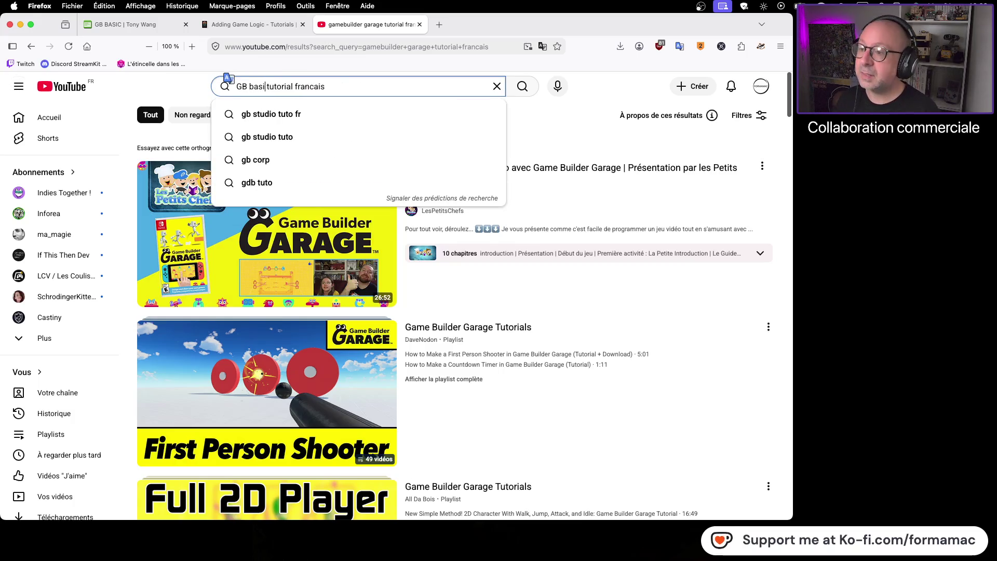
key(Return)
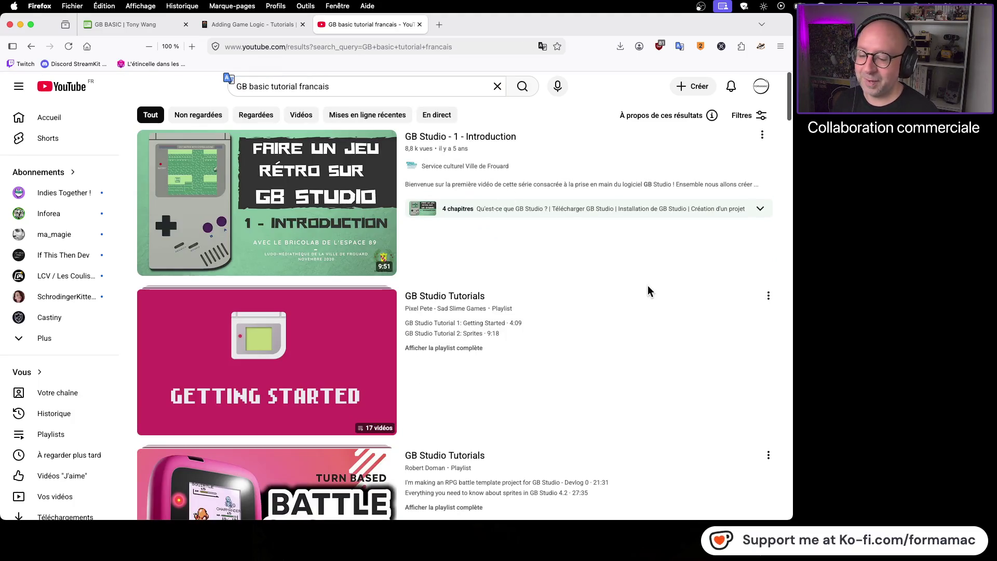
scroll(634, 296, down, 5)
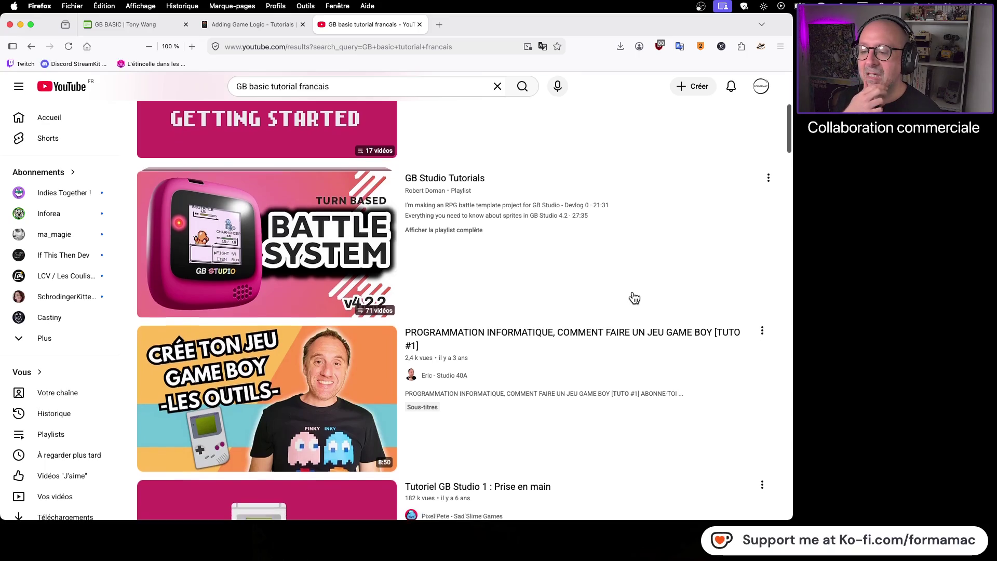
scroll(634, 297, down, 2)
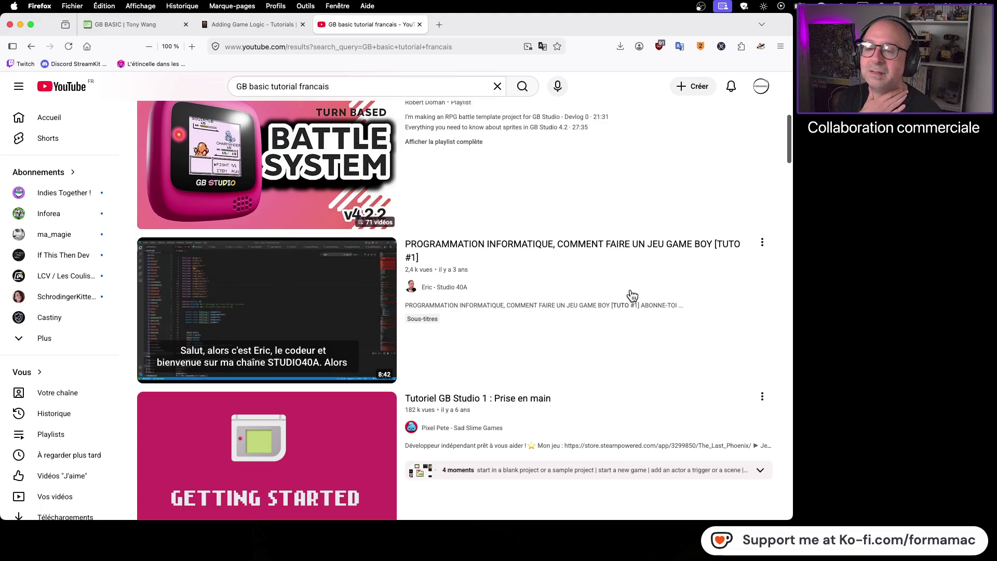
- Watch the Studio 40A Game Boy programming video from about 1:50, pause it, and go back
click(608, 250)
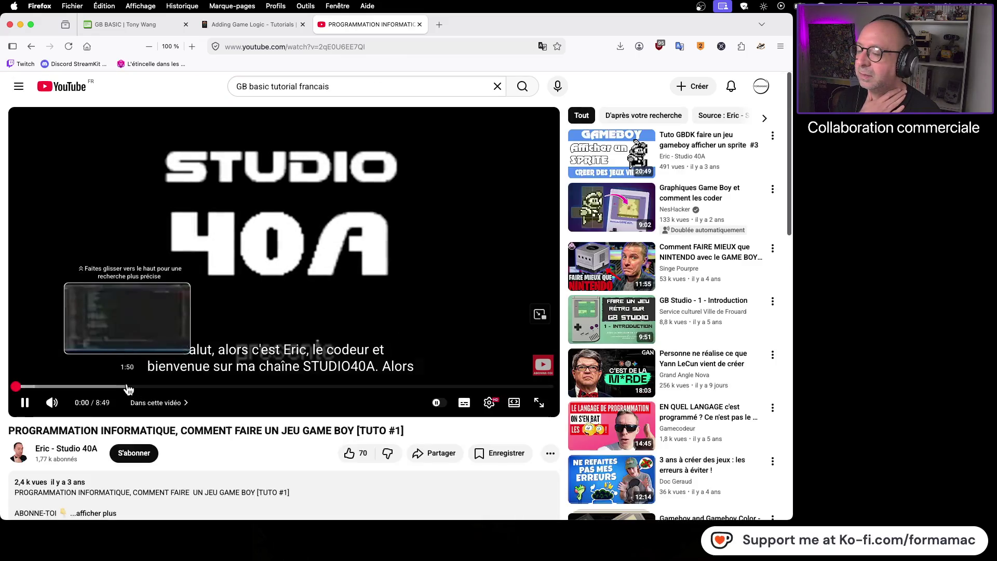
click(128, 387)
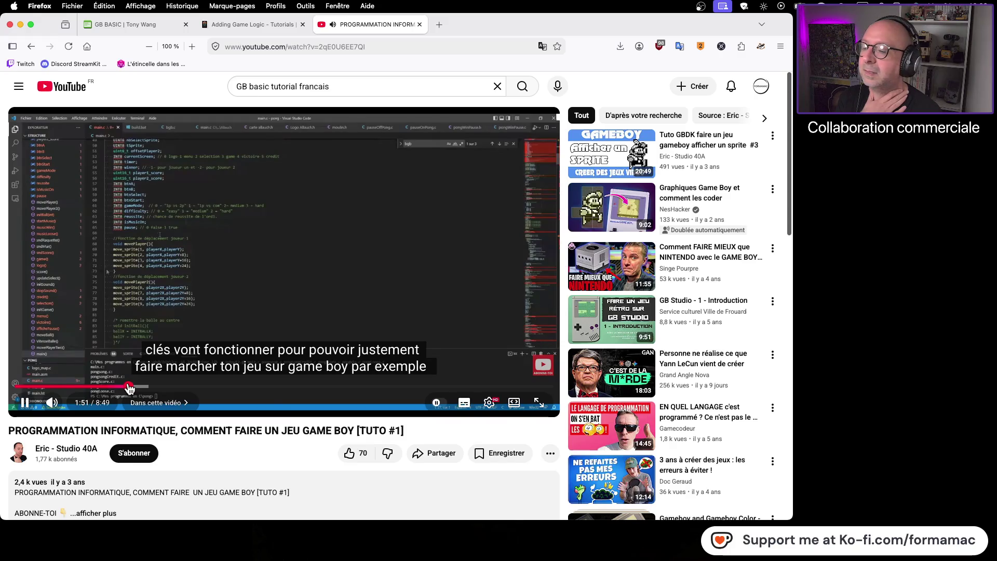
click(26, 403)
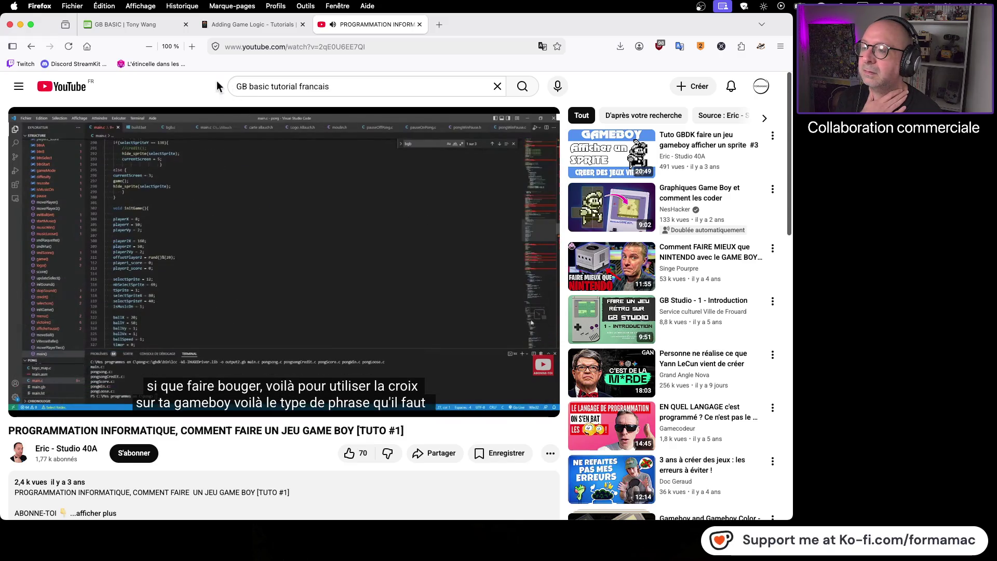
click(33, 51)
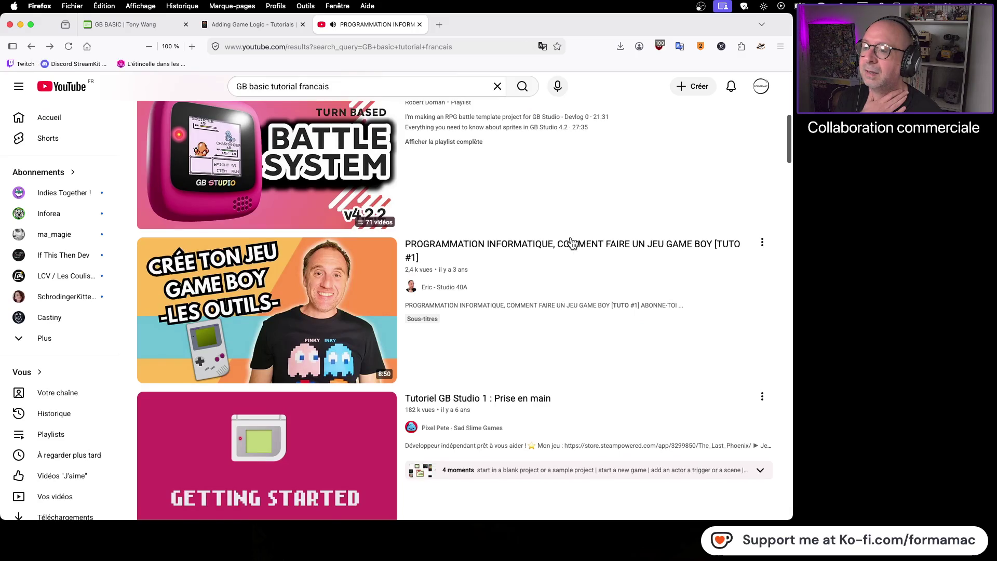
- Return to the GB BASIC home page tab
scroll(431, 245, up, 2)
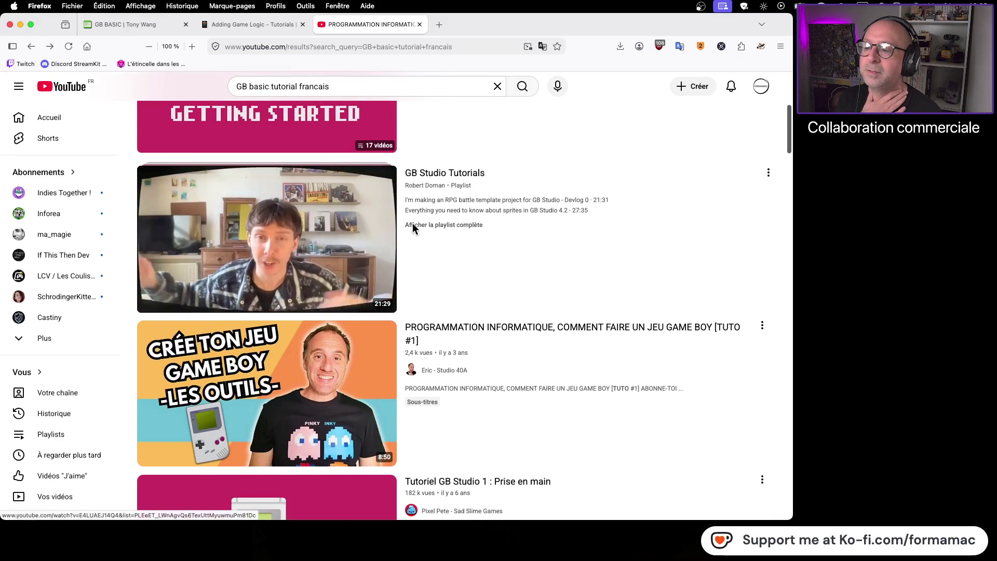
scroll(640, 250, up, 6)
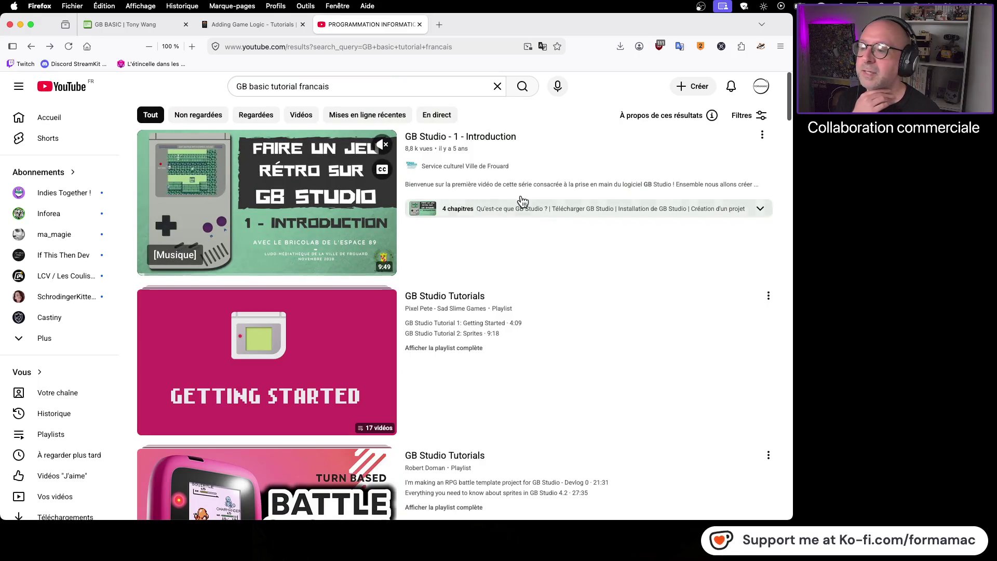
click(127, 26)
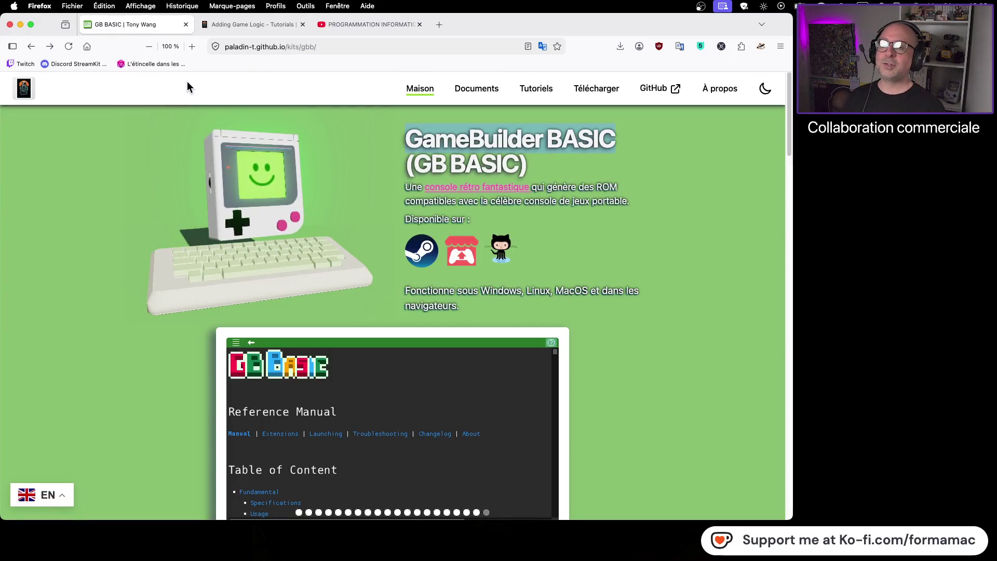
- Open Tutoriels in a new tab and go to chapter VII, 'Projet pratique : Création d'une structure de jeu minimale'
click(537, 90)
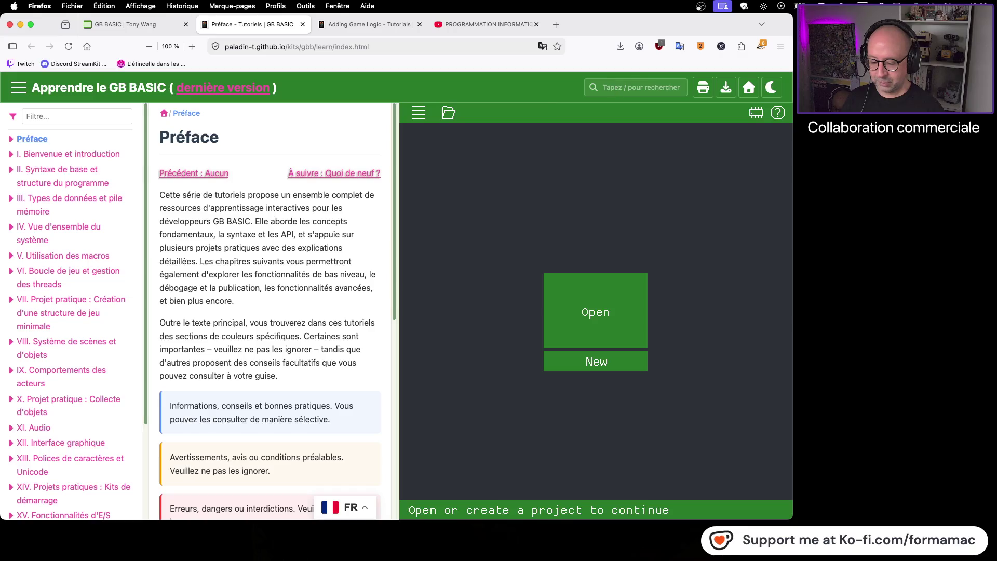
key(super+Tab)
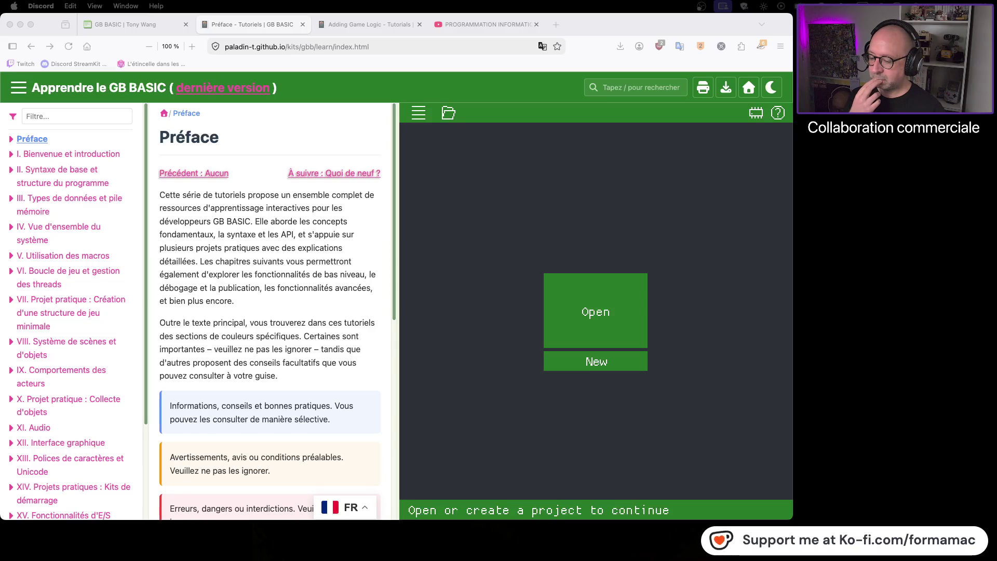
key(super+Tab)
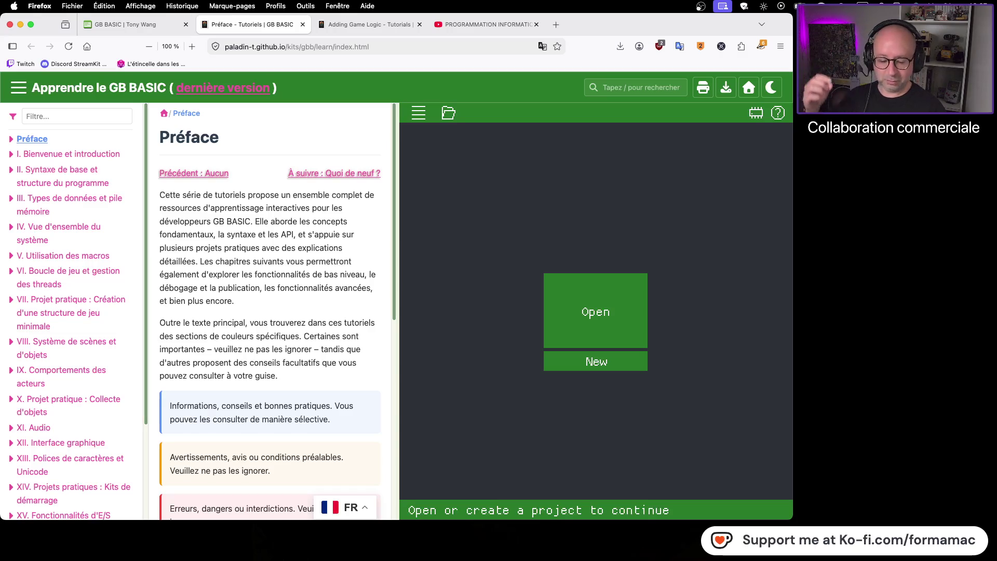
scroll(291, 227, down, 6)
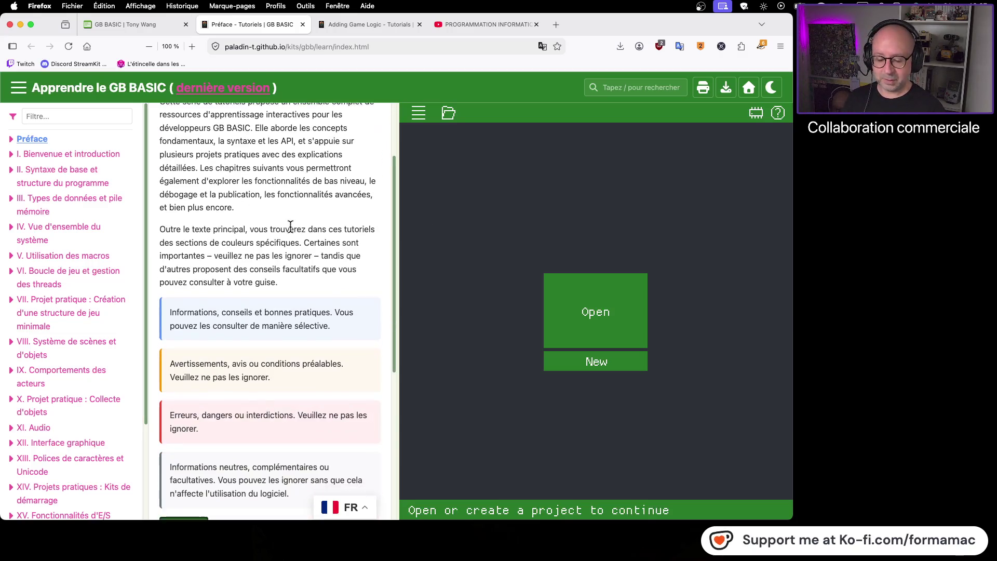
scroll(291, 227, down, 2)
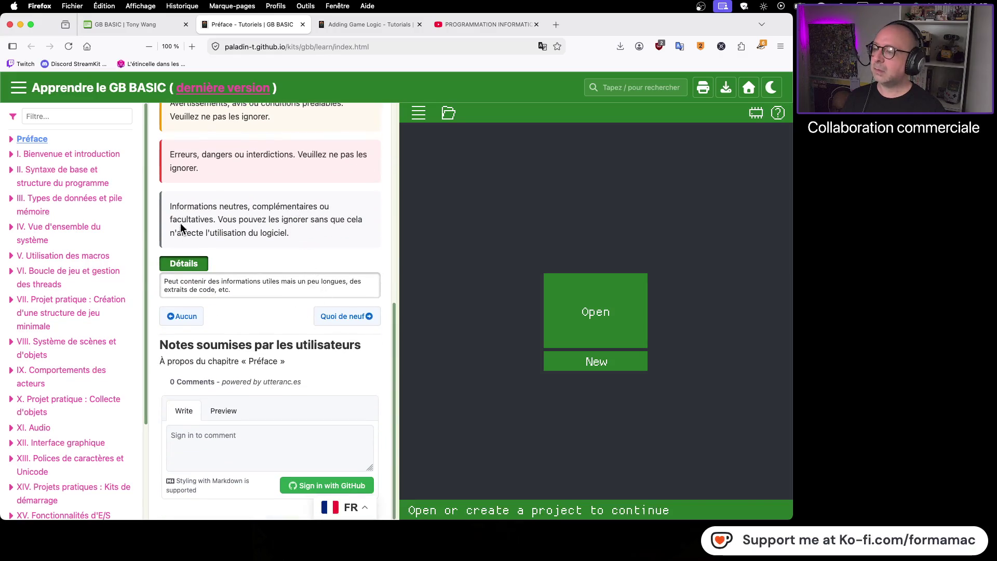
click(102, 307)
scroll(277, 289, down, 3)
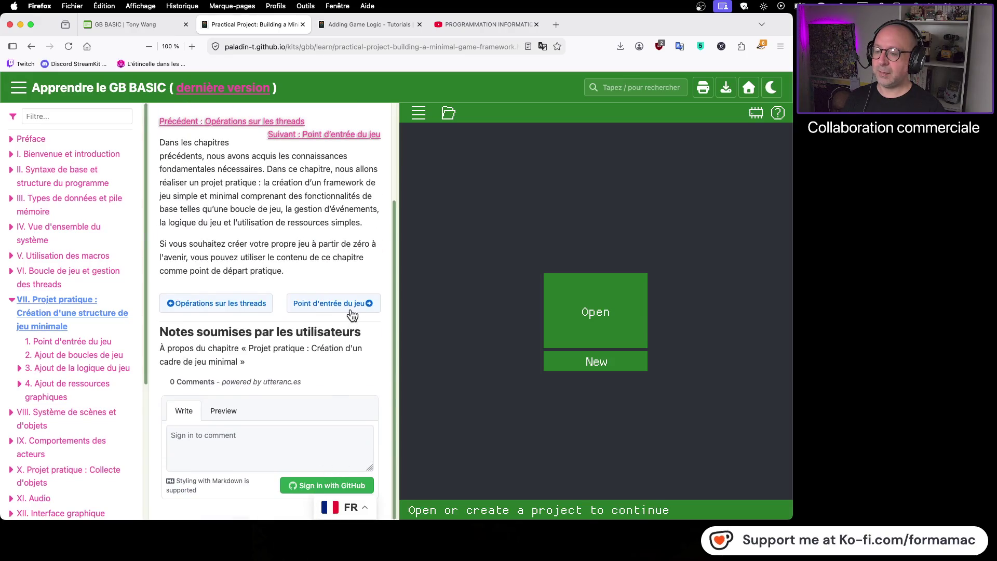
- Go to the Point d'entrée du jeu lesson and run its example so Title and Game print
click(350, 306)
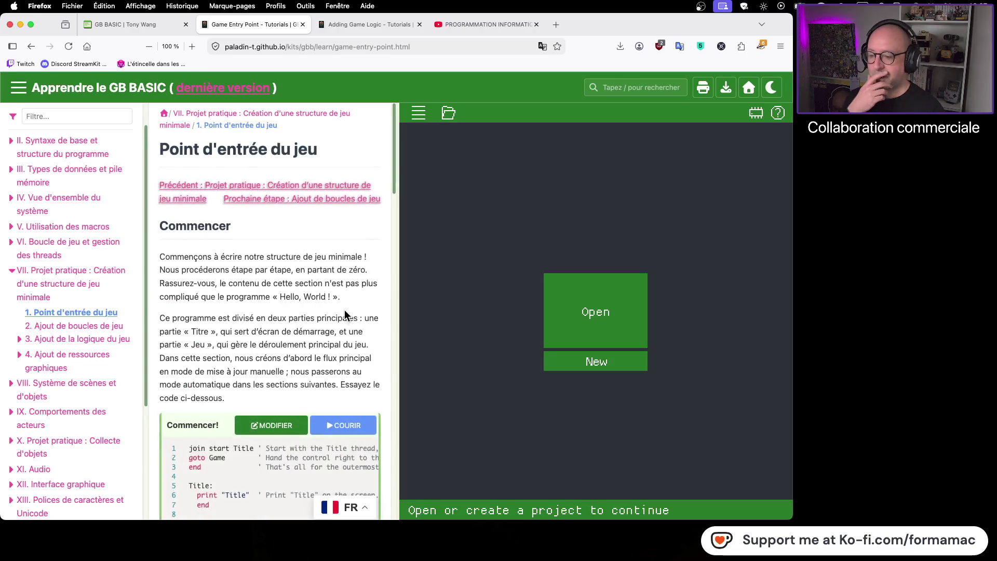
scroll(345, 310, down, 3)
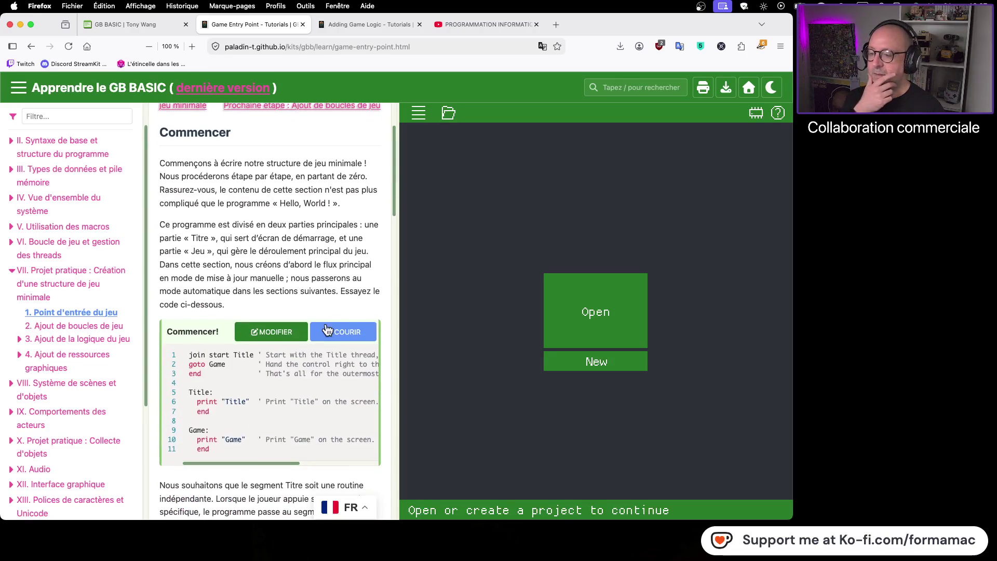
click(265, 335)
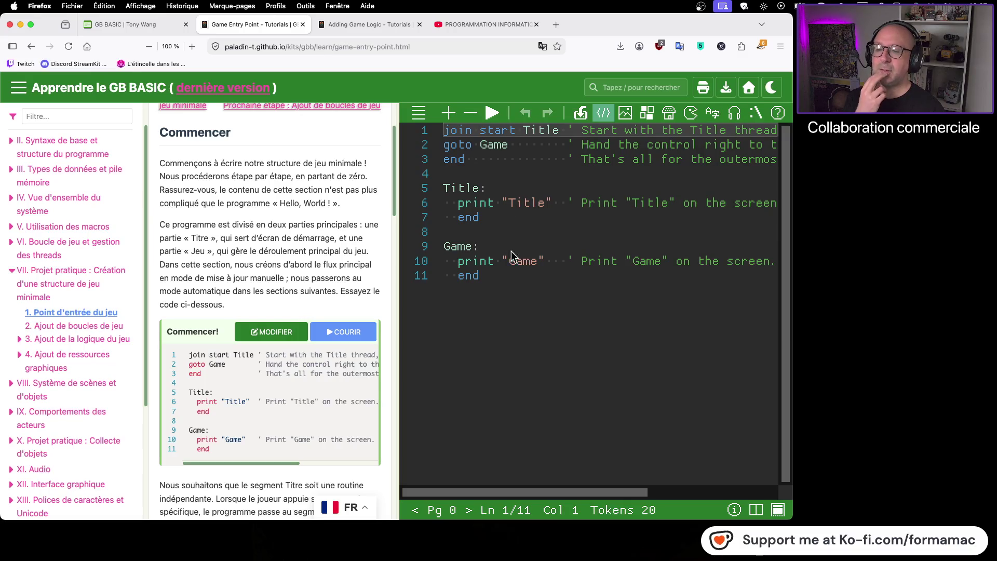
click(493, 120)
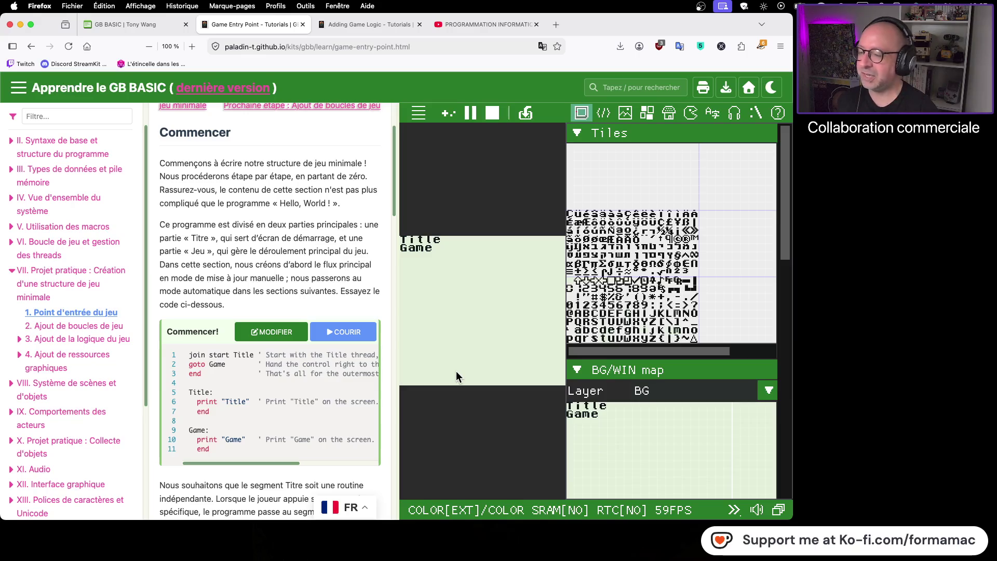
- Open chapter XIV, Projets pratiques : Kits de démarrage, from the sidebar
mouse_move(691, 458)
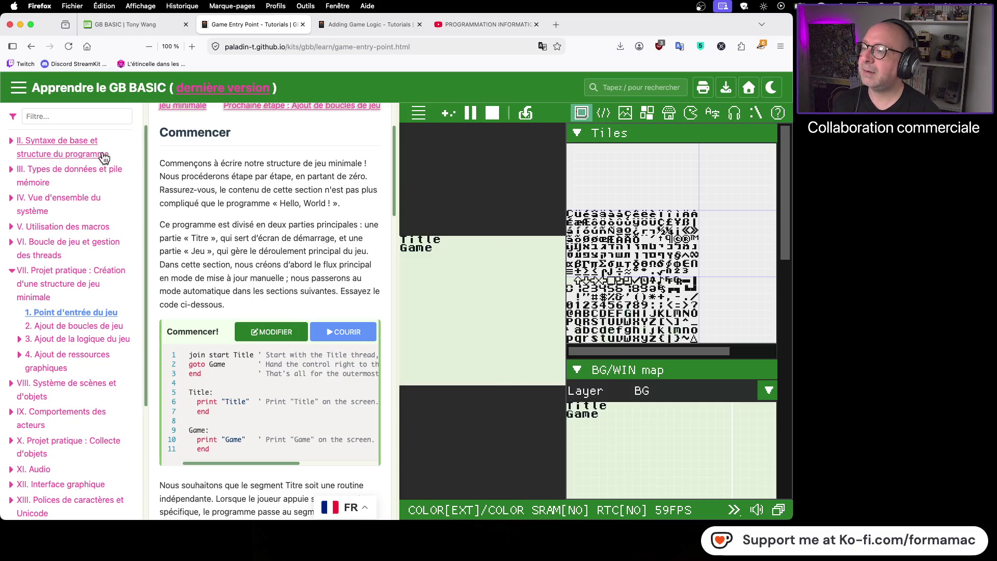
scroll(67, 286, down, 5)
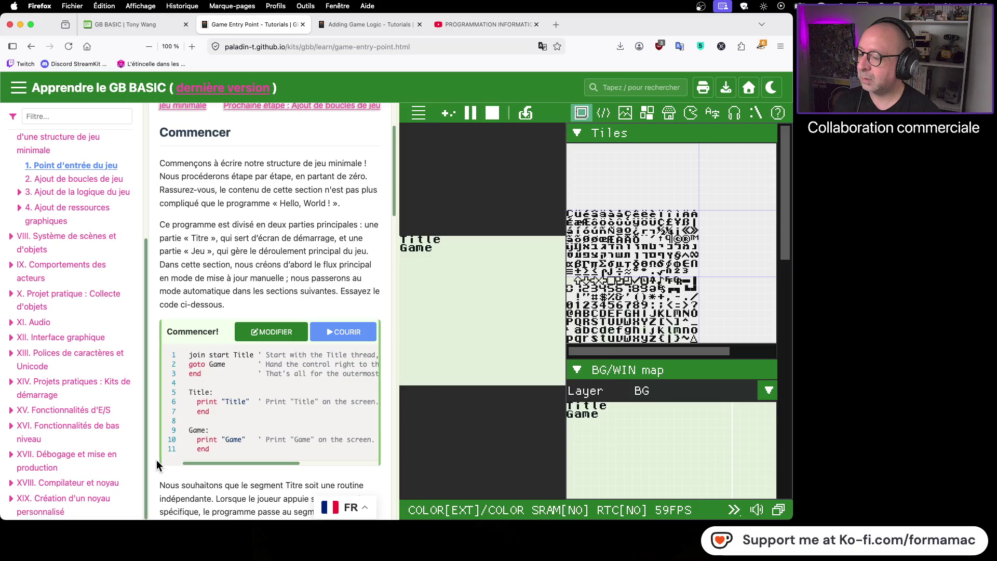
click(99, 381)
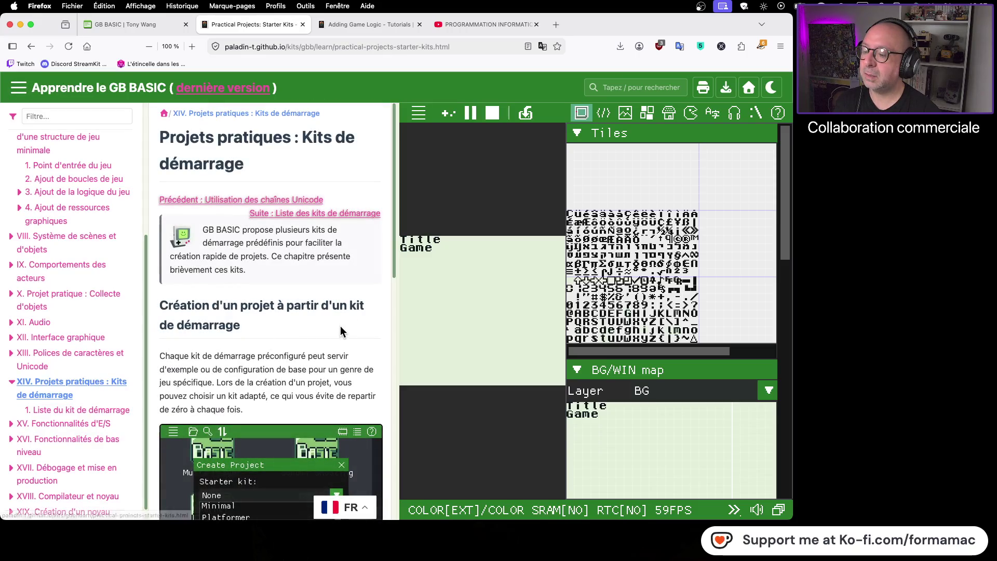
- Skim the Starter Kits chapter and stop the running program to return to the code
scroll(357, 323, down, 3)
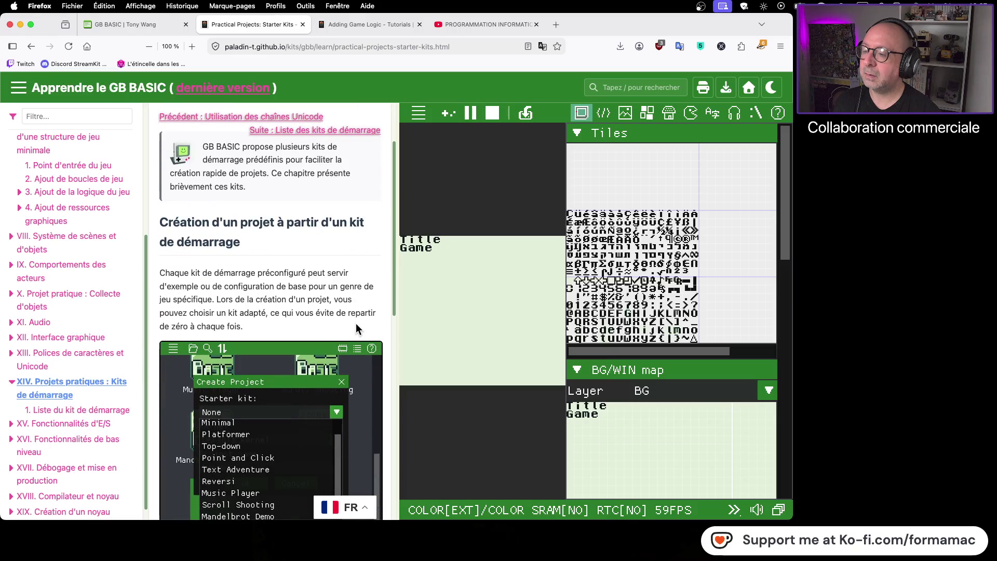
scroll(356, 328, down, 2)
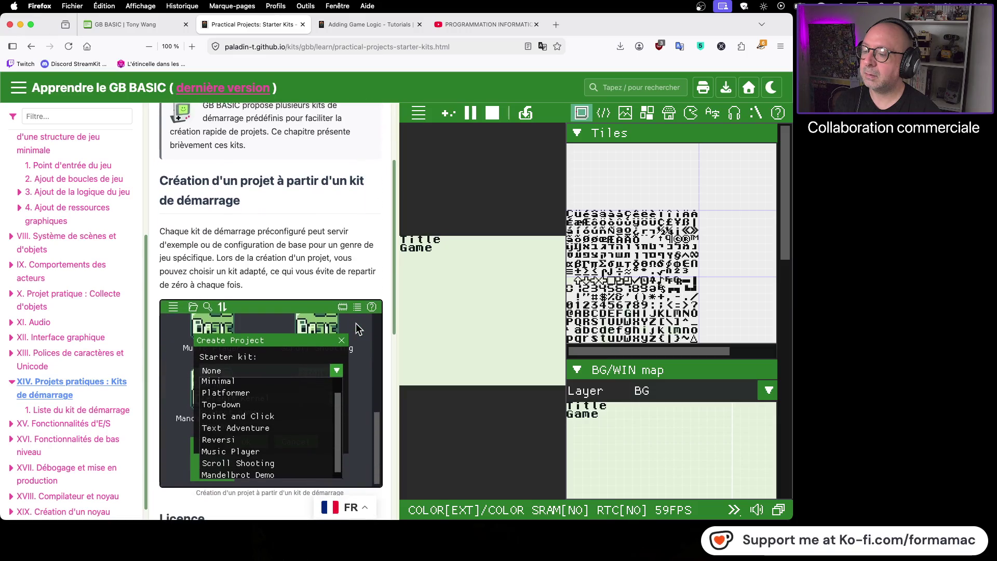
scroll(356, 329, down, 10)
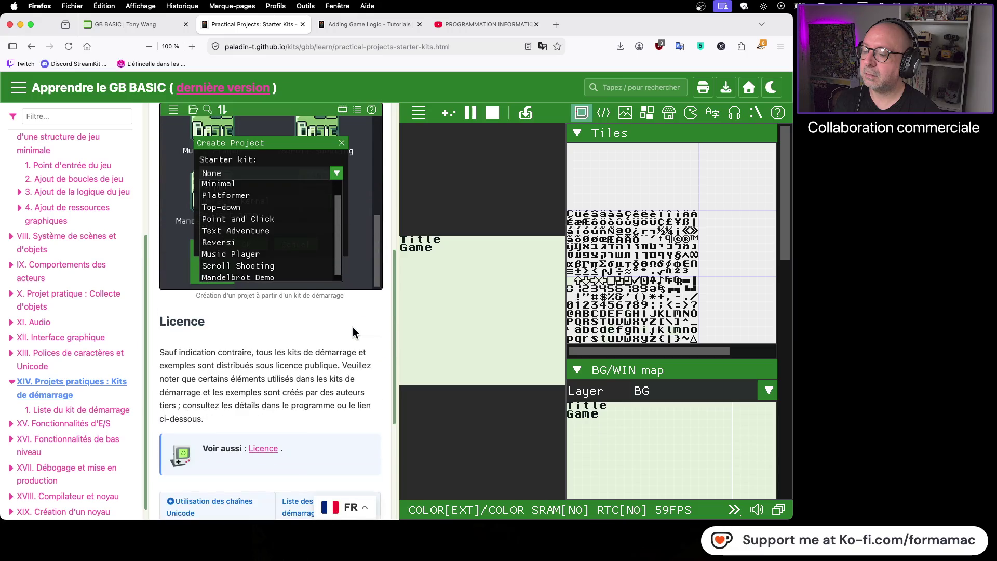
scroll(353, 333, down, 2)
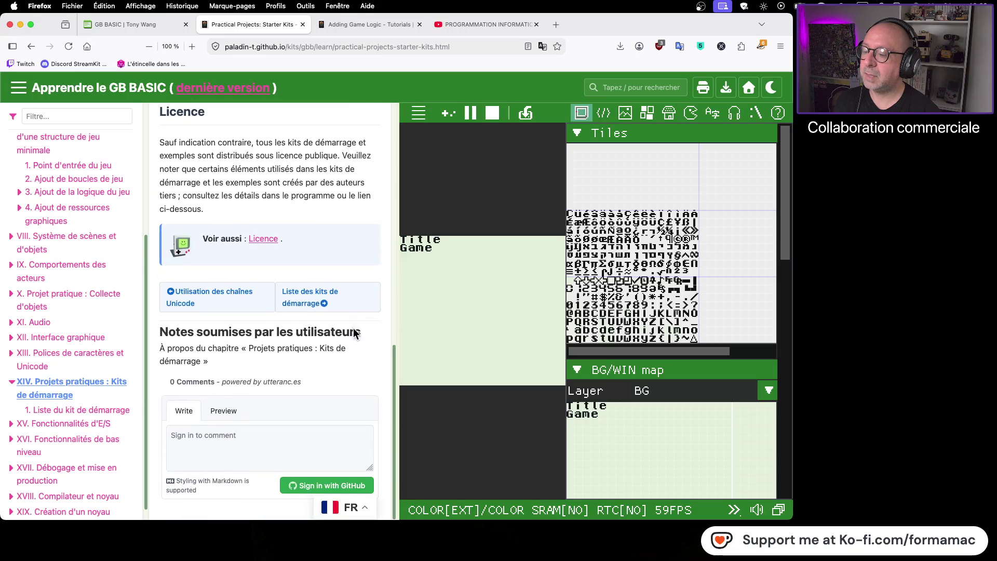
scroll(354, 328, up, 15)
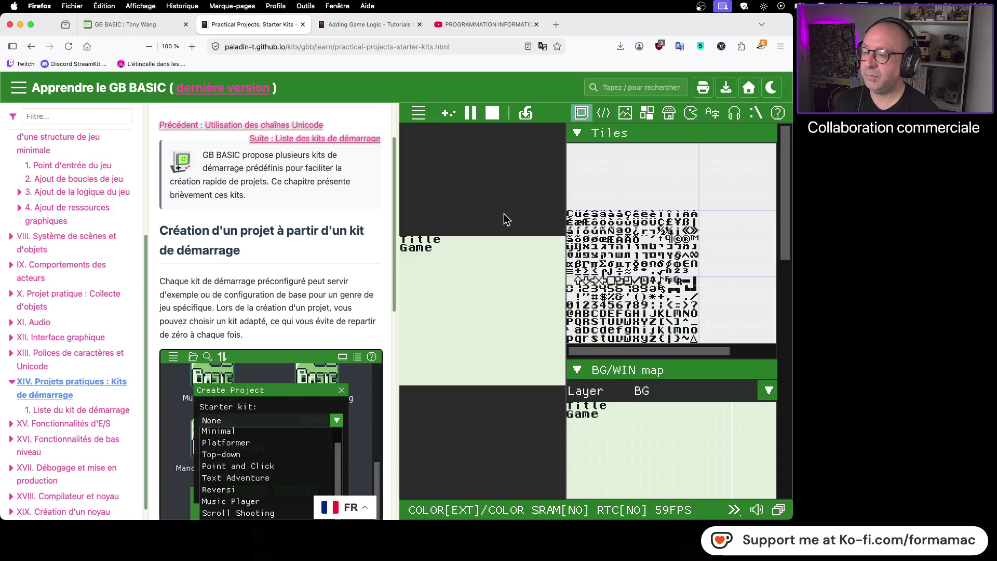
click(492, 113)
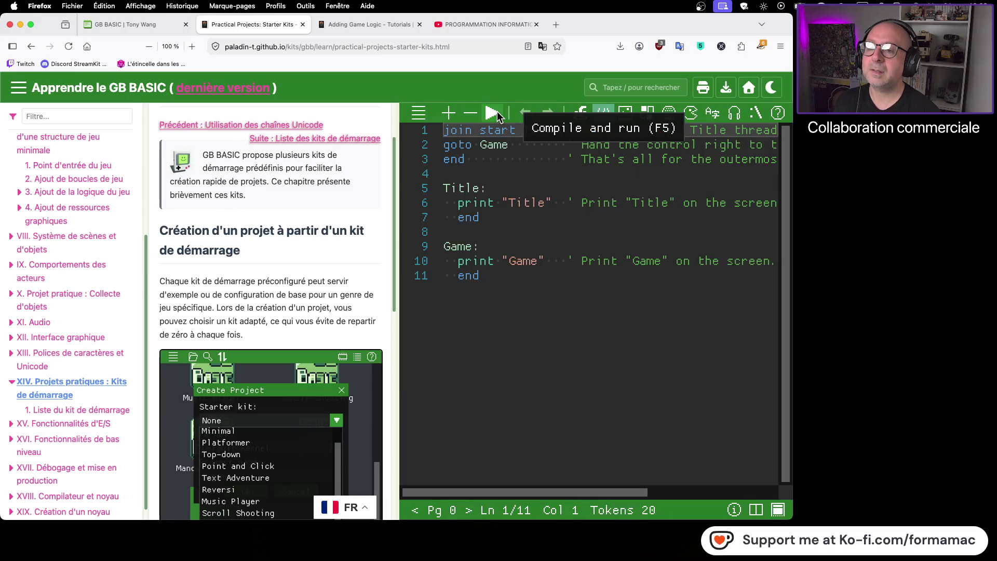
- Open Tutorials from the editor's Help menu, close the extra Préface tab, and add an empty code page
click(416, 113)
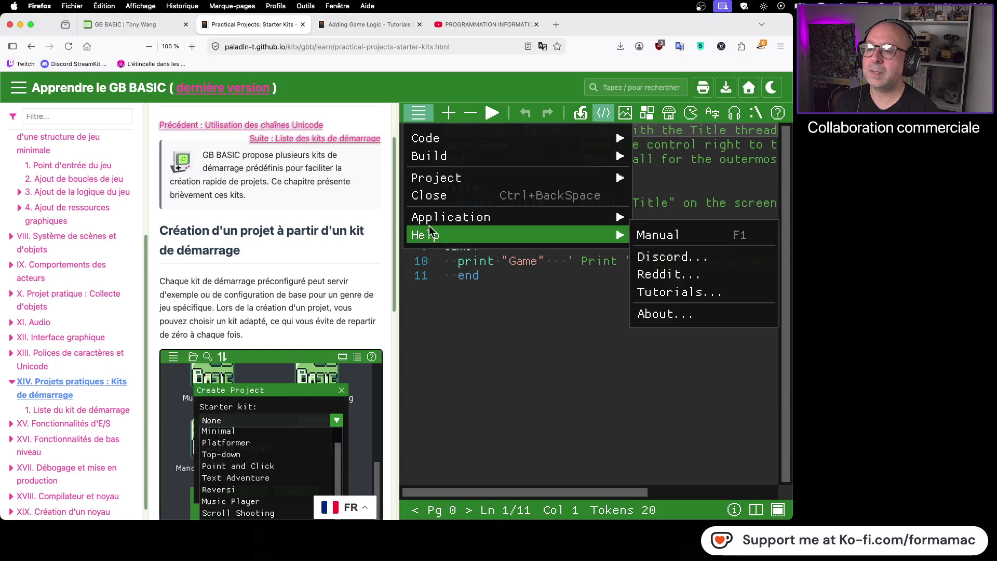
mouse_move(431, 243)
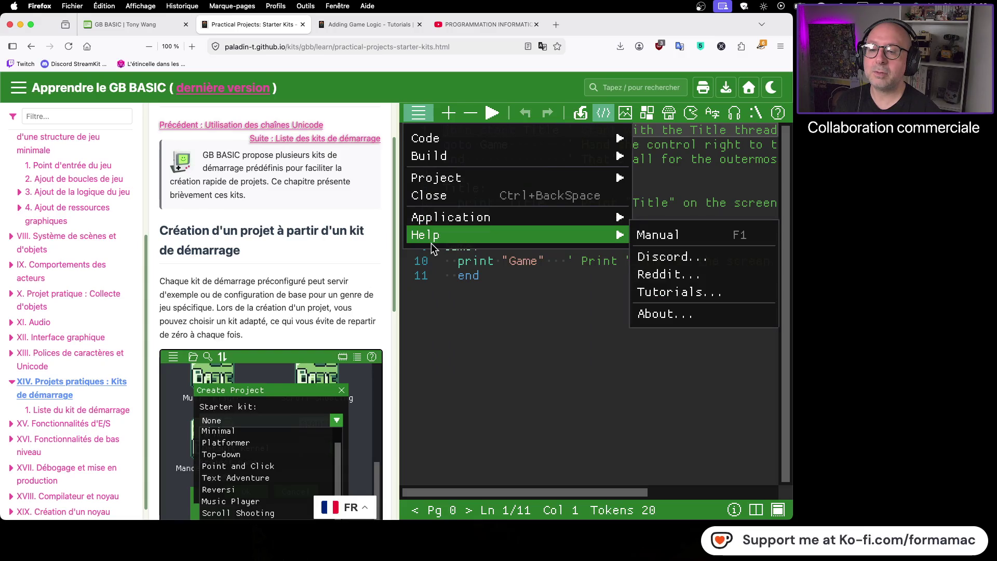
click(687, 292)
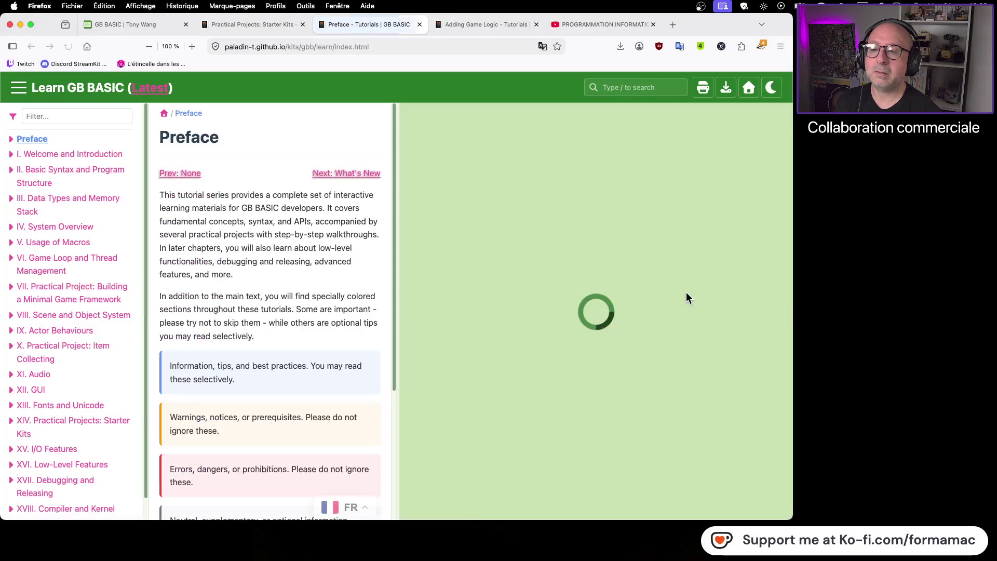
click(419, 24)
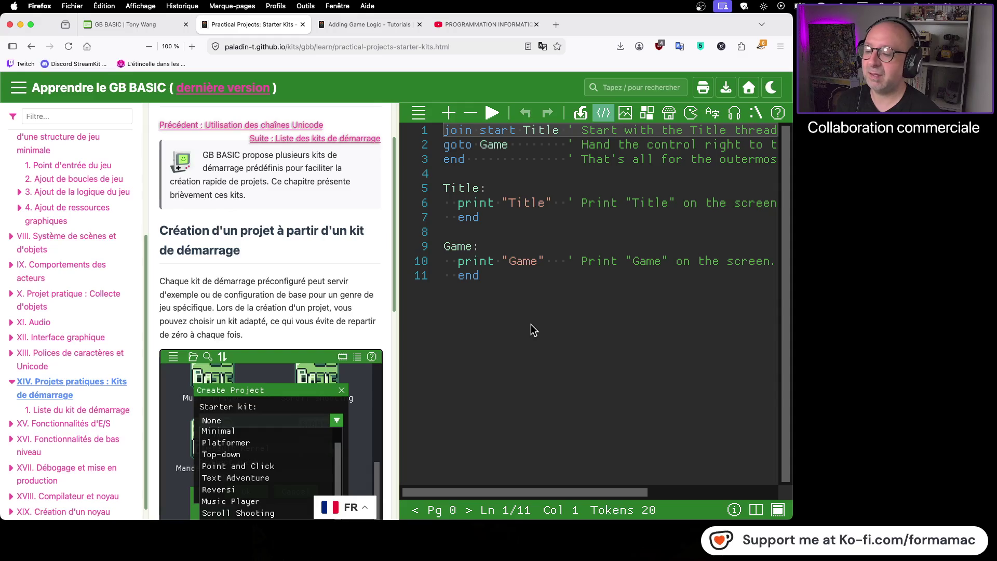
click(449, 113)
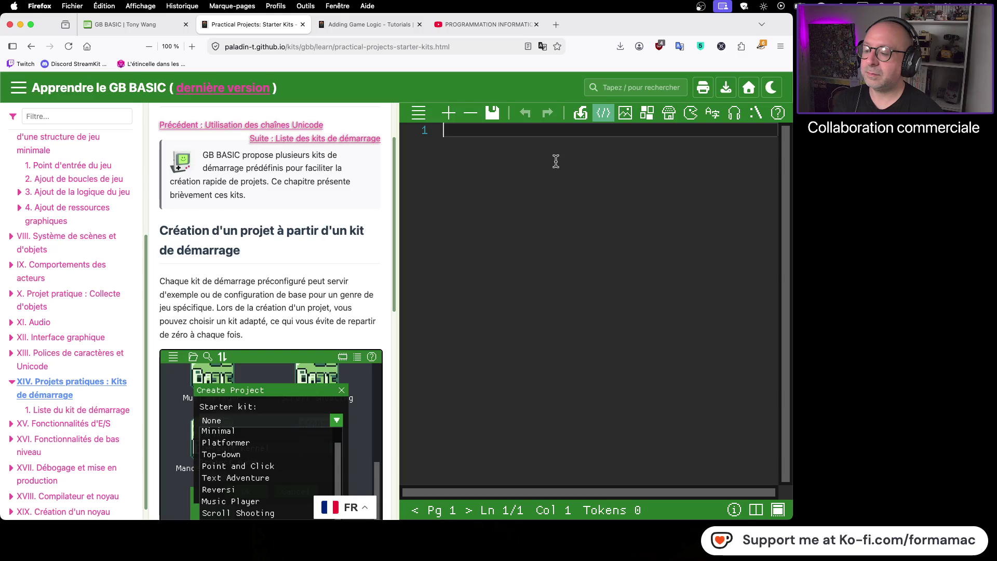
- Add two code pages and an asset page, then remove the page just added
click(442, 114)
click(442, 114)
click(441, 114)
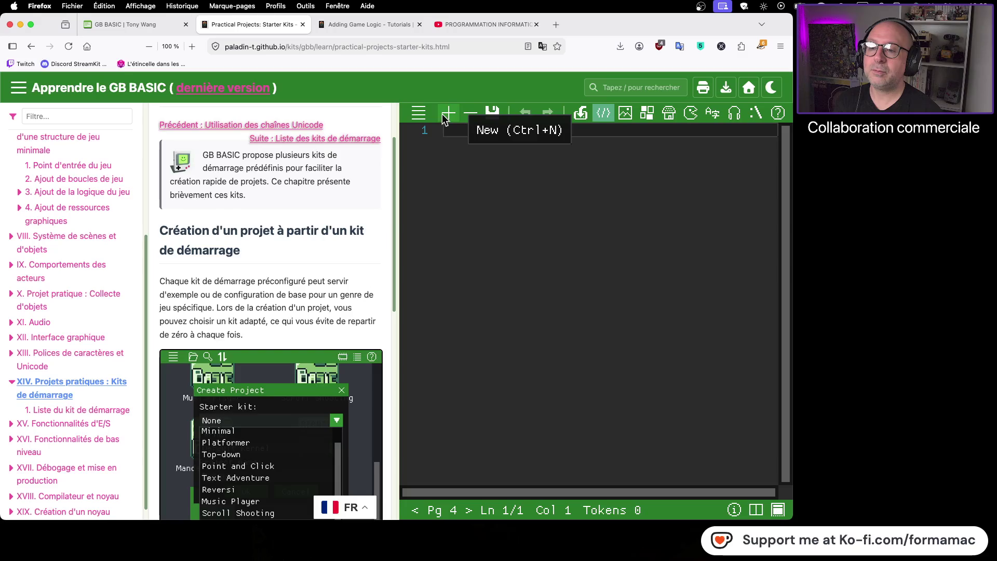
click(420, 114)
click(424, 138)
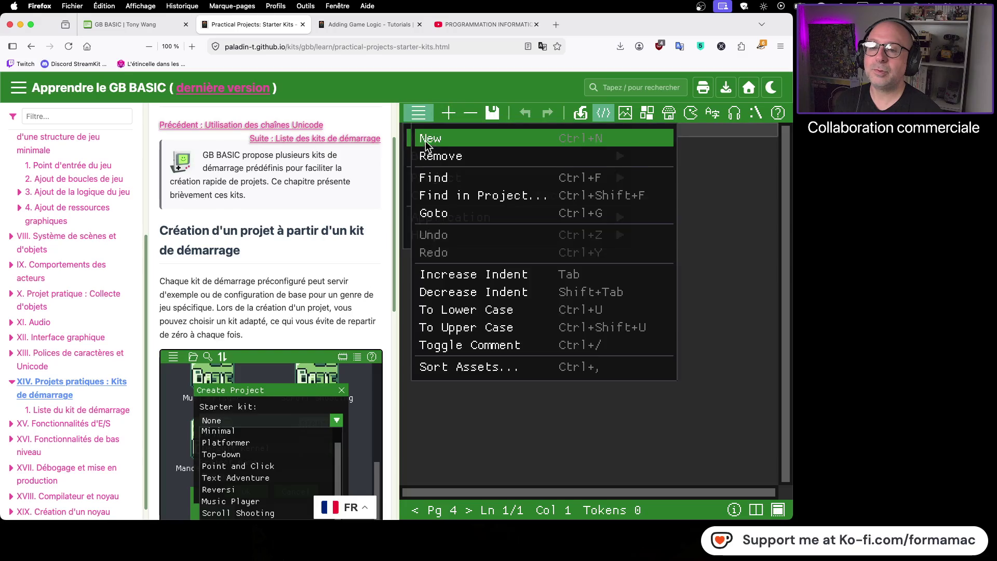
click(425, 137)
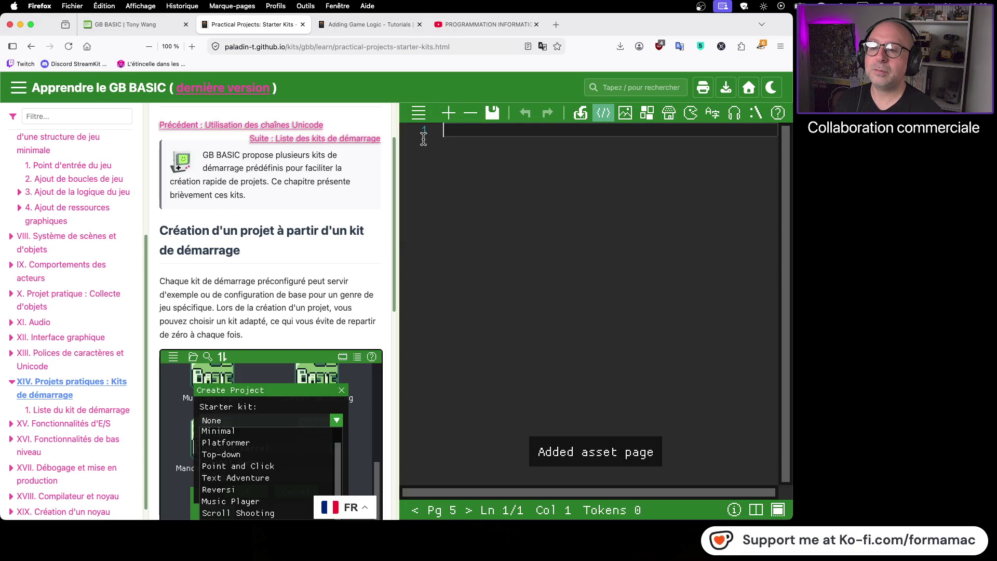
click(420, 114)
click(424, 137)
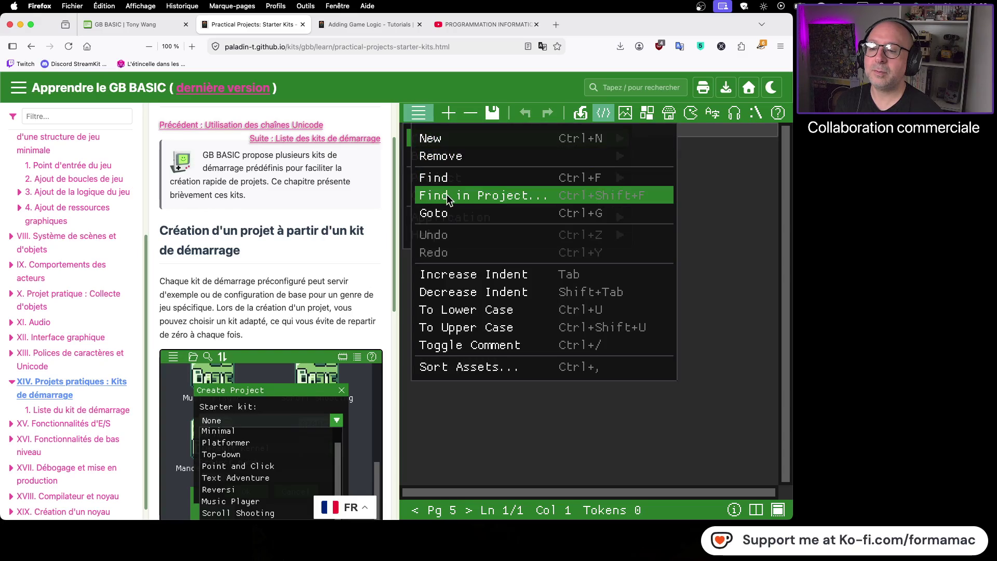
click(441, 154)
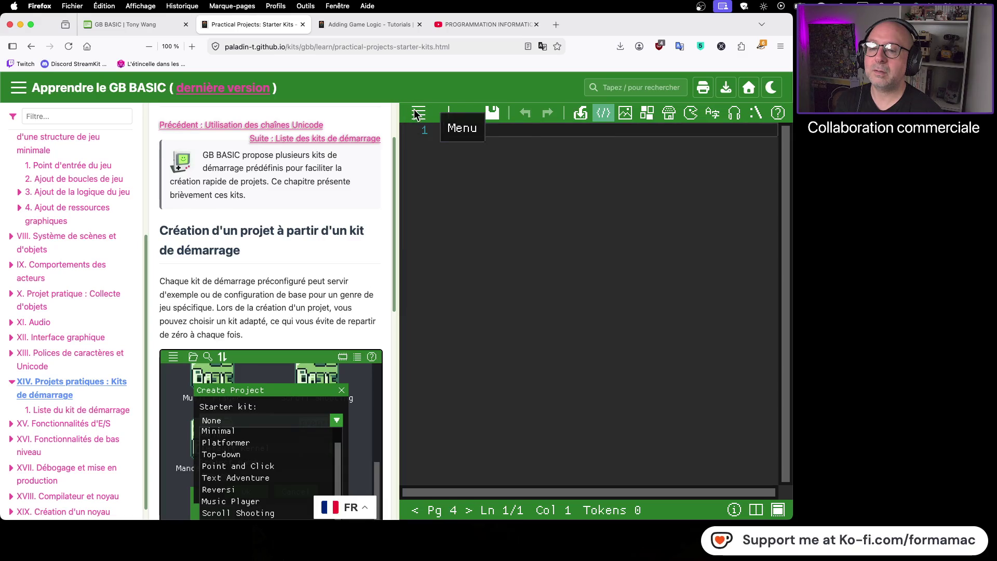
- Switch to the Actor/Projectile editor, briefly visit the GB BASIC homepage, then choose Close from the menu
click(687, 121)
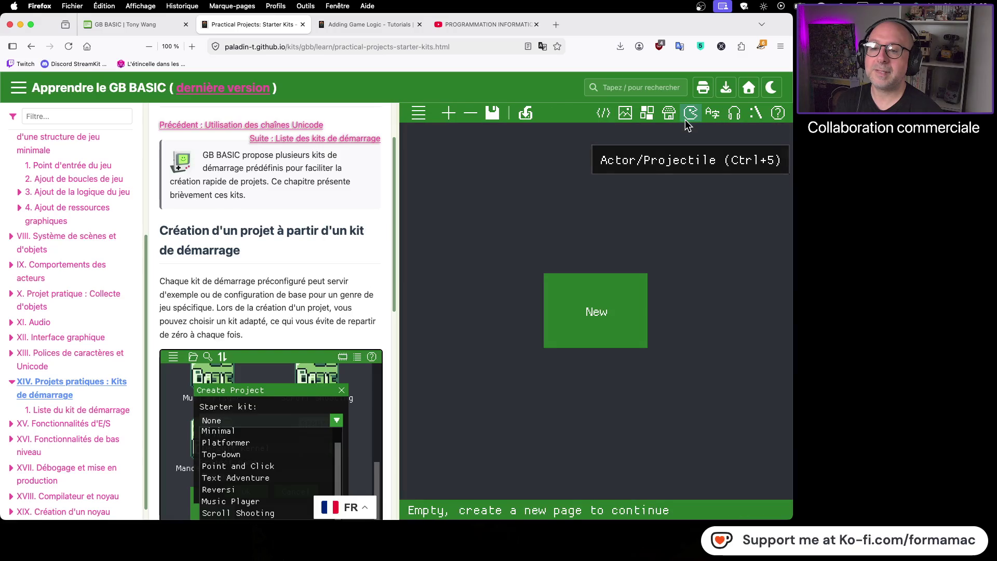
click(416, 114)
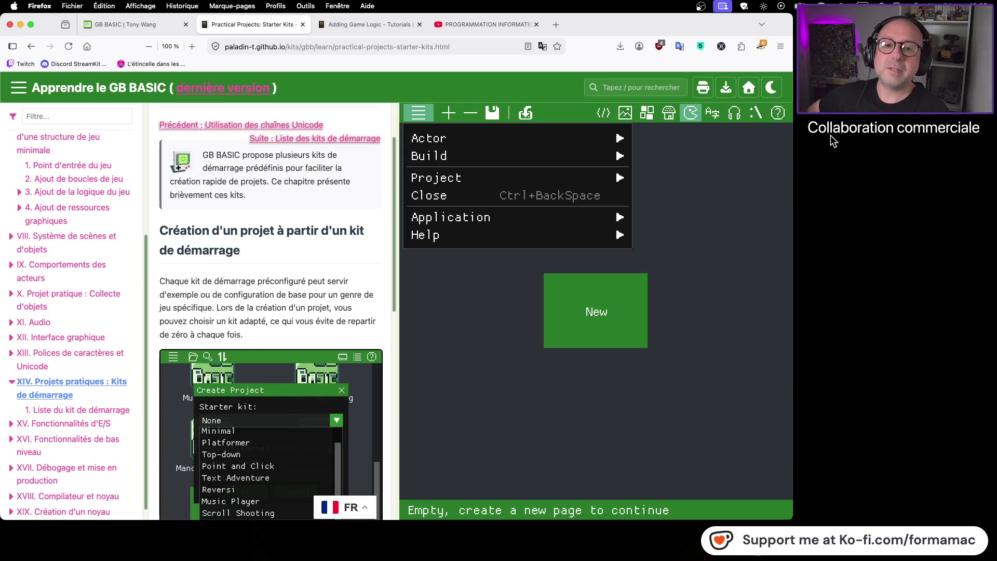
click(758, 89)
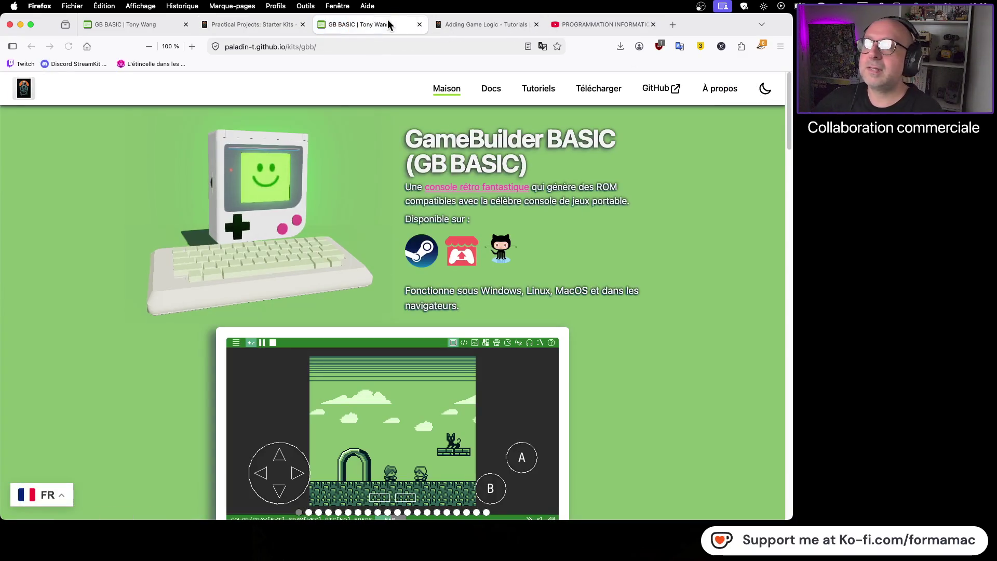
click(420, 25)
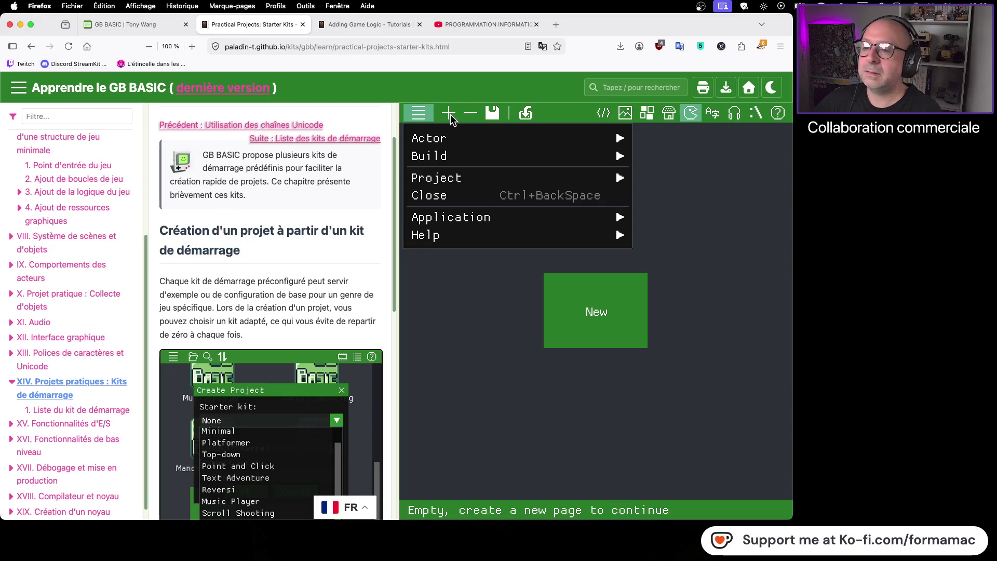
click(451, 181)
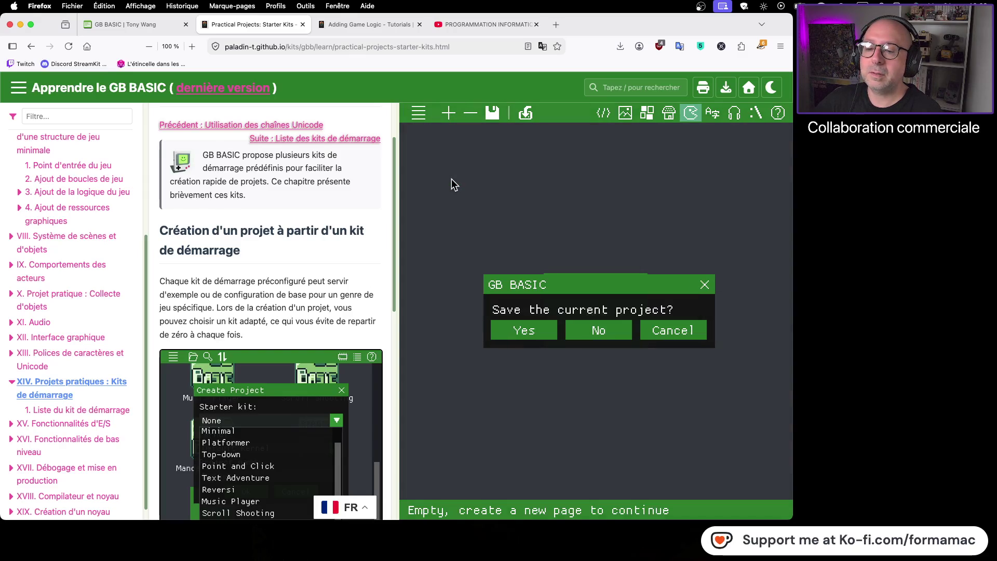
- Discard the old project without saving and create a new one from the Platformer starter kit
click(618, 329)
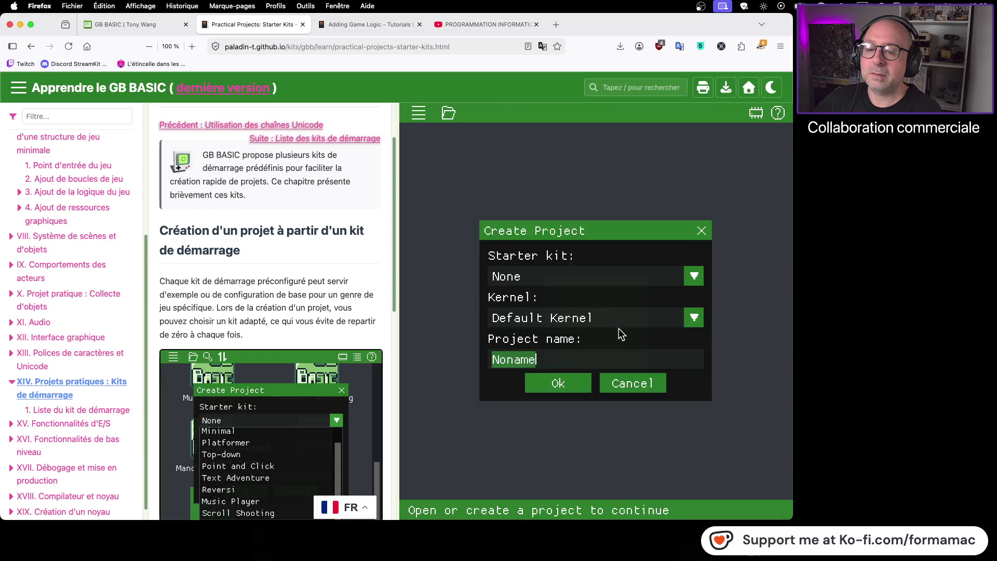
click(694, 276)
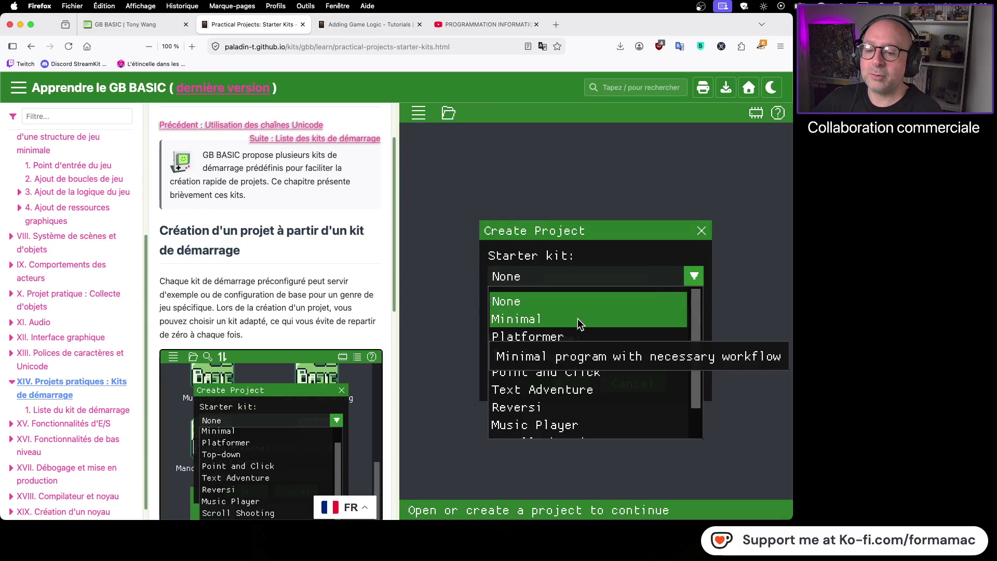
click(566, 335)
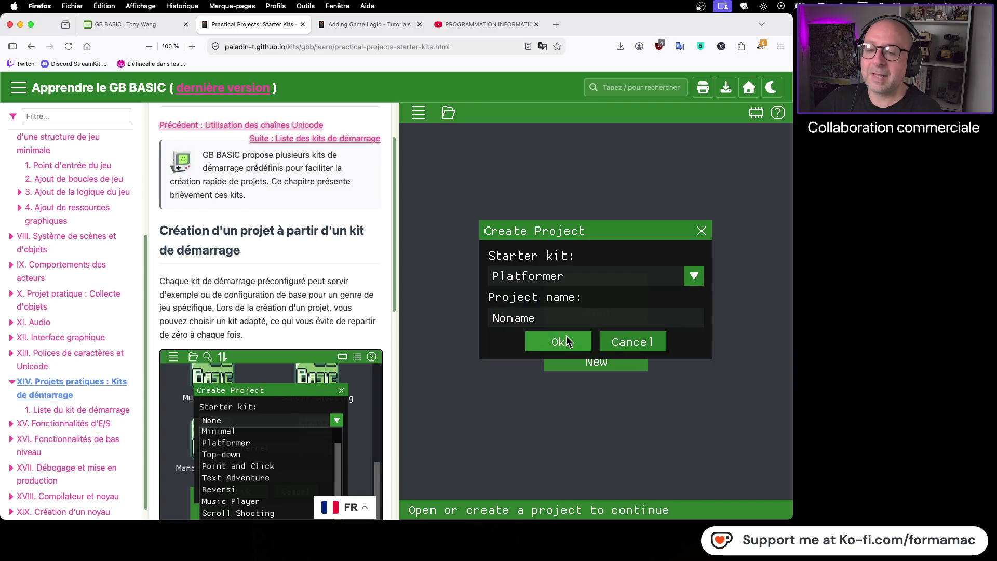
click(567, 338)
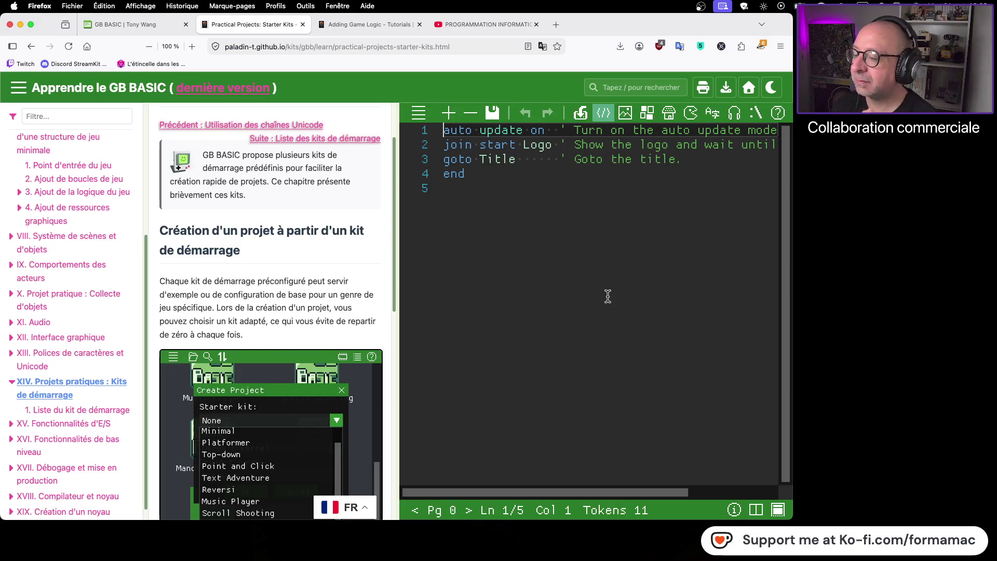
- In the YouTube tab, go to the Startpage home page and start typing 'gb bas'
click(472, 27)
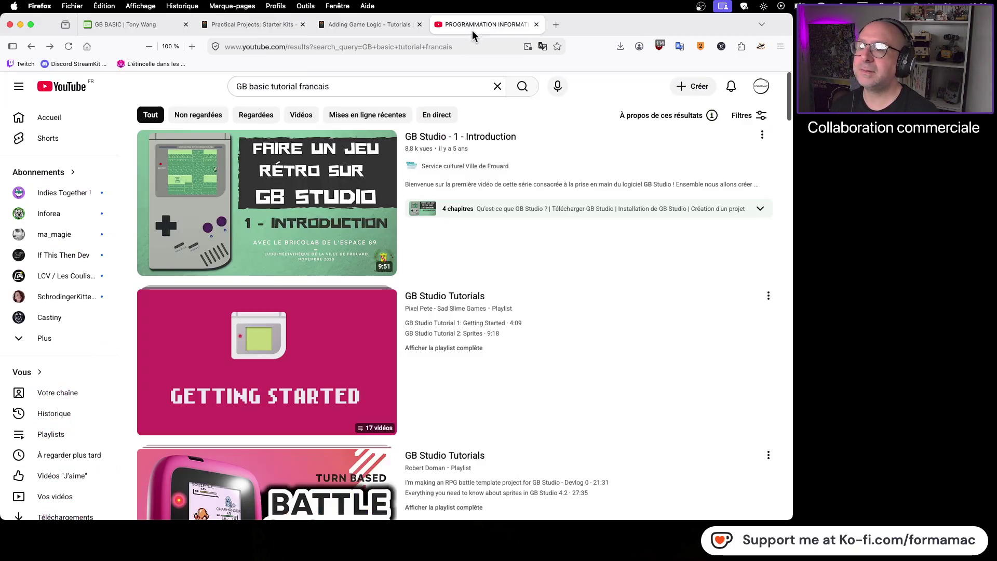
click(86, 46)
text(g)
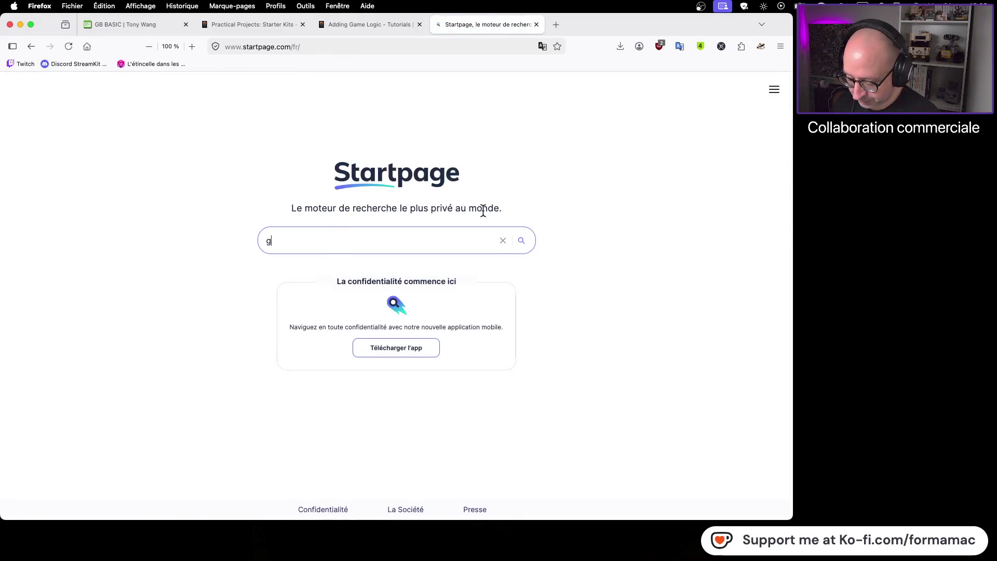
text(b basic tutuori)
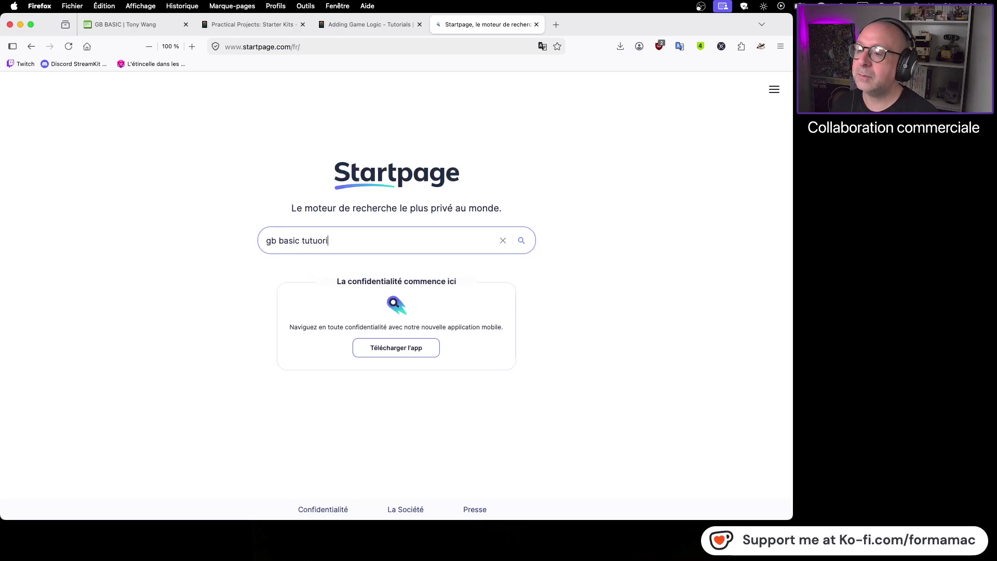
- Search Startpage for 'gb basic tutoriel', scroll the results, and open the gbdev.io Assembly basics entry
key(BackSpace)
key(BackSpace)
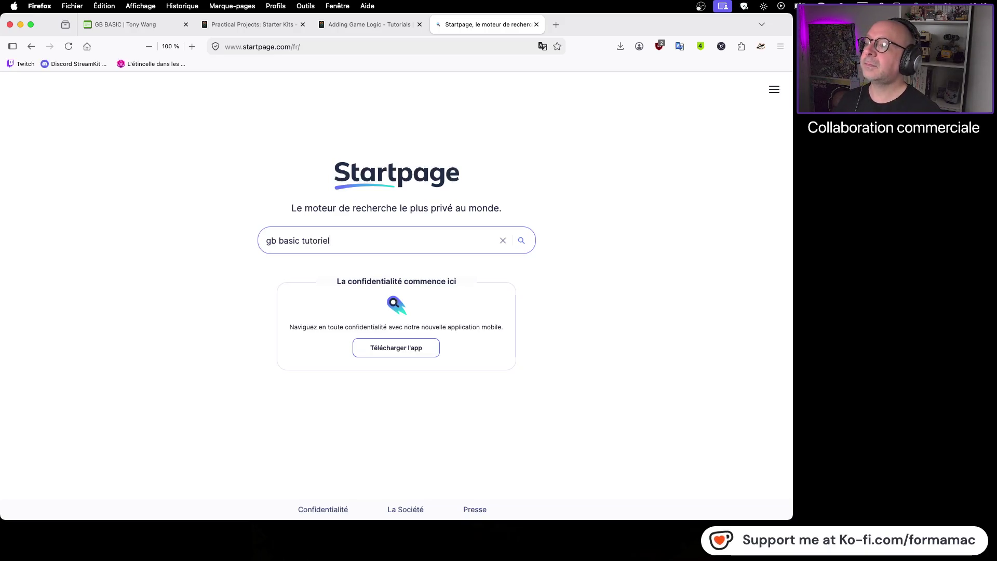
key(Return)
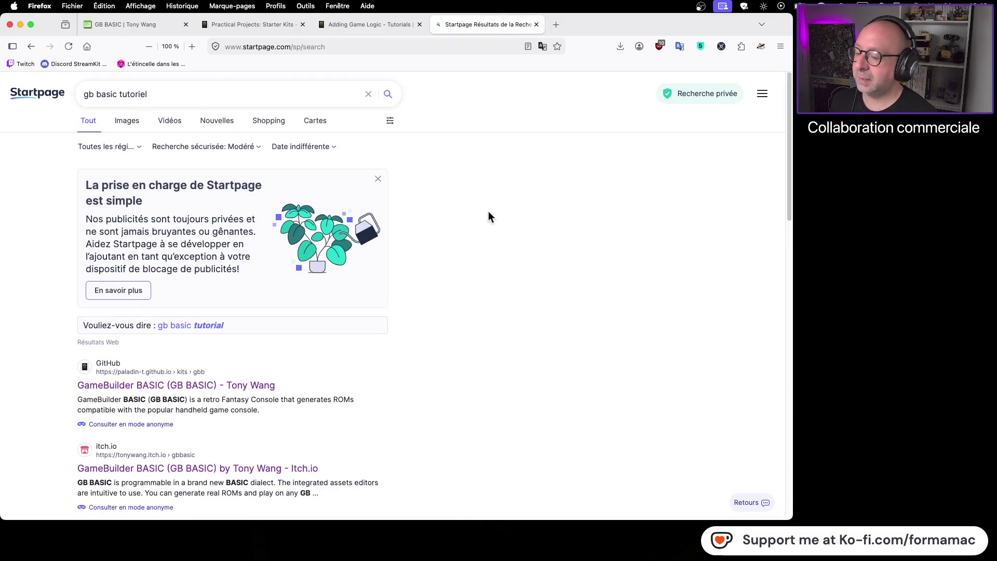
scroll(493, 308, down, 3)
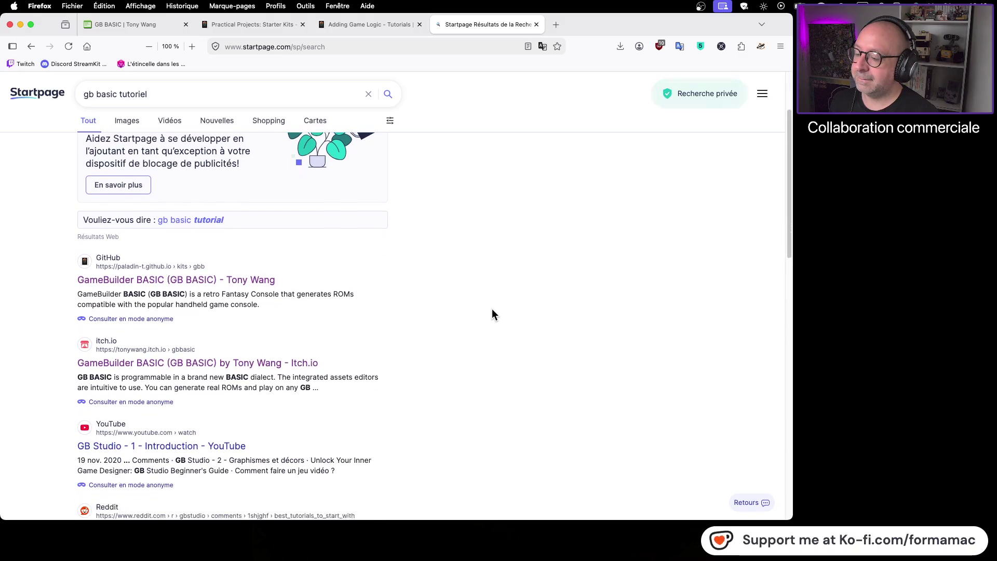
scroll(494, 315, down, 2)
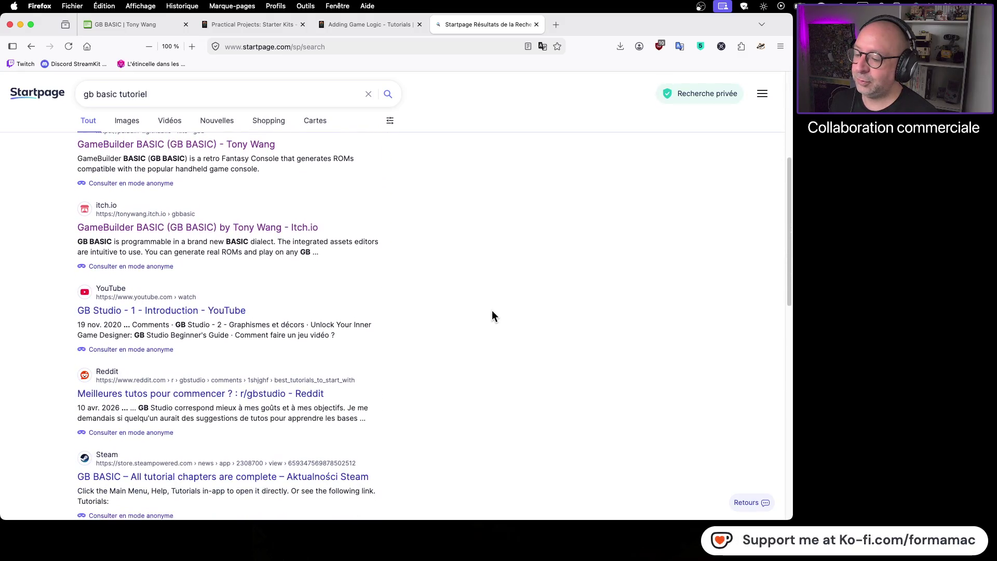
scroll(493, 315, down, 2)
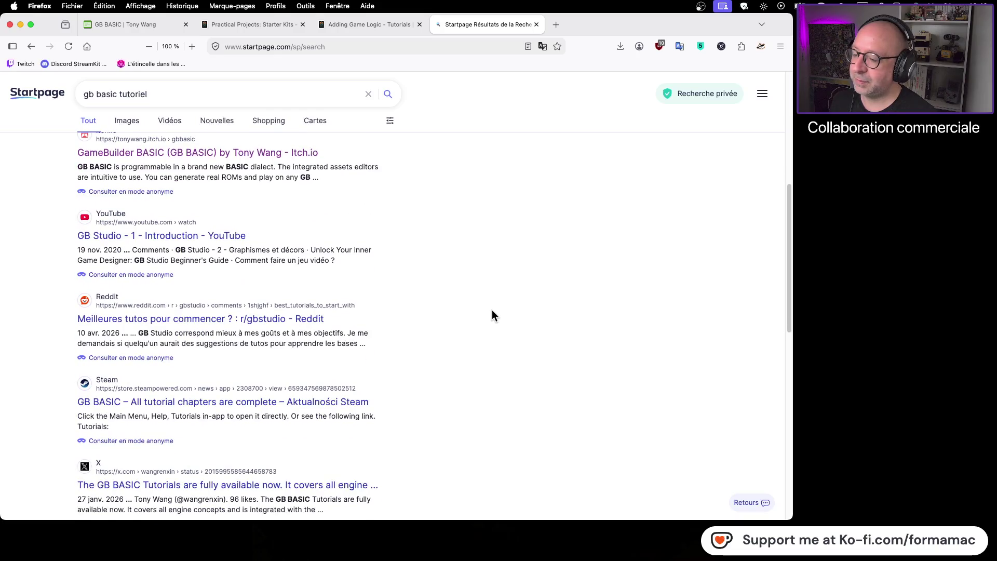
scroll(492, 311, down, 2)
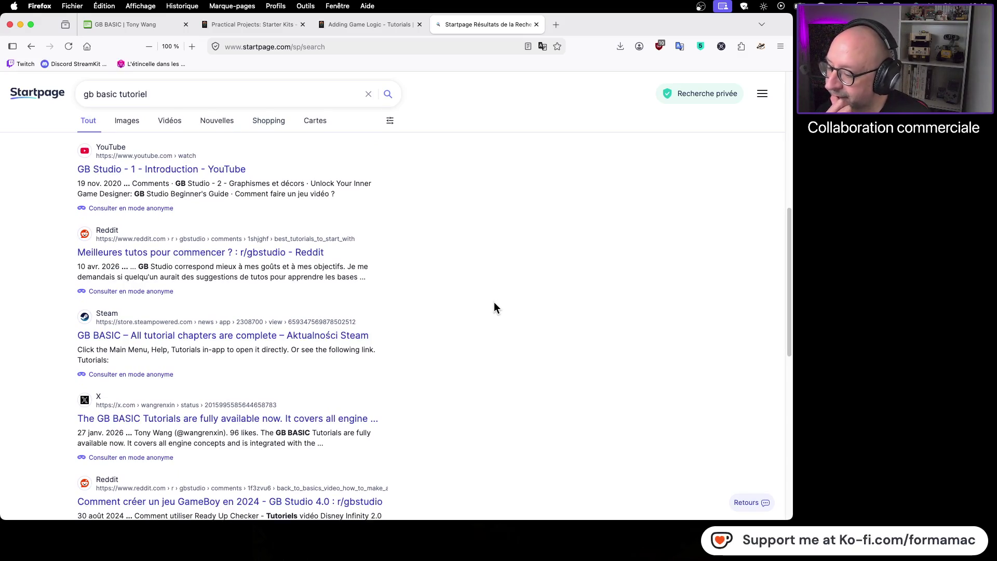
scroll(494, 303, down, 3)
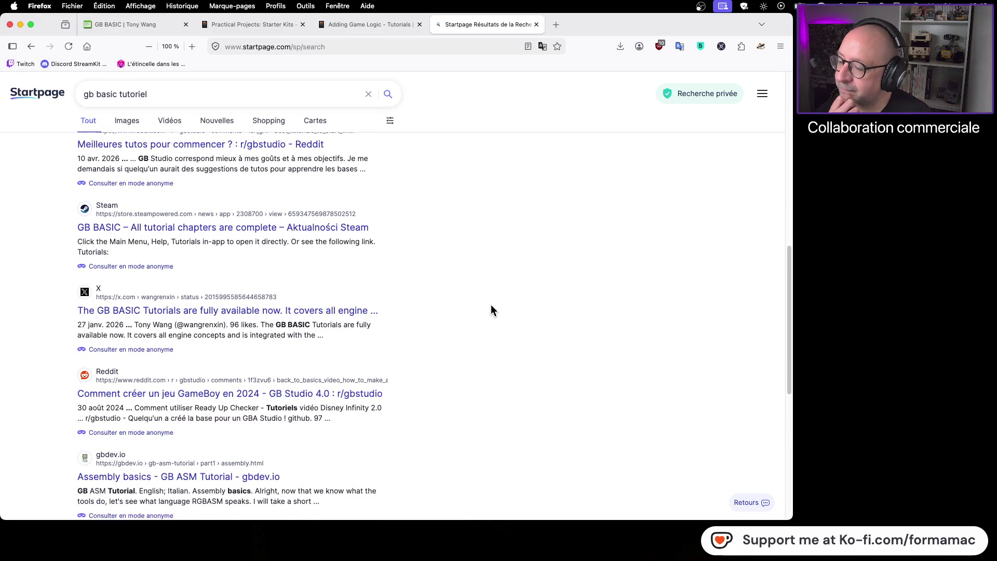
scroll(493, 310, down, 2)
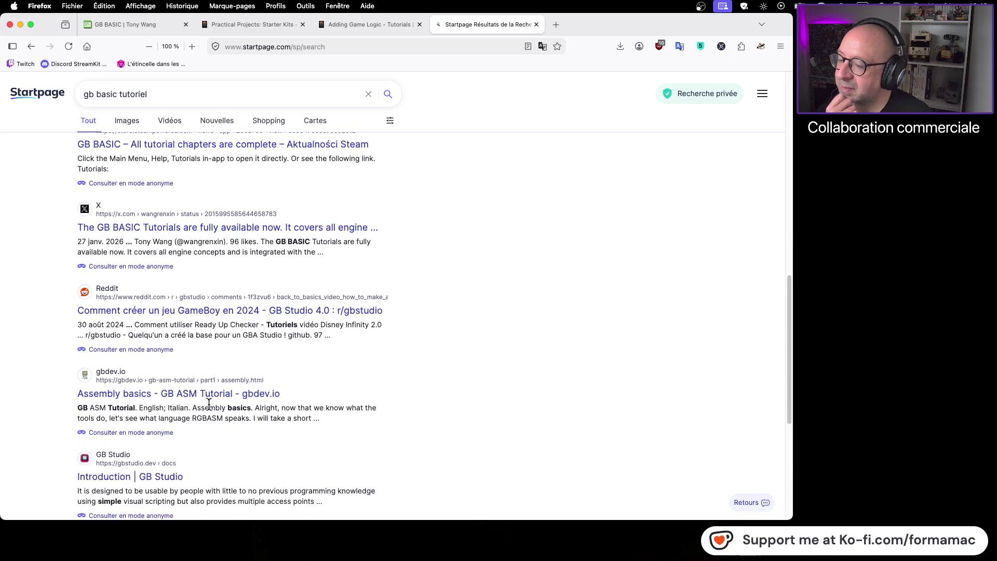
click(211, 395)
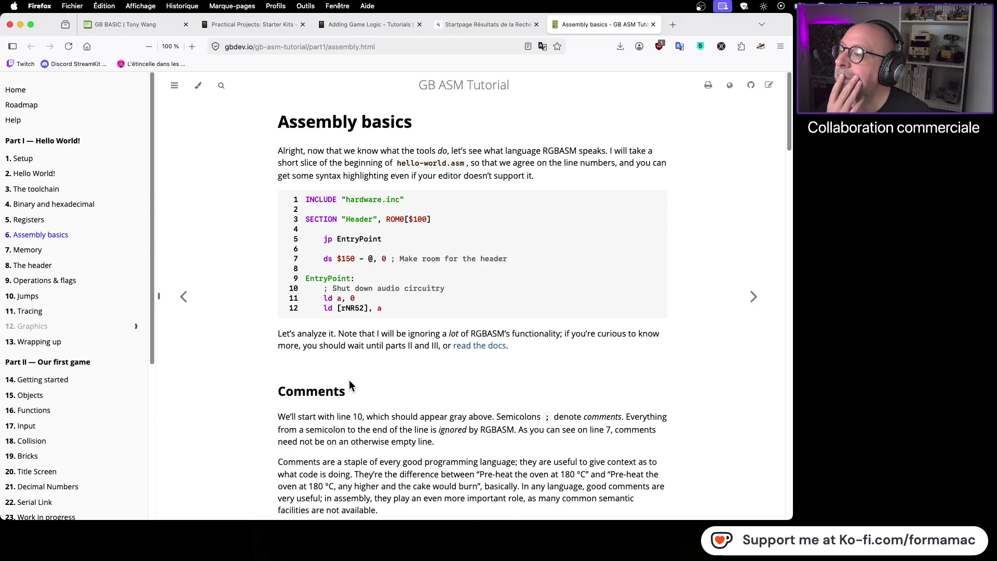
- Go to the GB ASM Tutorial Home, read through the 1. Setup chapter, then open Getting started
click(12, 93)
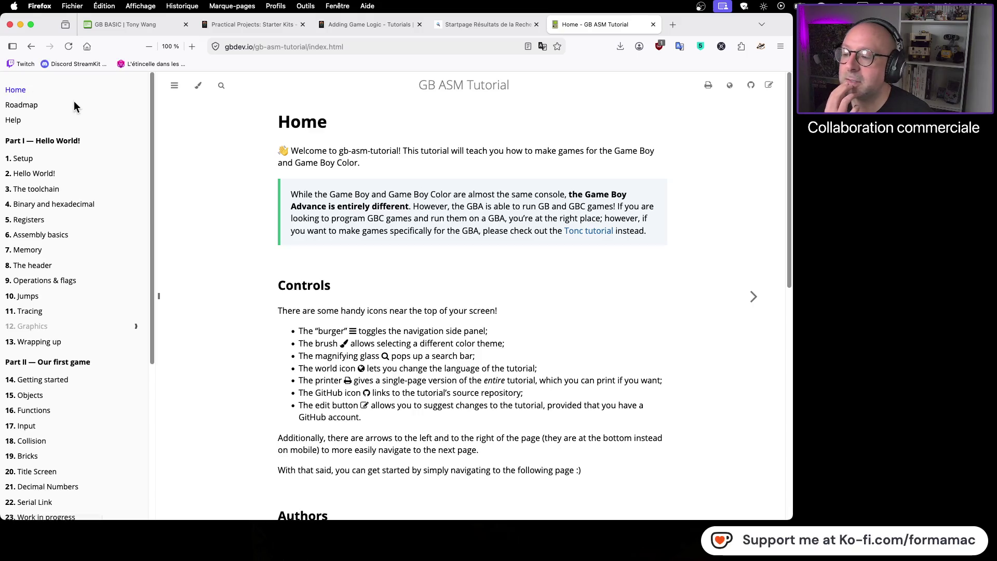
click(23, 161)
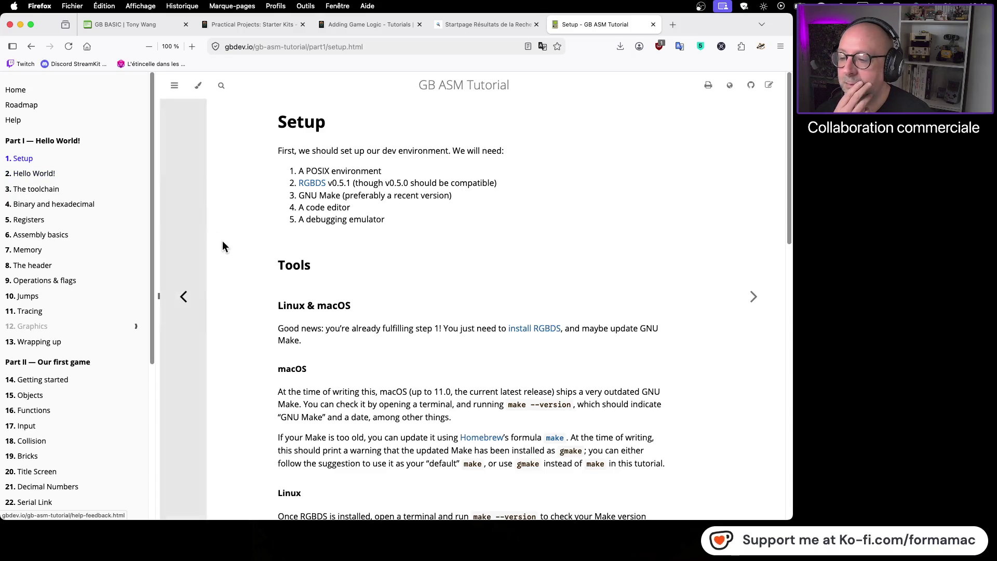
scroll(338, 255, down, 2)
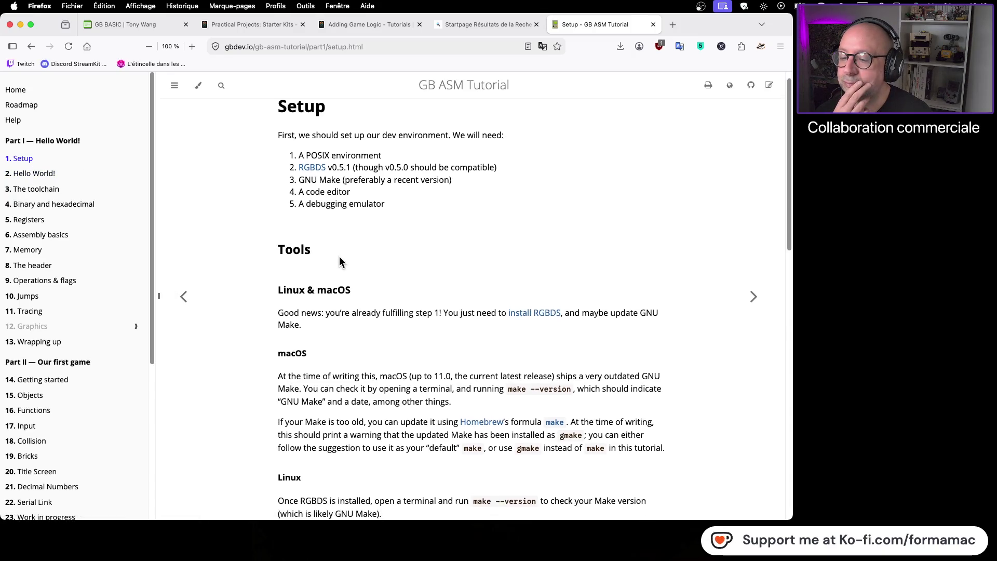
scroll(339, 256, down, 5)
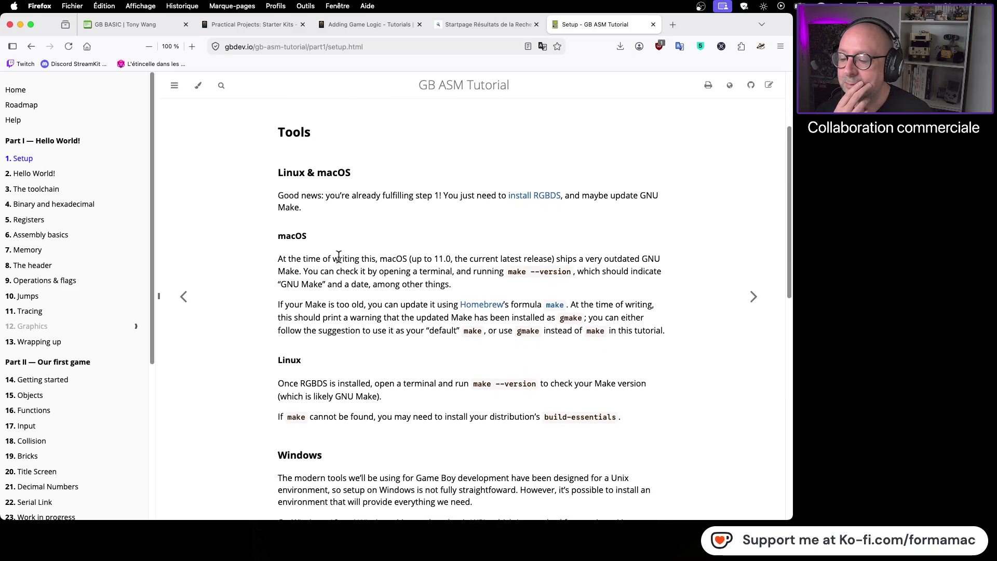
scroll(339, 257, down, 7)
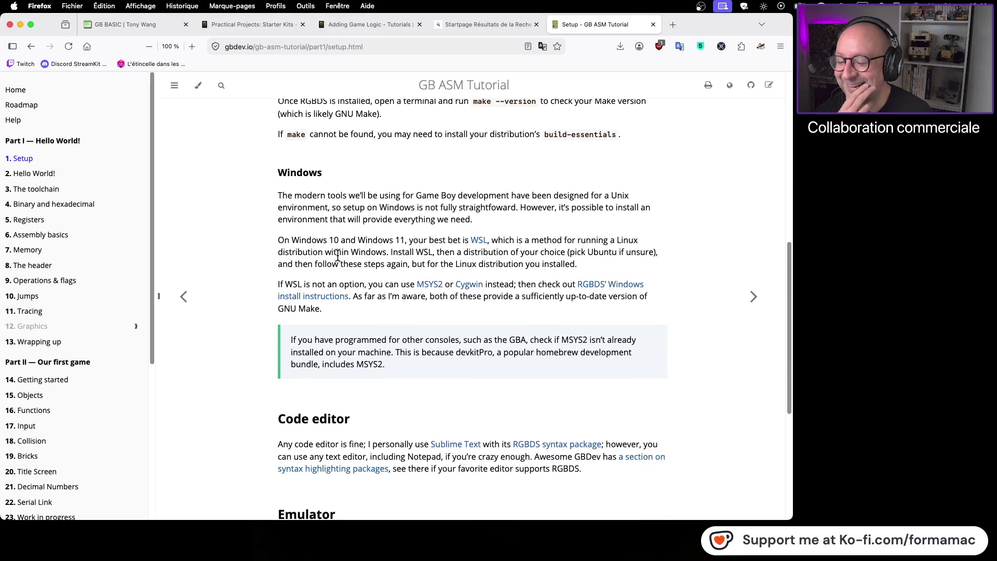
scroll(338, 255, down, 1)
scroll(338, 255, down, 3)
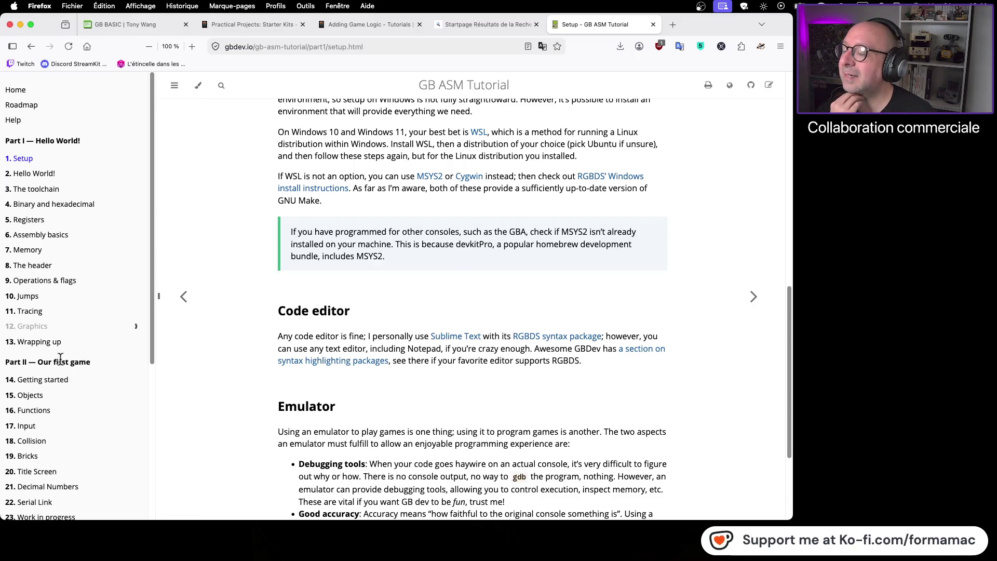
click(40, 385)
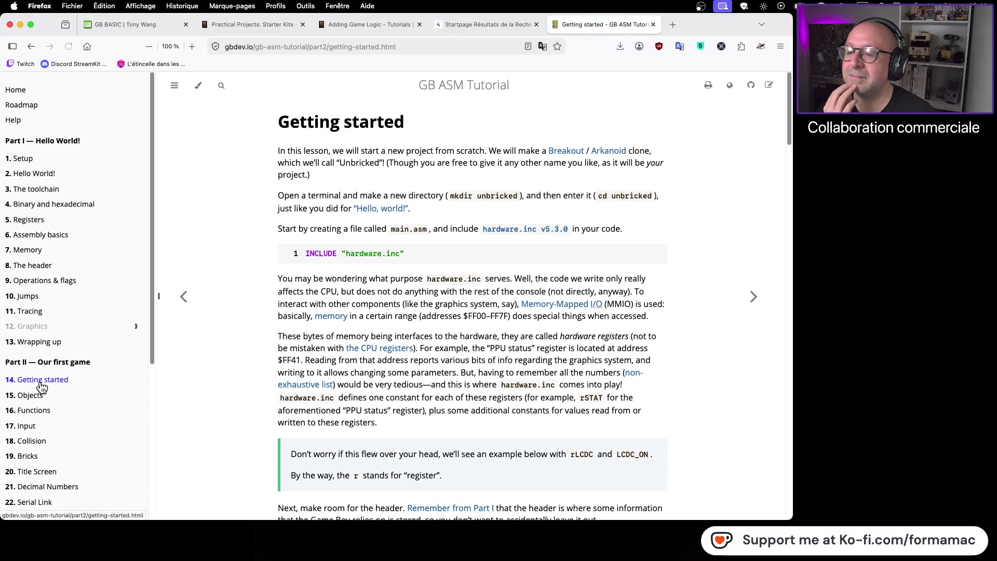
click(40, 396)
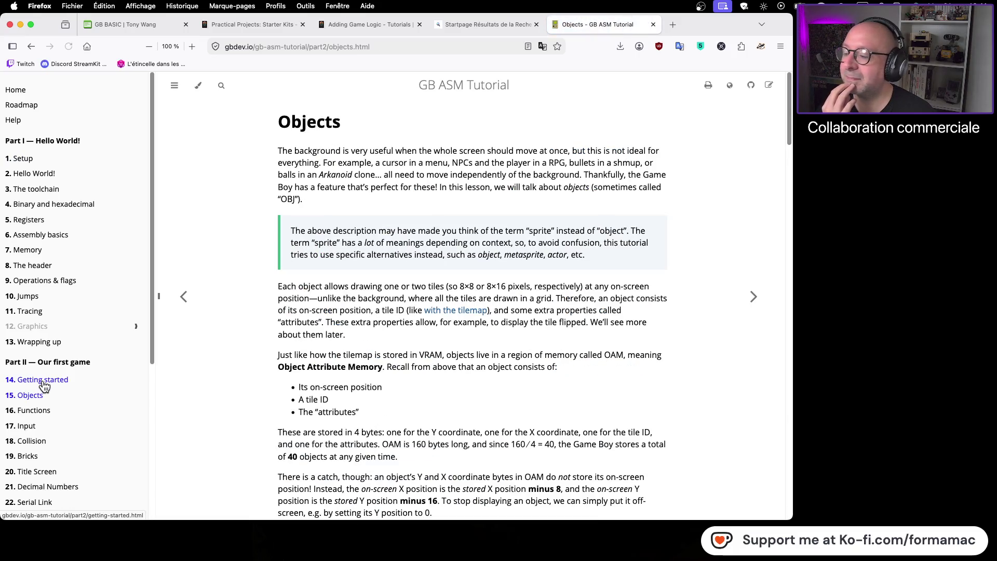
click(45, 384)
scroll(437, 314, down, 5)
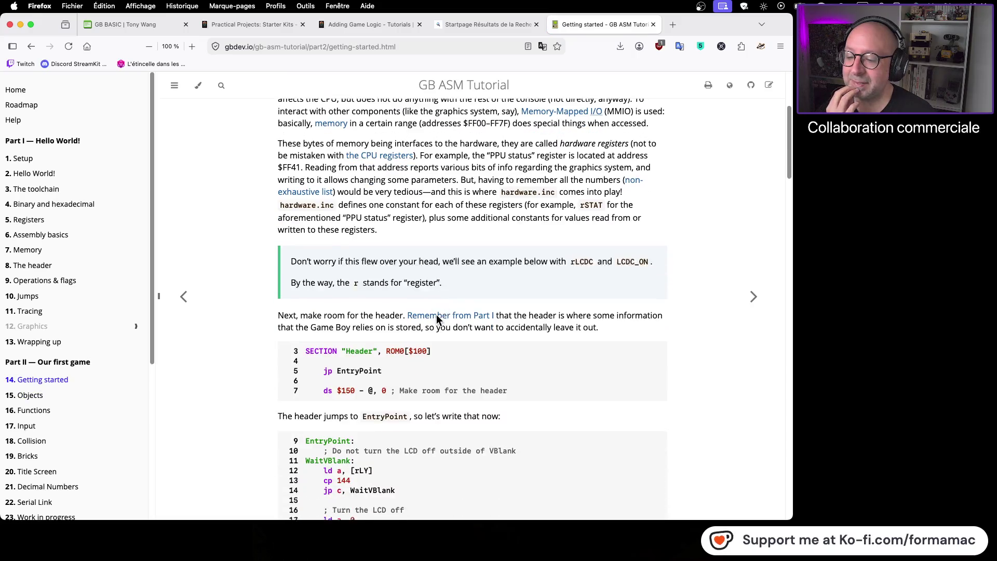
scroll(436, 319, down, 20)
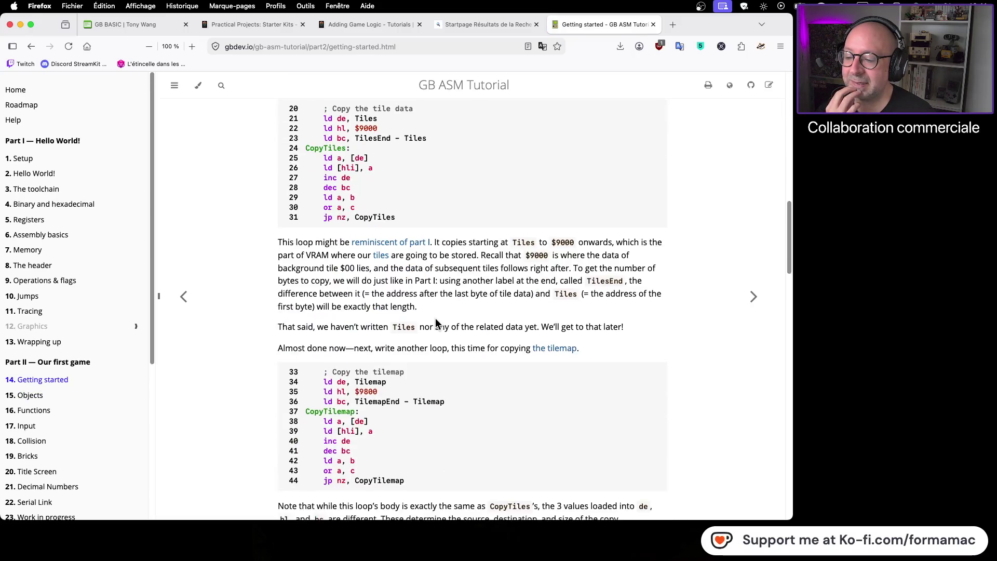
scroll(435, 318, down, 9)
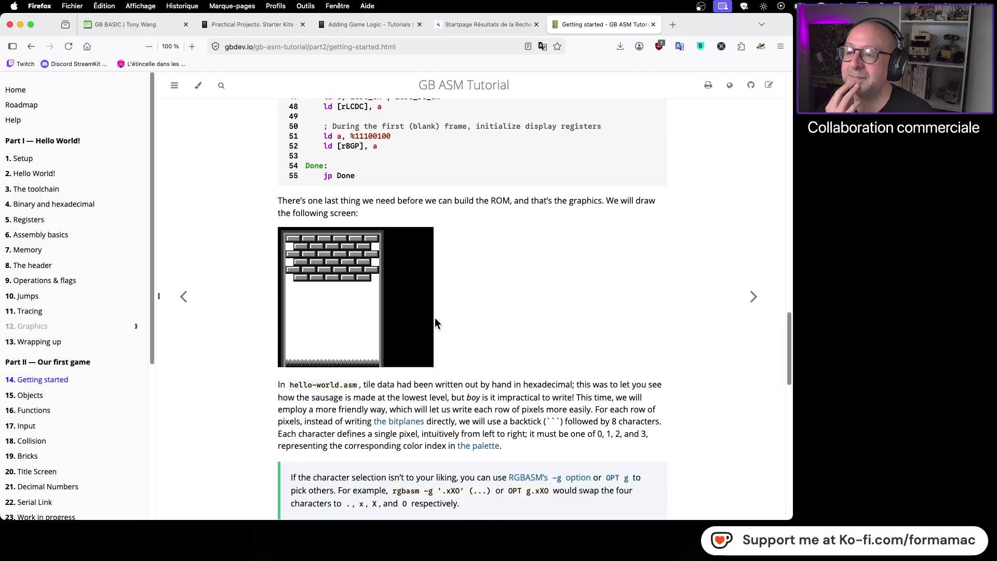
scroll(435, 319, up, 1)
scroll(435, 319, up, 15)
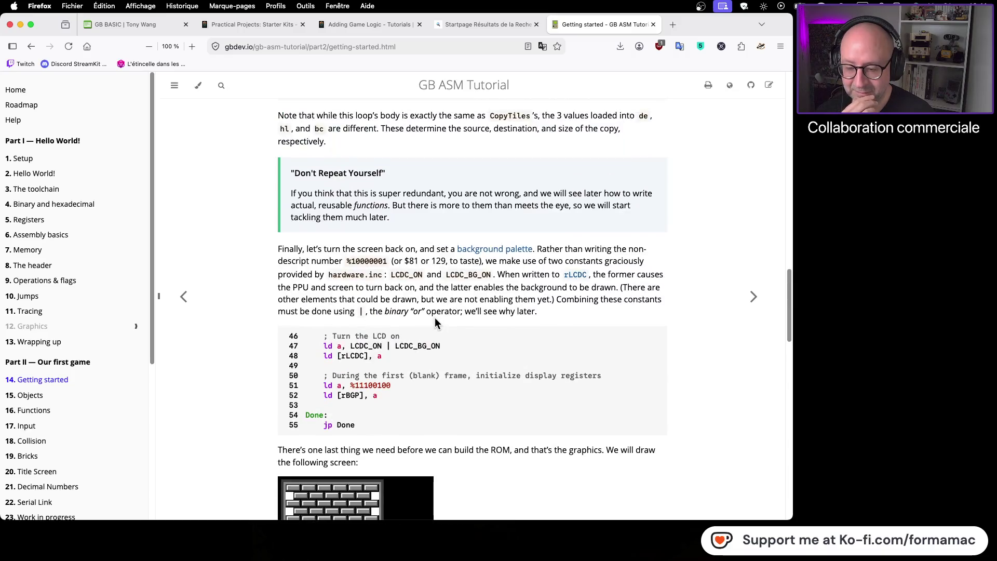
scroll(435, 317, up, 15)
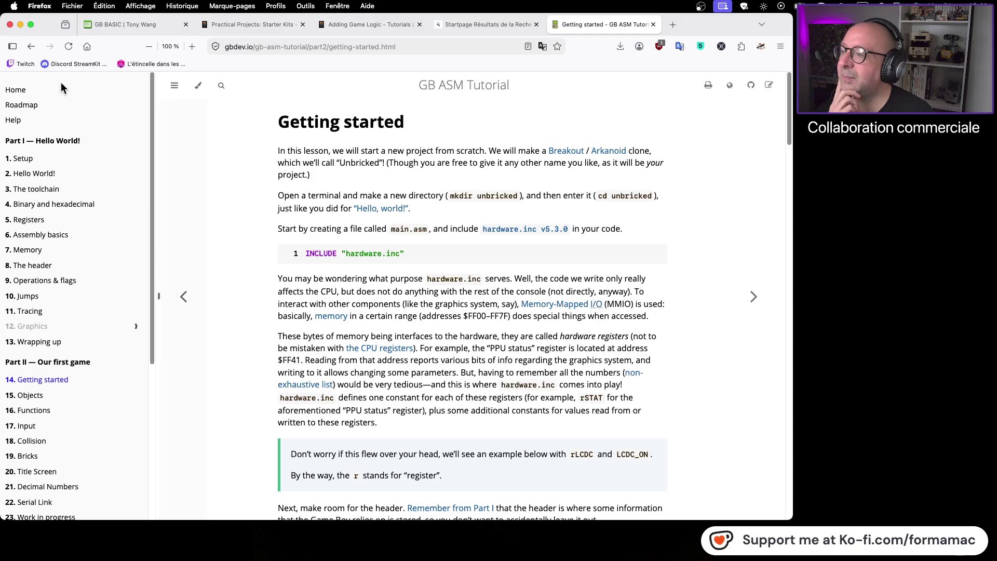
click(23, 94)
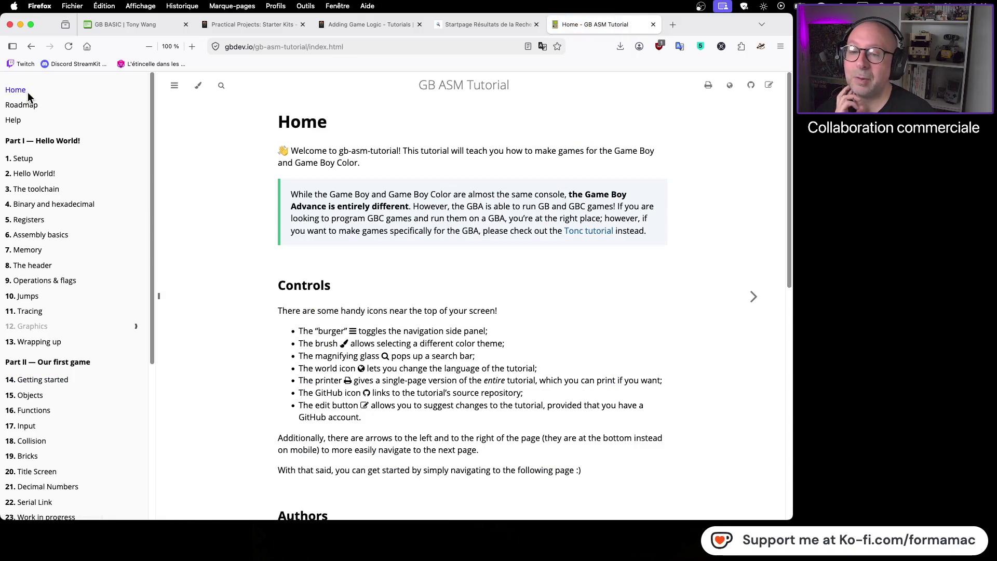
- Translate the GB ASM Tutorial Home page into French and read down it
click(680, 47)
click(618, 100)
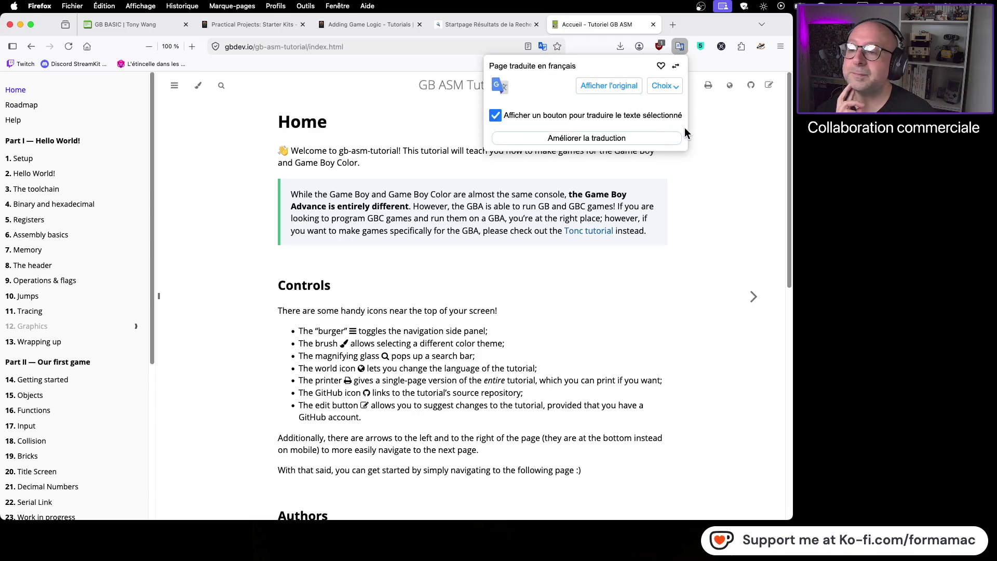
click(685, 202)
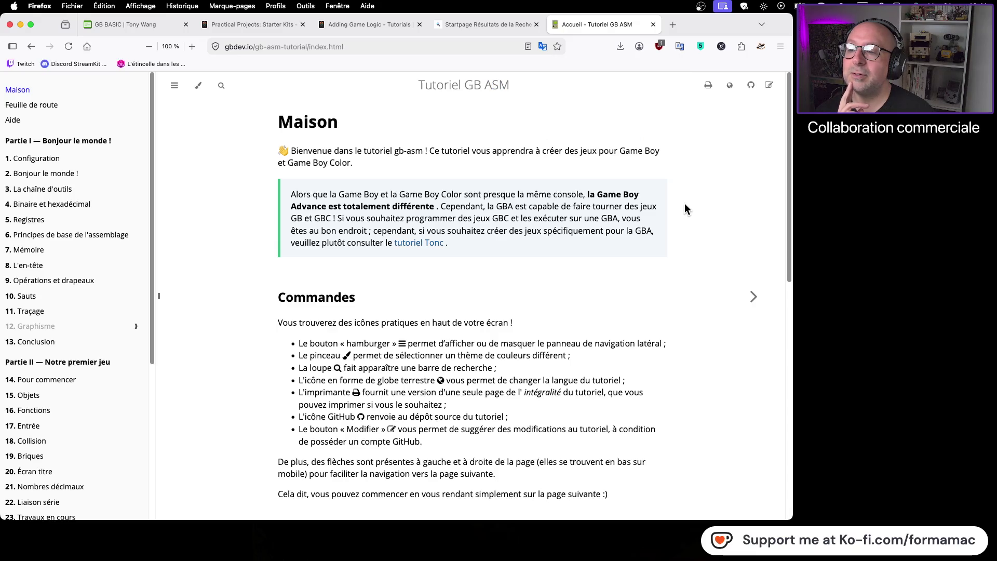
scroll(683, 205, down, 1)
scroll(683, 207, down, 5)
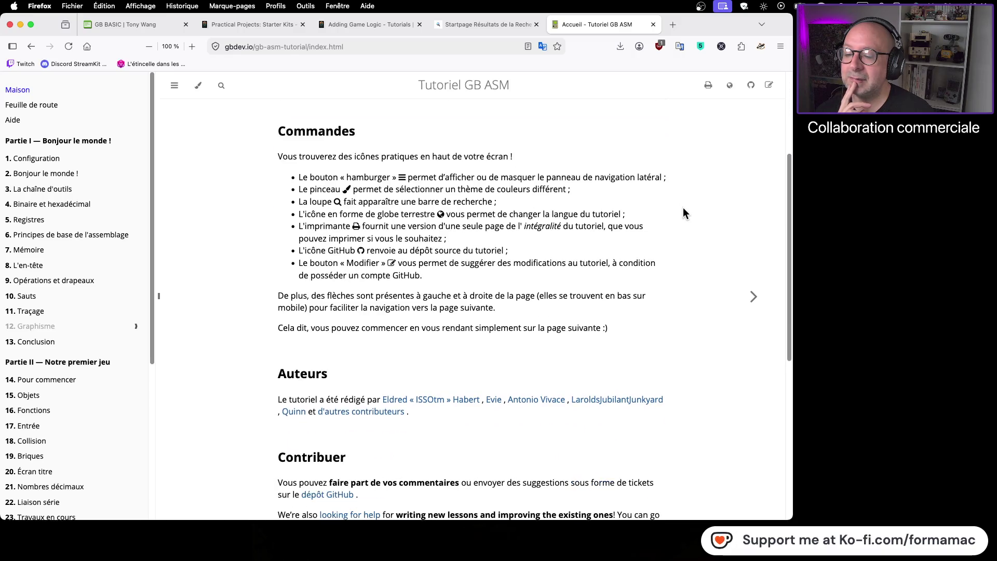
scroll(684, 207, down, 10)
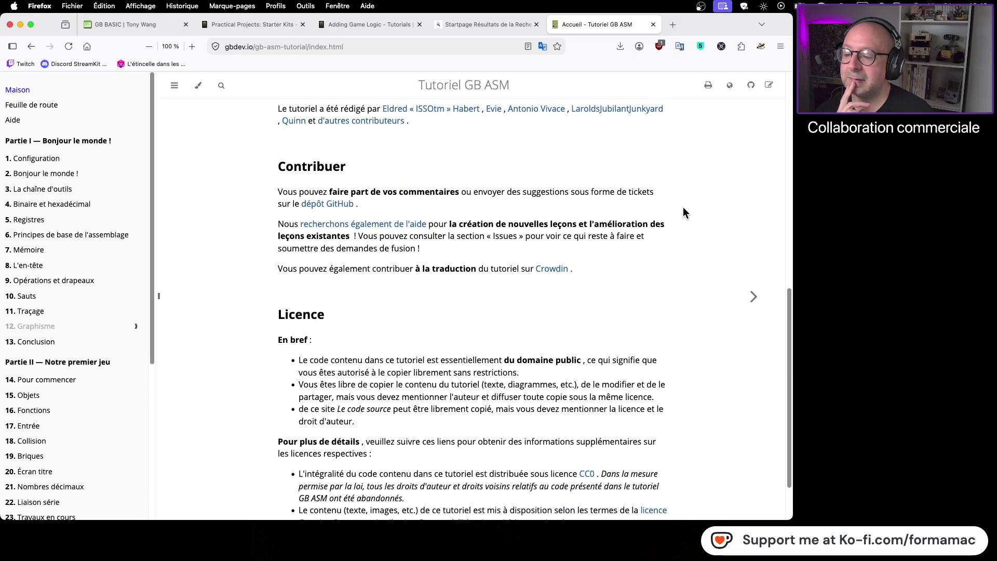
scroll(684, 207, down, 3)
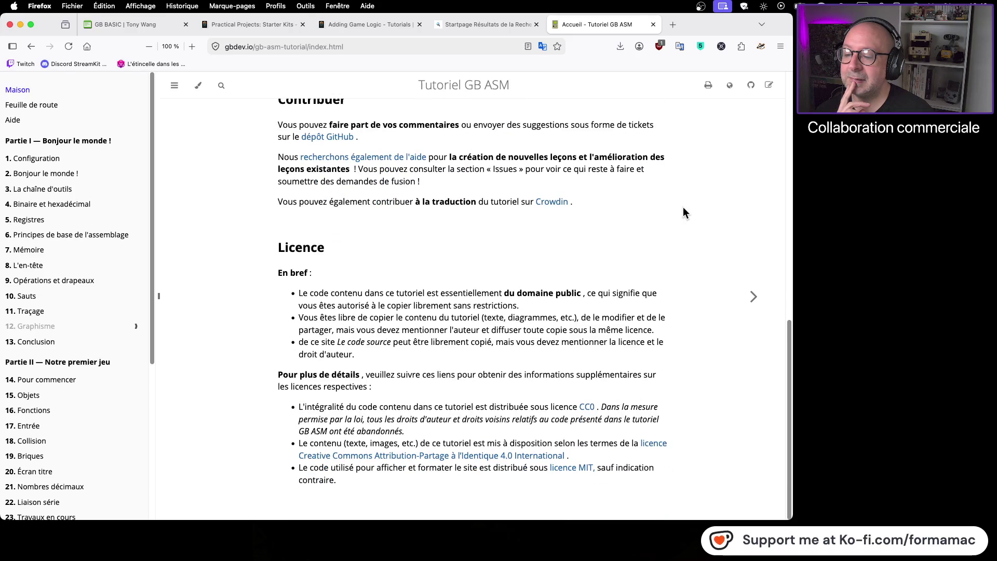
- Open the Roadmap and 1. Setup pages, translating each into French
click(41, 107)
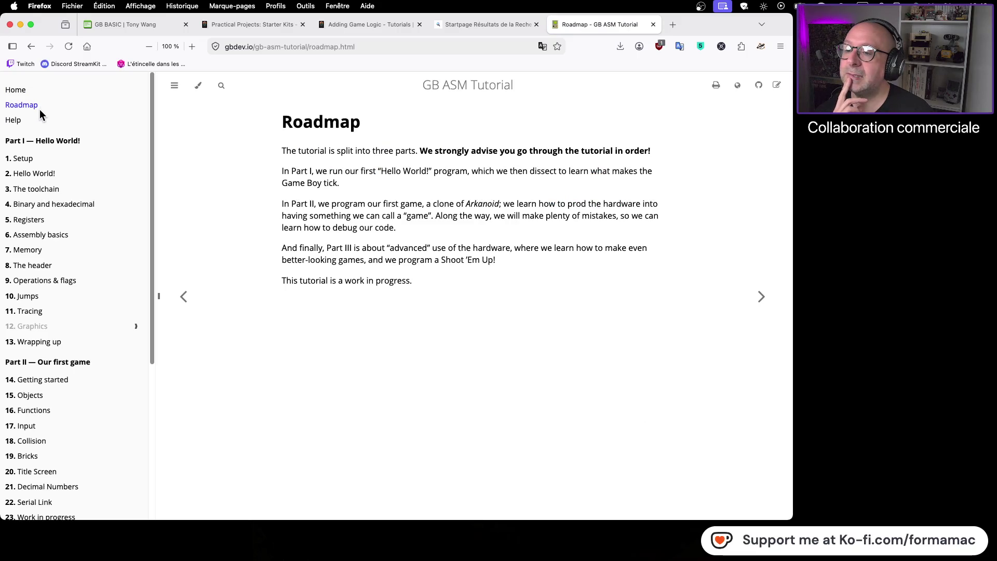
click(679, 46)
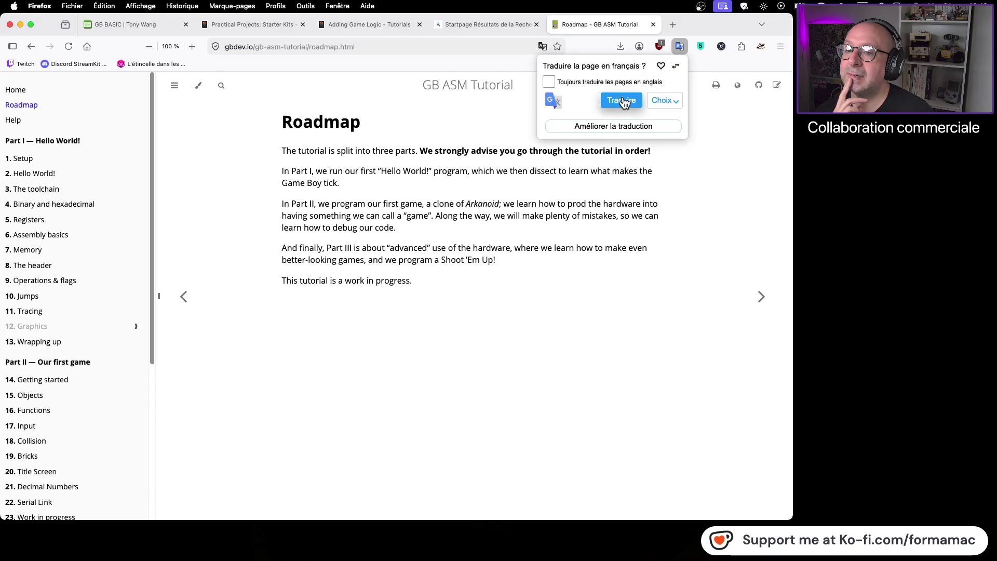
click(621, 101)
click(704, 186)
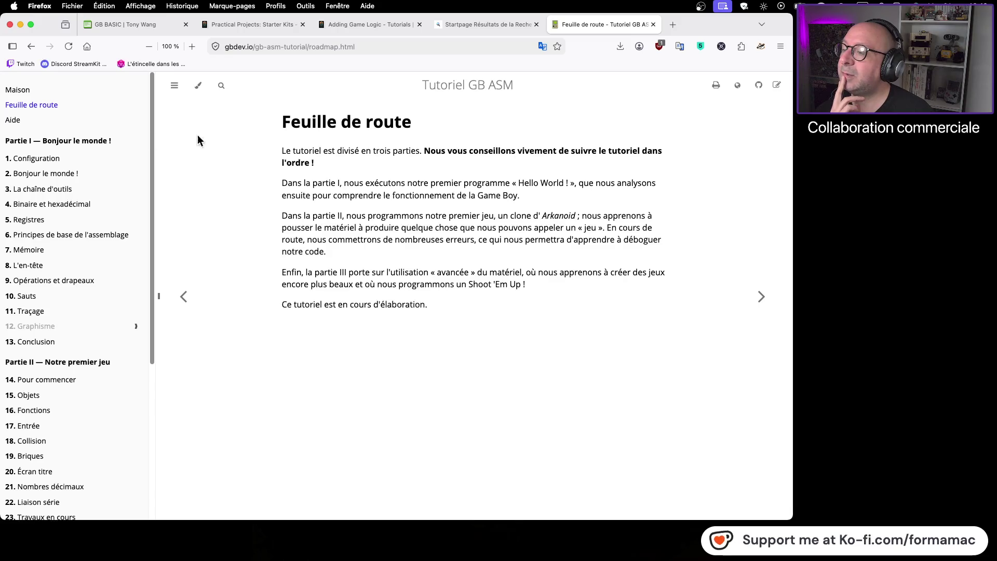
click(46, 162)
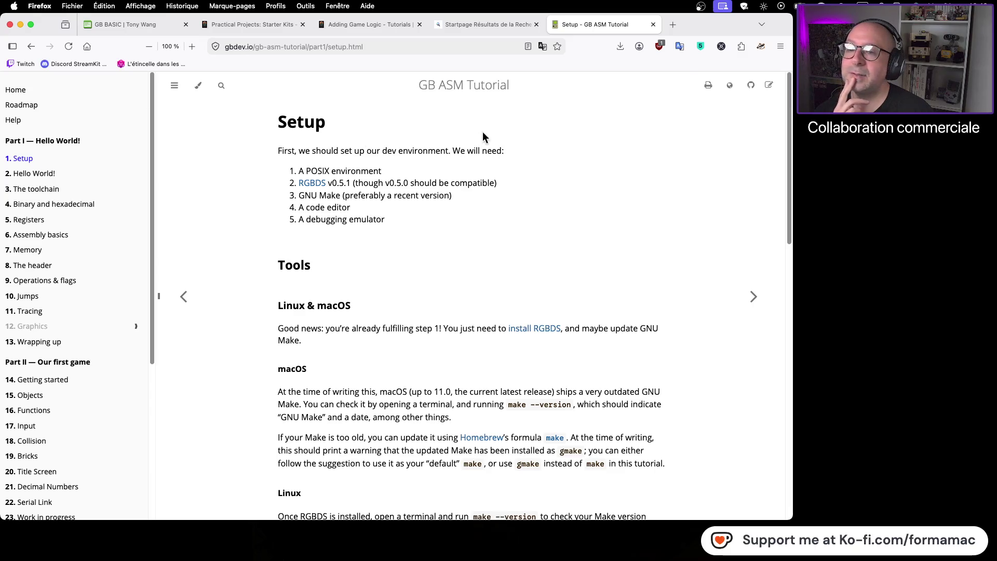
click(676, 48)
click(622, 101)
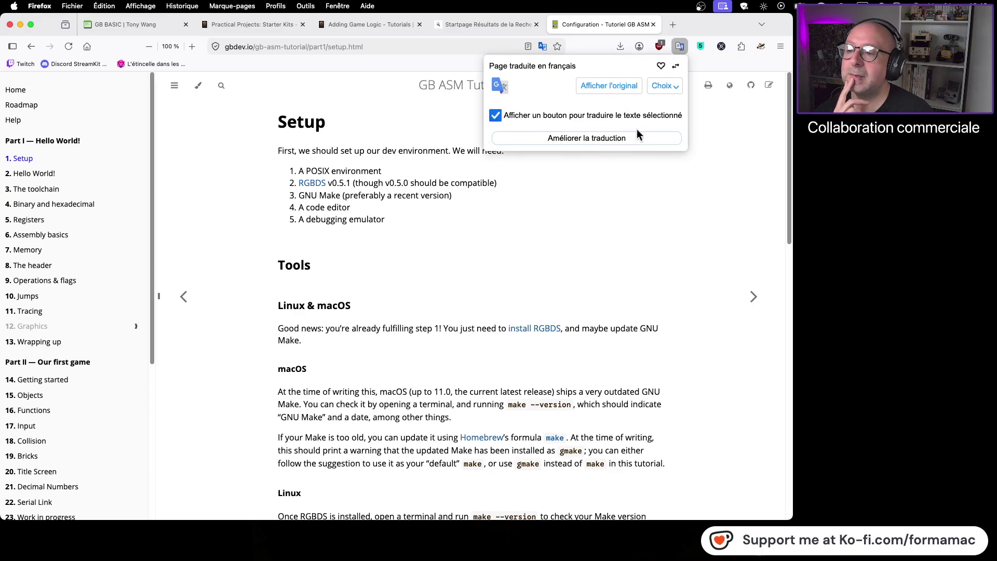
click(638, 167)
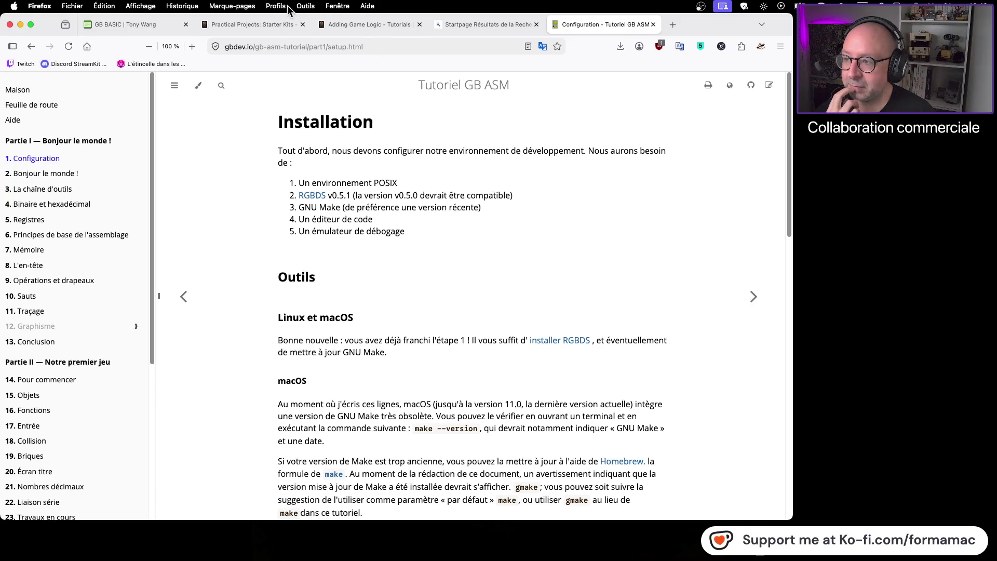
- Return to the GB BASIC Adding Game Logic tab
click(345, 25)
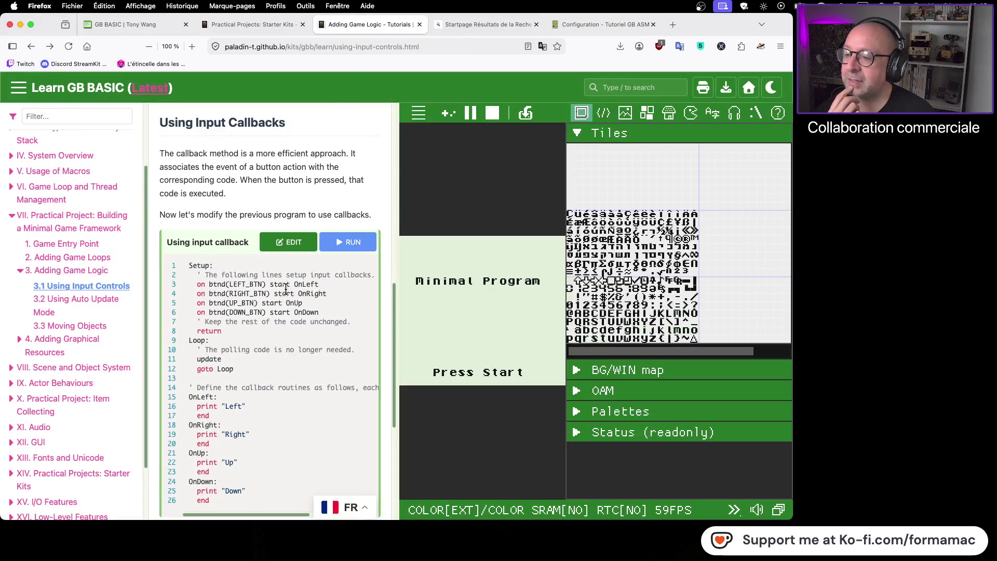
scroll(288, 291, down, 1)
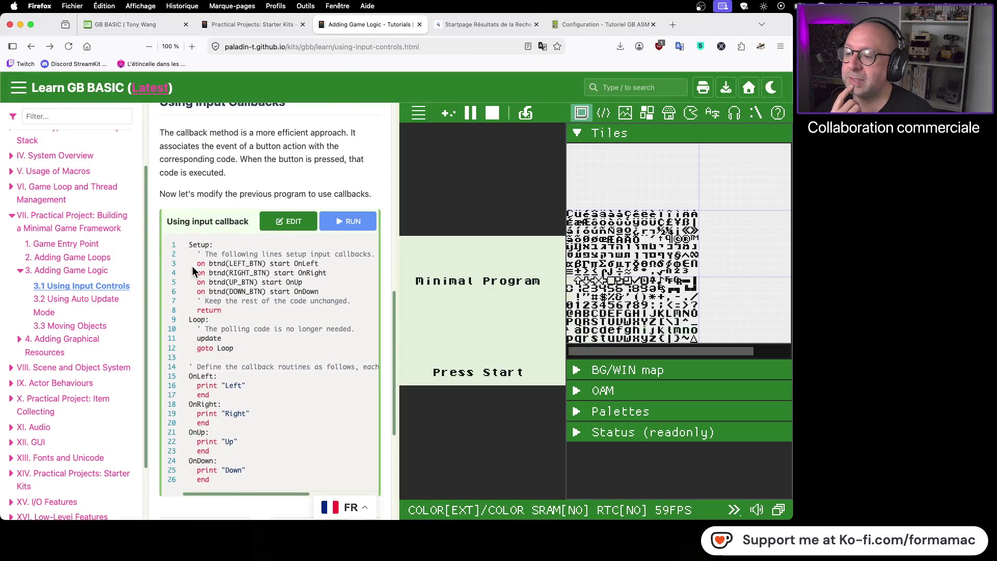
scroll(290, 291, up, 2)
- Load the Using input callback example into the editor and scroll through its OnLeft, OnRight, OnUp, OnDown callbacks
click(290, 259)
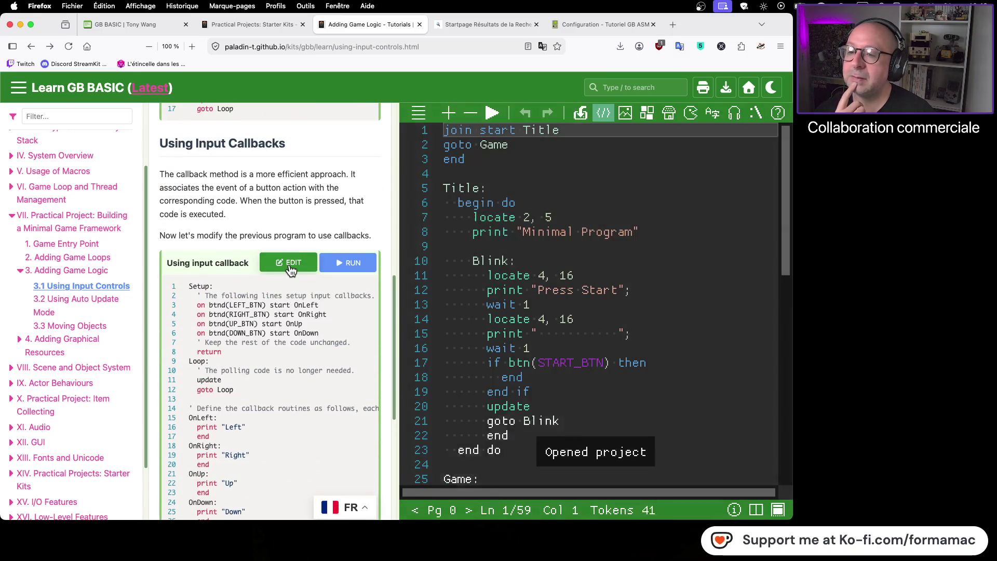
scroll(288, 360, up, 1)
scroll(288, 361, down, 2)
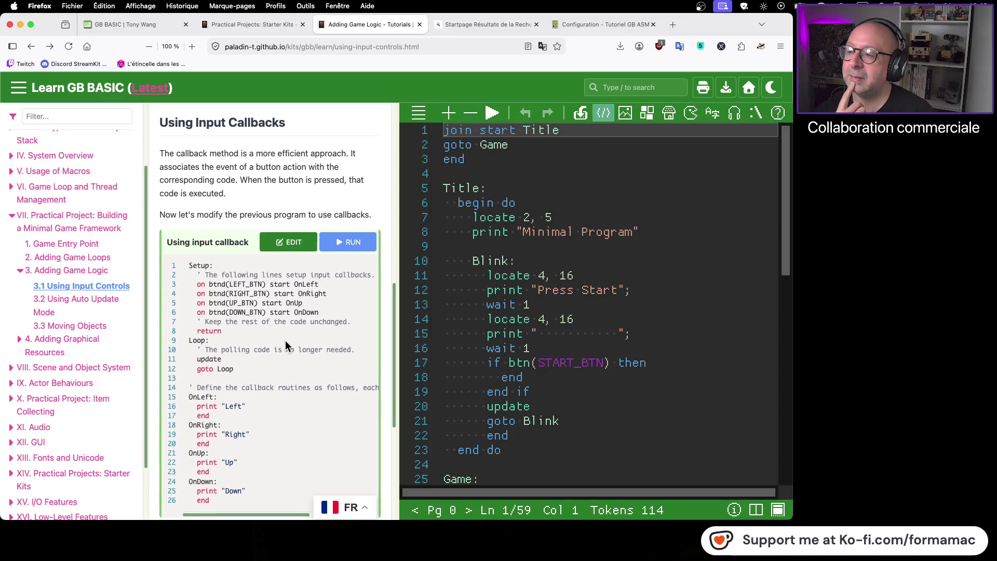
click(310, 252)
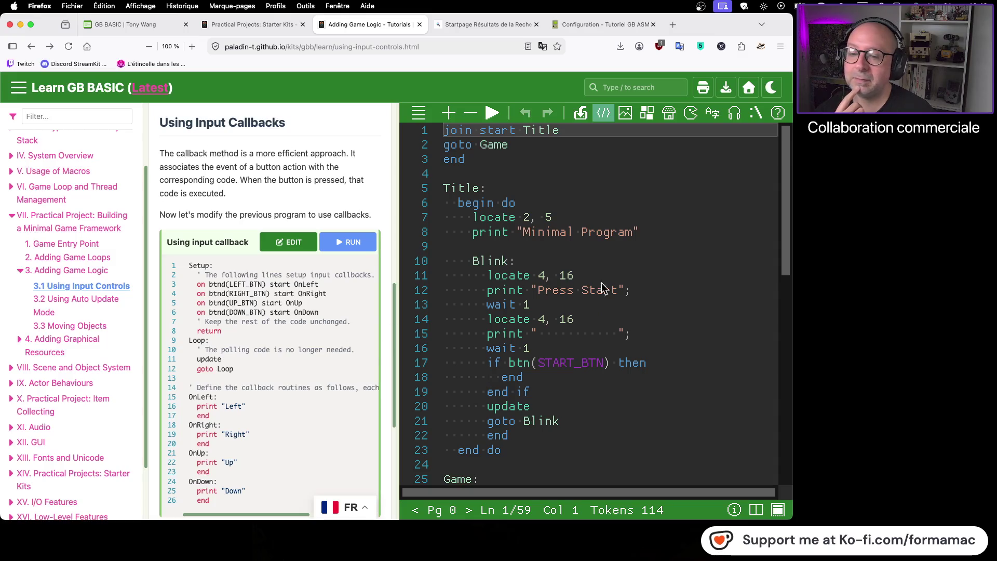
click(669, 275)
scroll(670, 275, down, 3)
scroll(669, 278, down, 5)
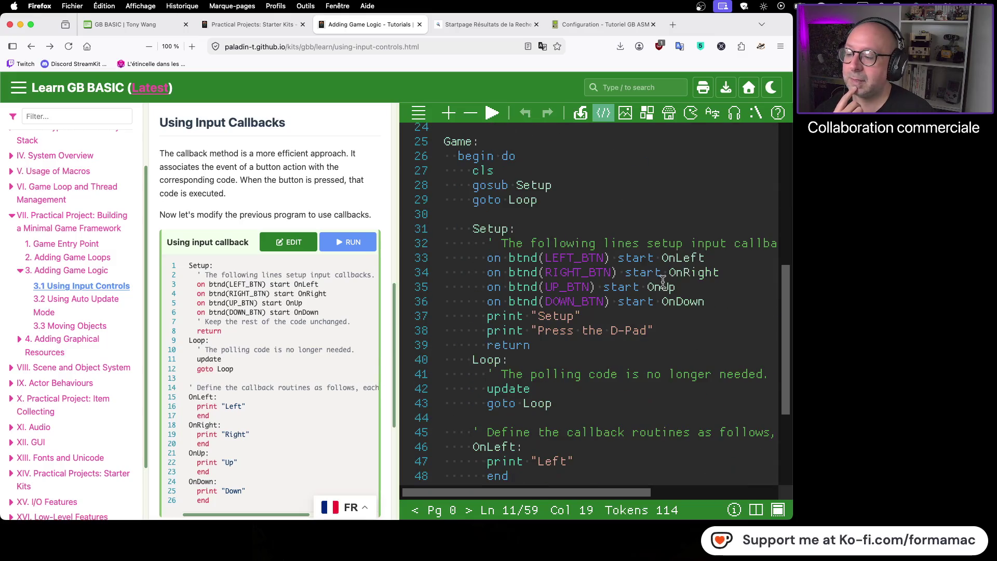
scroll(491, 335, down, 4)
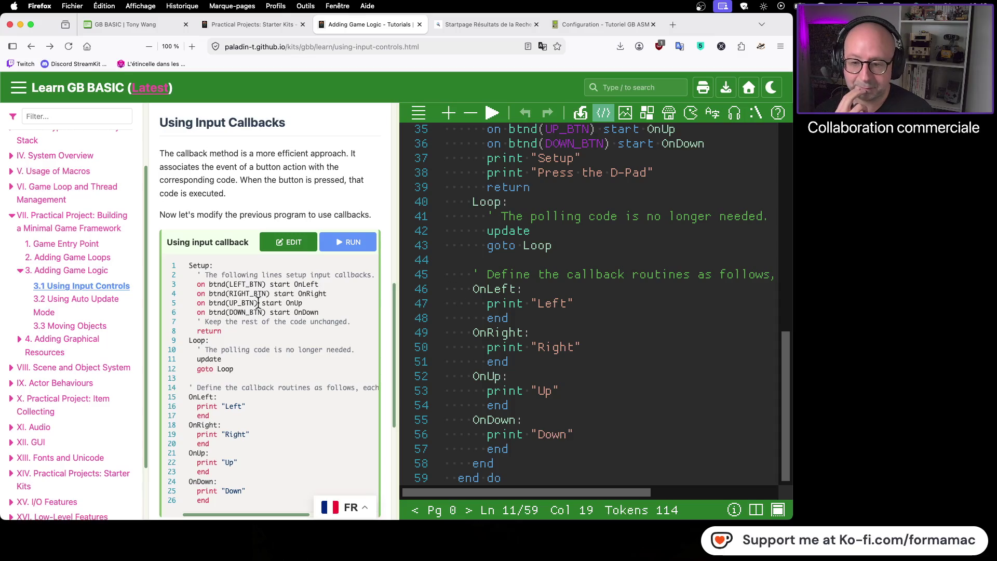
scroll(551, 261, up, 10)
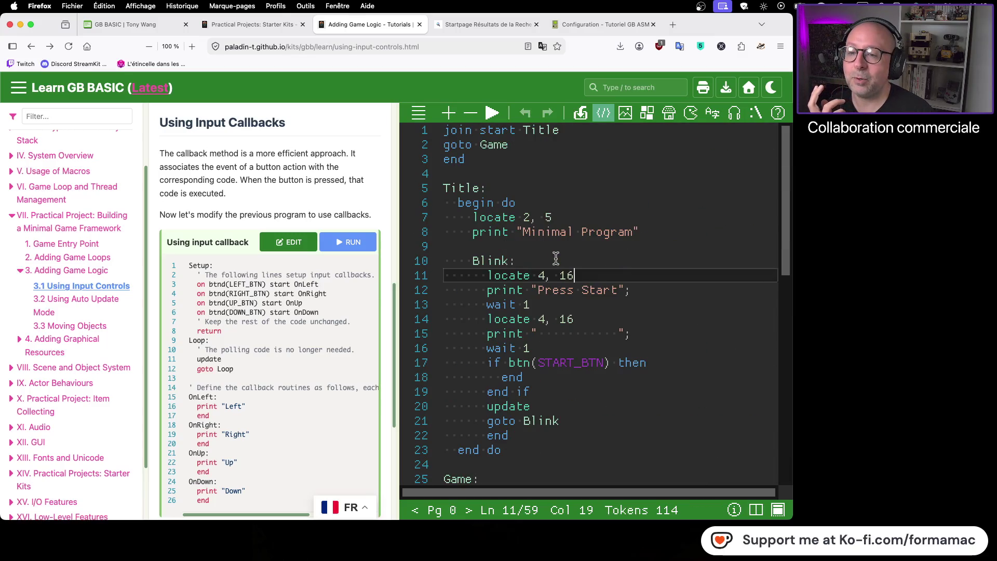
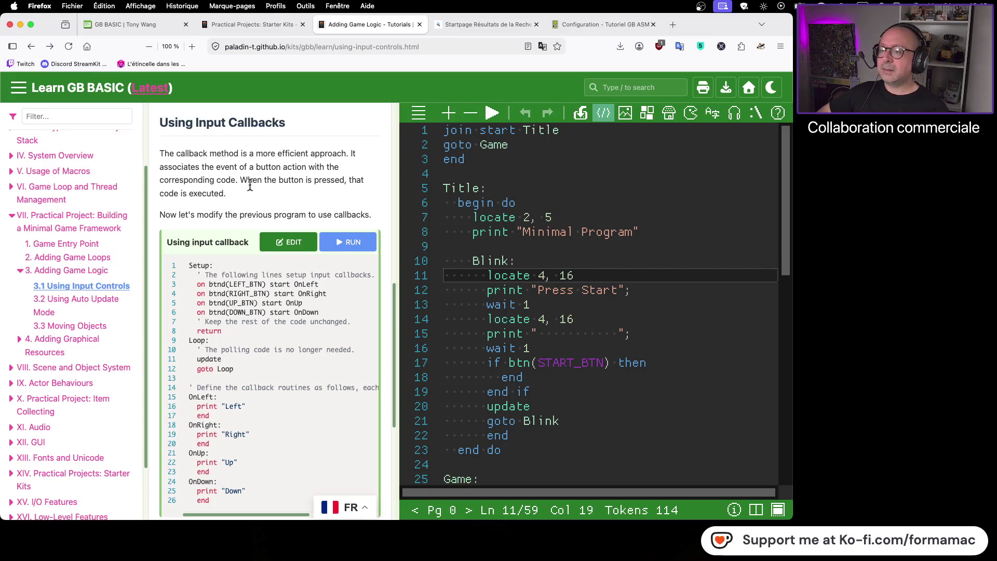
- Compile and run the 'Using input callback' example so the emulator shows 'Minimal Program'
scroll(254, 260, down, 5)
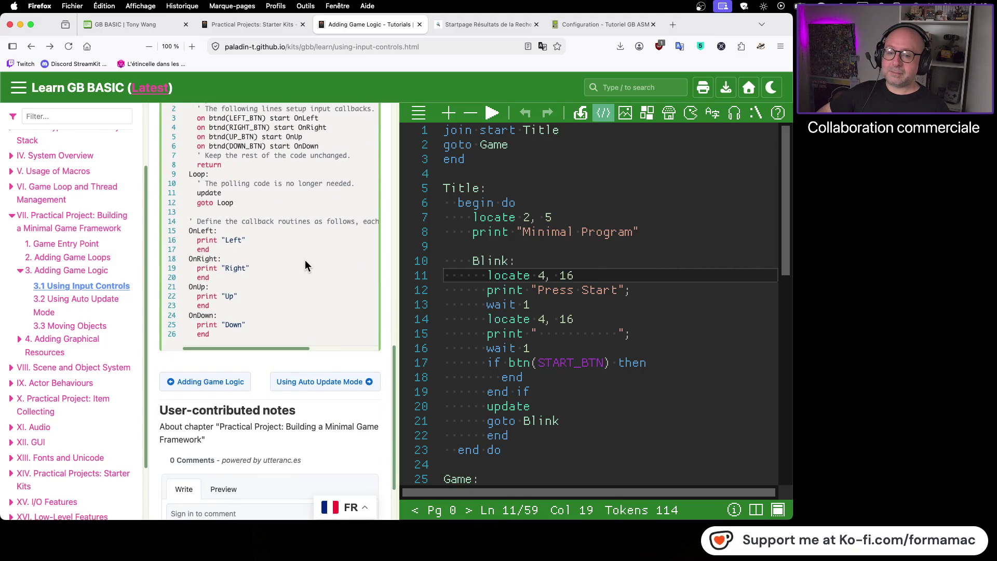
scroll(304, 259, up, 2)
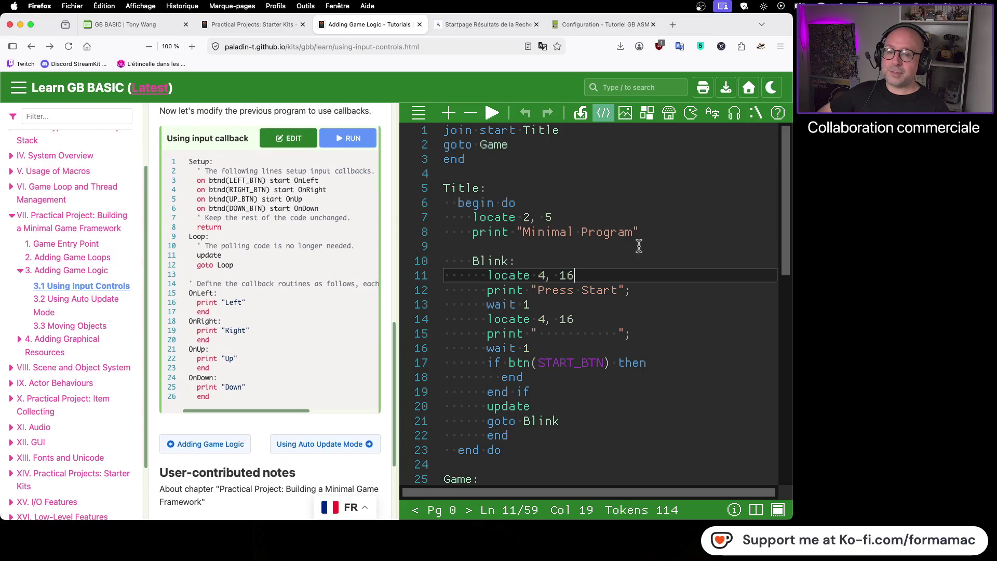
click(492, 113)
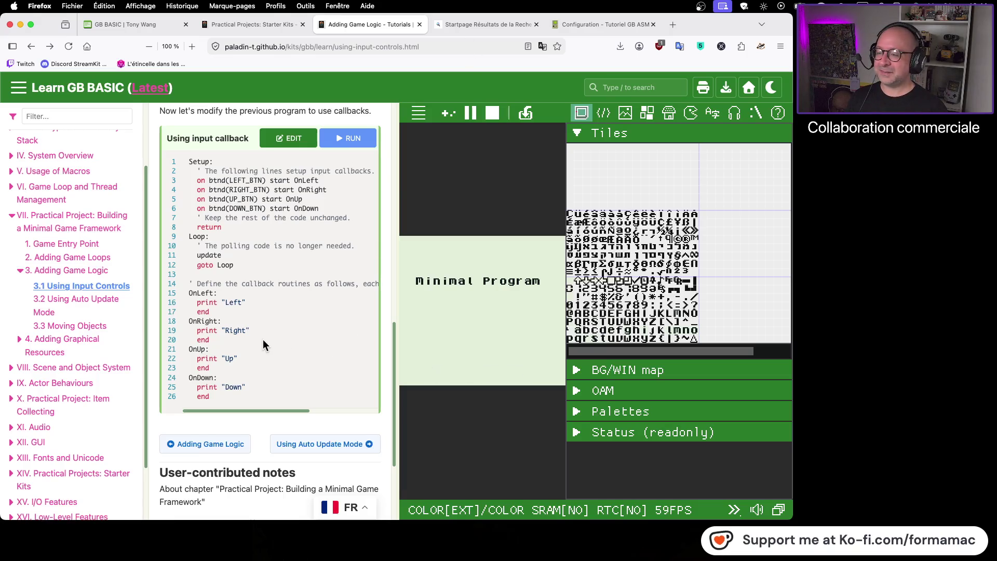
- Open the Game Entry Point page under the Building a Minimal Game Framework chapter
scroll(263, 341, up, 3)
scroll(261, 337, down, 1)
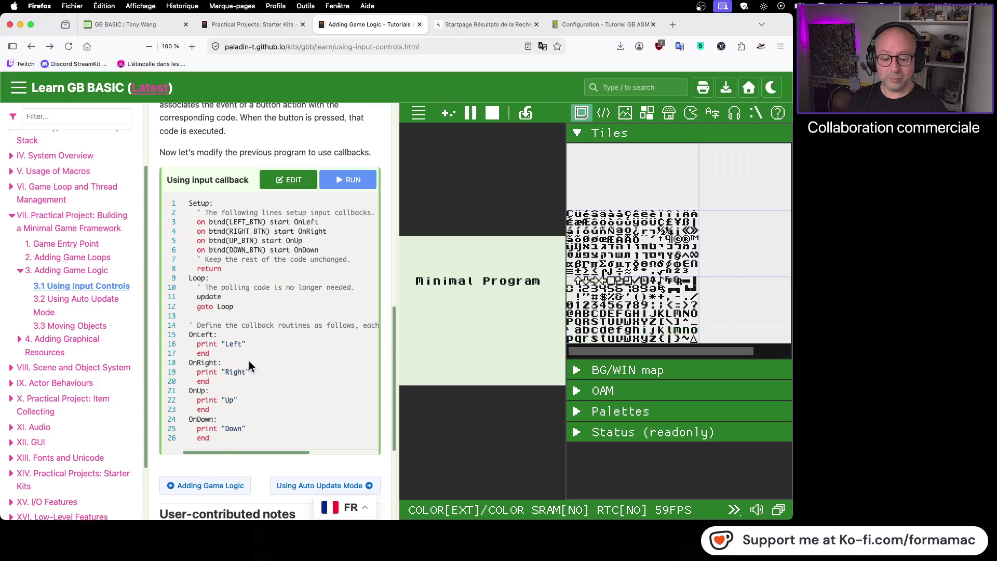
scroll(248, 365, up, 10)
scroll(252, 368, up, 3)
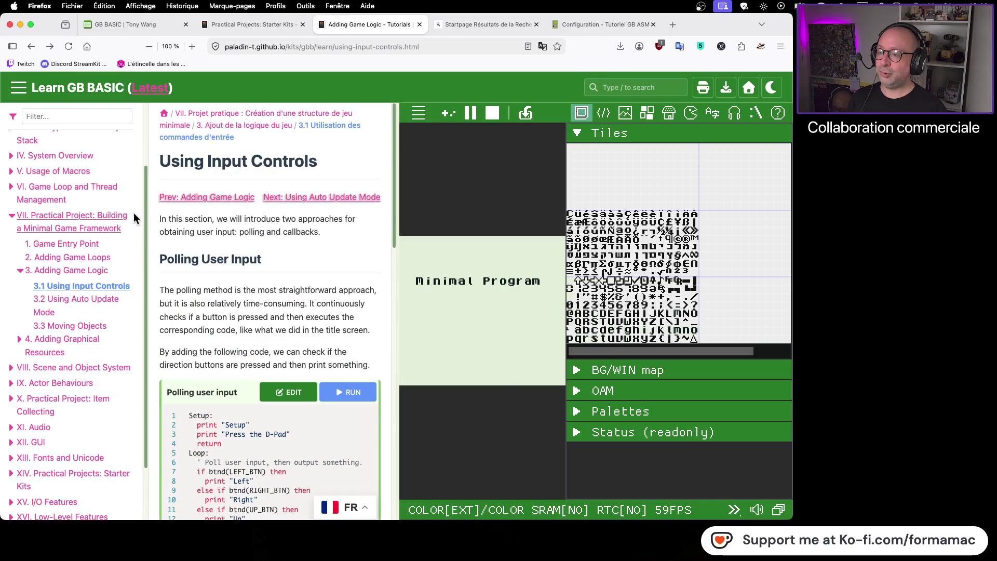
click(108, 226)
scroll(259, 293, down, 2)
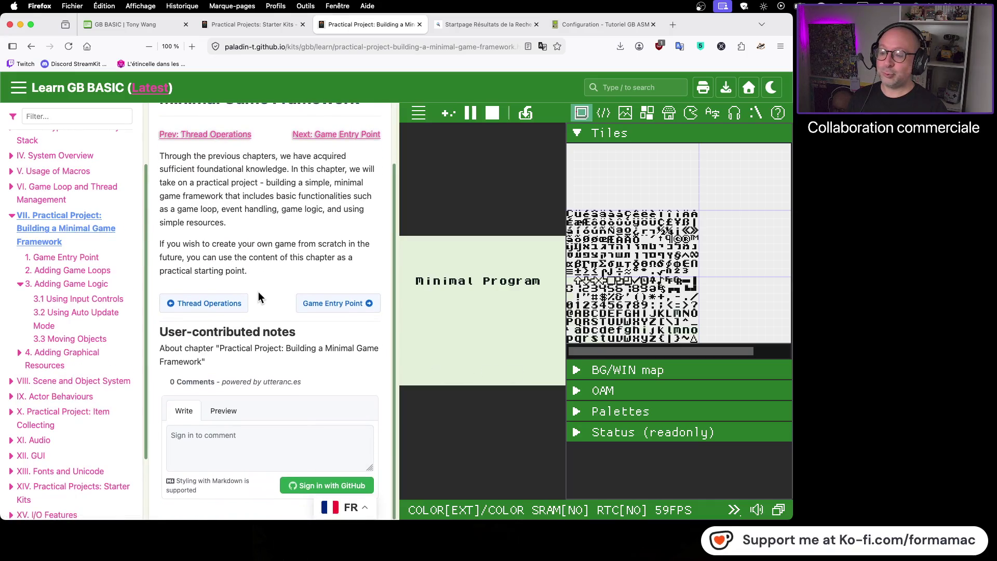
click(356, 312)
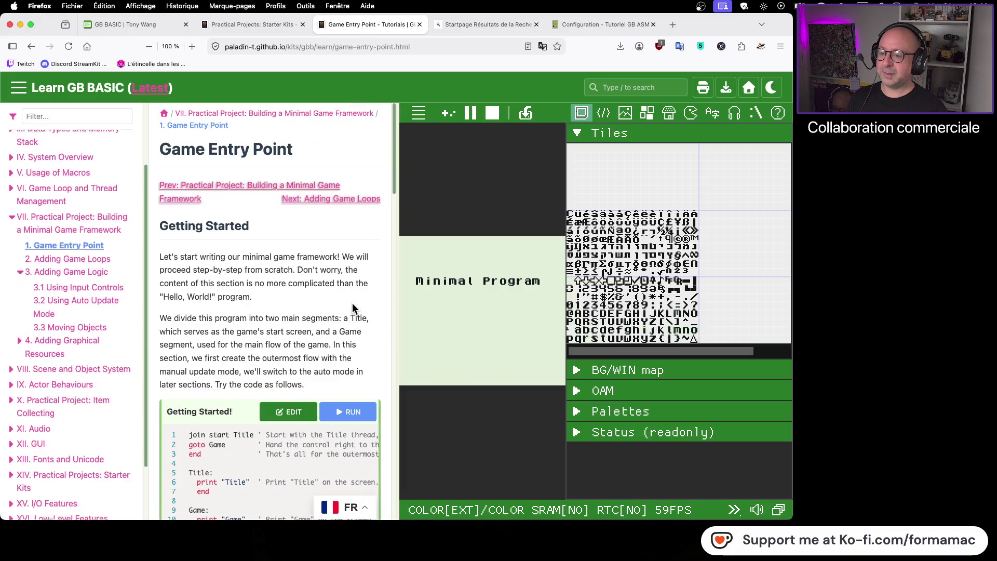
- Open the 'goto later position' code example in the editor
scroll(317, 296, down, 5)
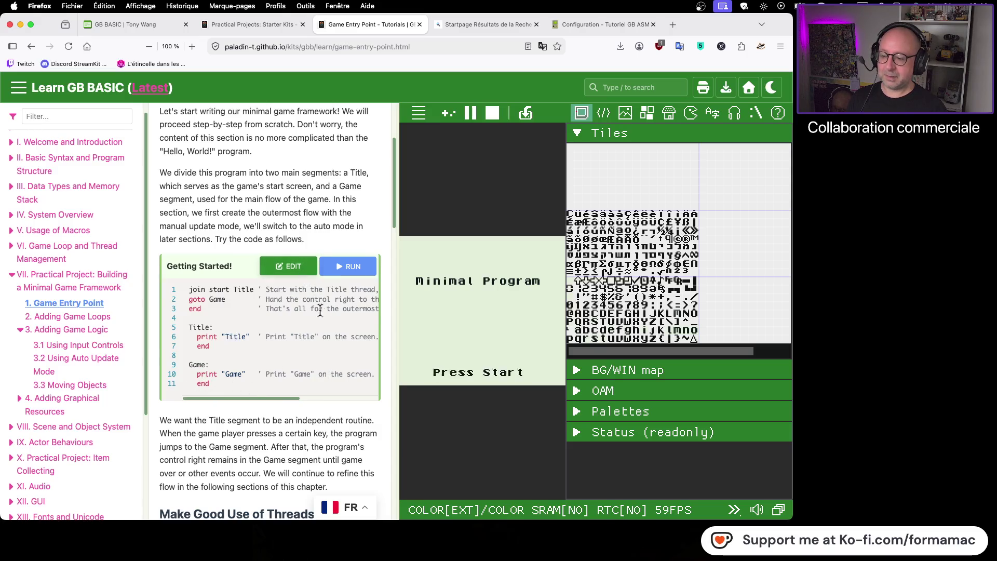
scroll(291, 345, down, 10)
scroll(291, 345, down, 10)
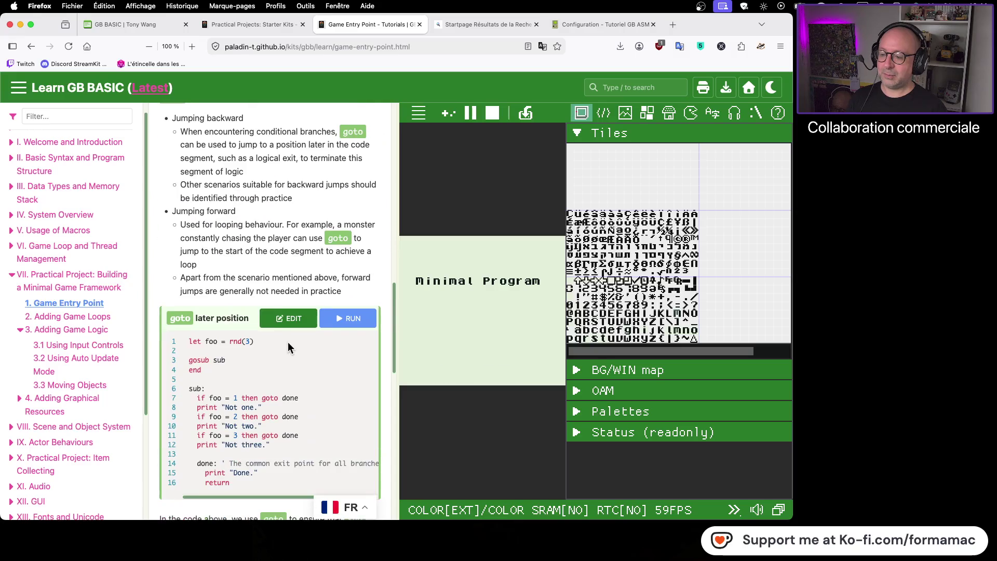
click(289, 319)
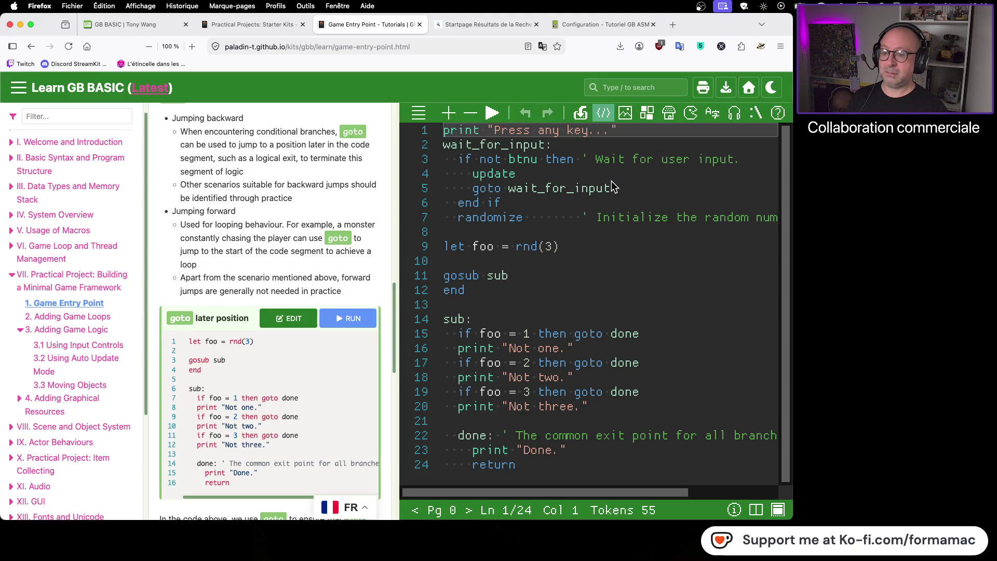
- Reload the 'goto later position' example, review its rnd, gosub and done code, and run it
click(290, 319)
scroll(312, 422, down, 1)
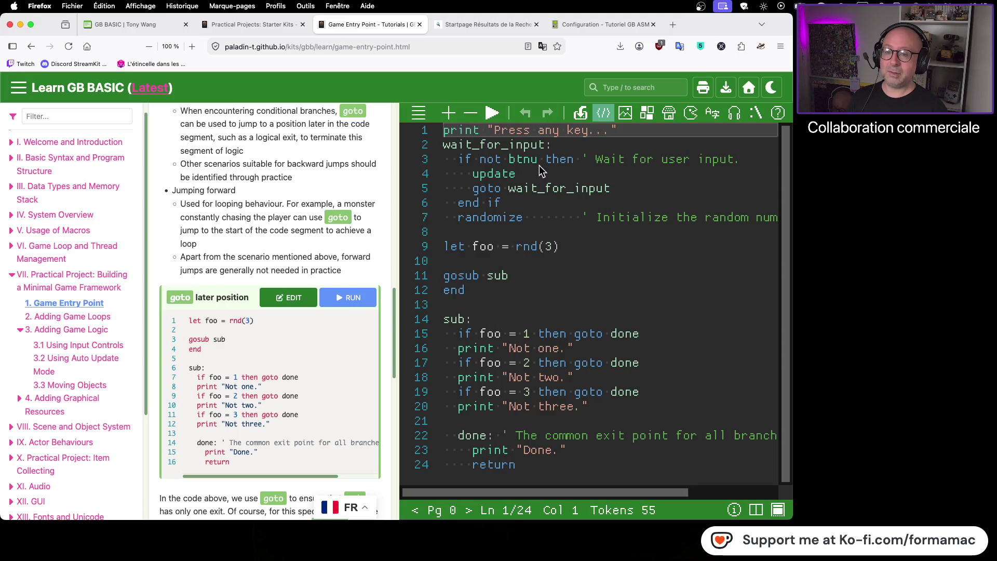
scroll(326, 204, up, 10)
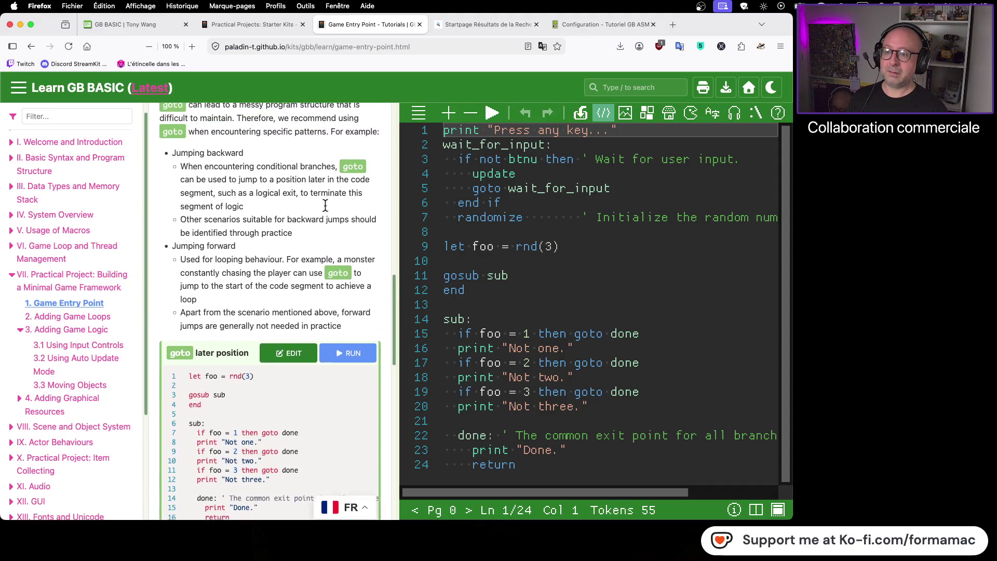
scroll(331, 207, up, 8)
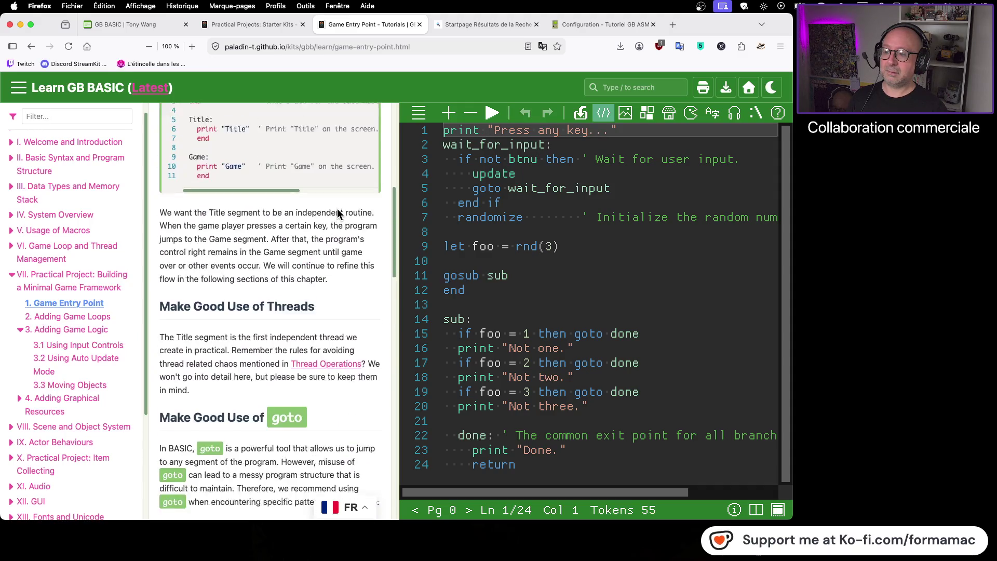
scroll(312, 234, up, 2)
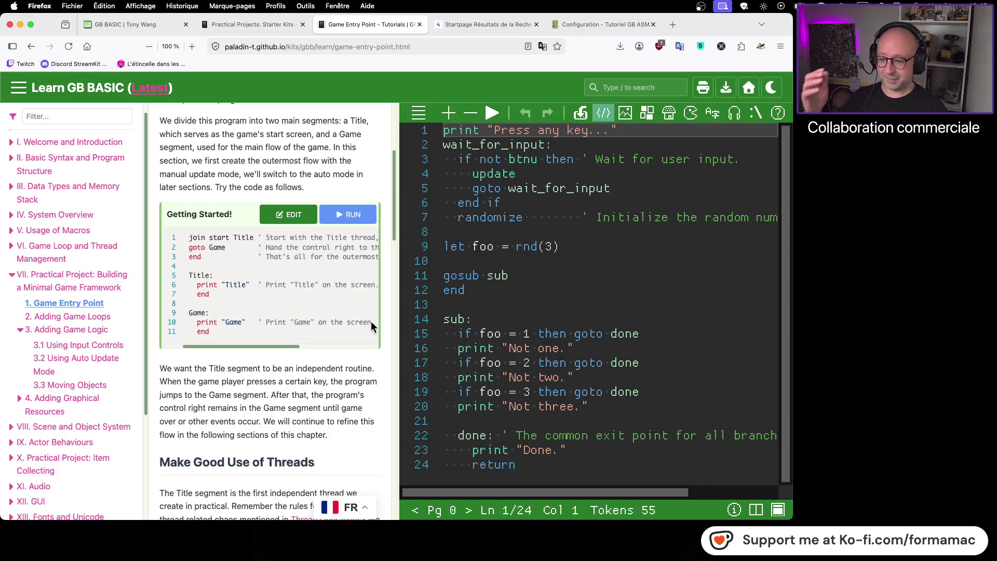
scroll(356, 323, down, 7)
scroll(356, 323, down, 15)
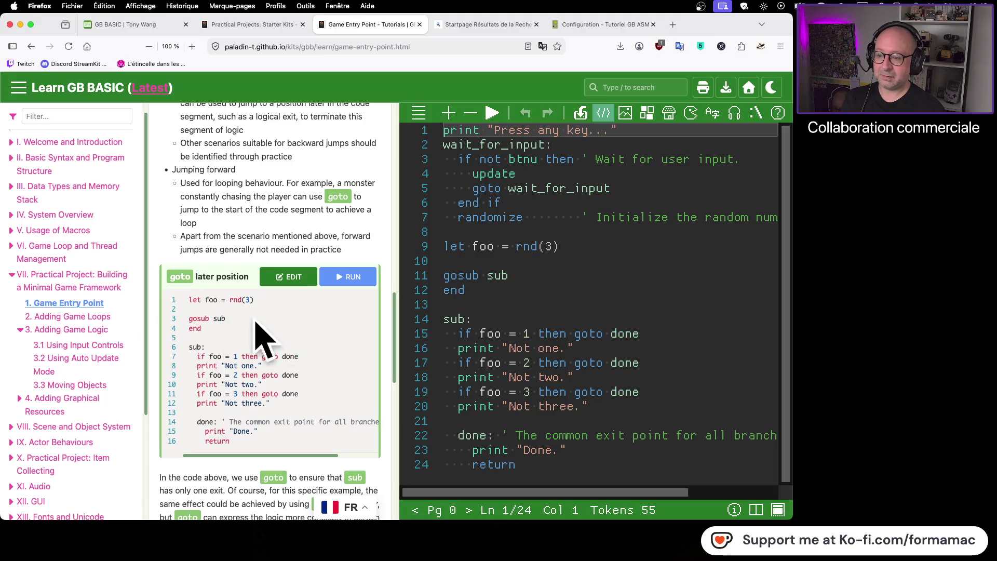
click(347, 287)
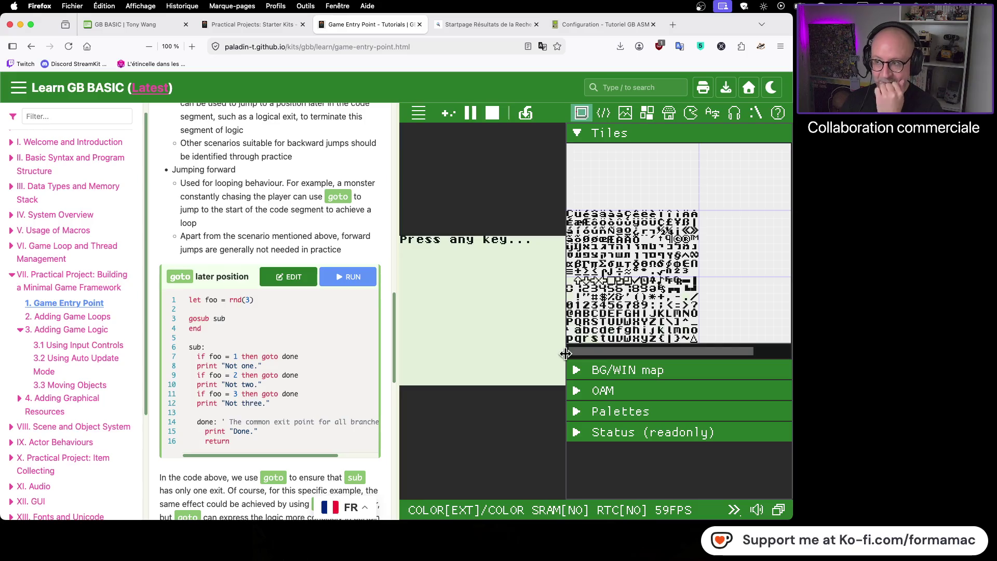
- Switch from the tutorial page to the GameBuilder BASIC home page
click(146, 29)
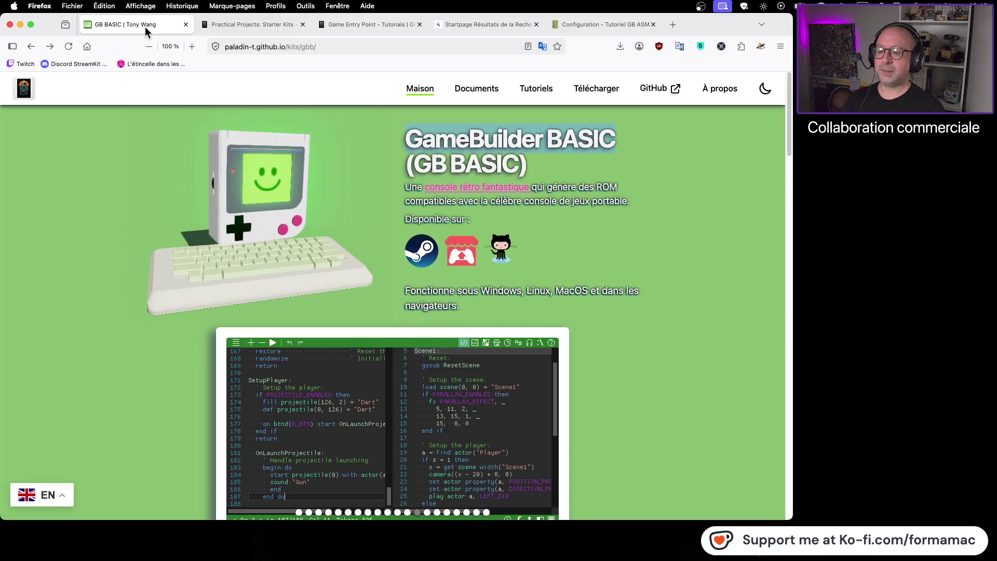
- Open the GB BASIC source repository on GitHub and scroll through its README
click(502, 255)
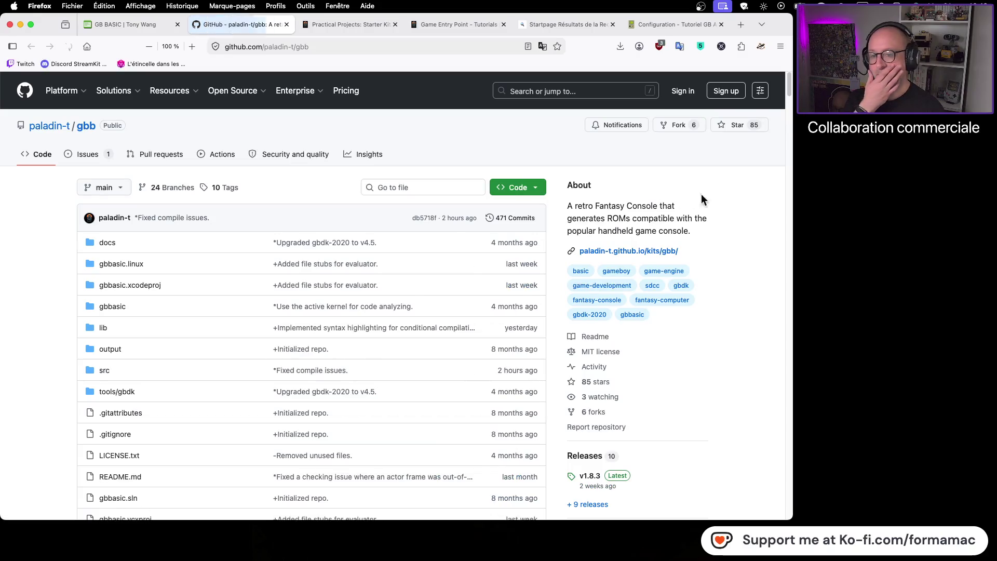
scroll(740, 198, down, 4)
scroll(728, 209, down, 12)
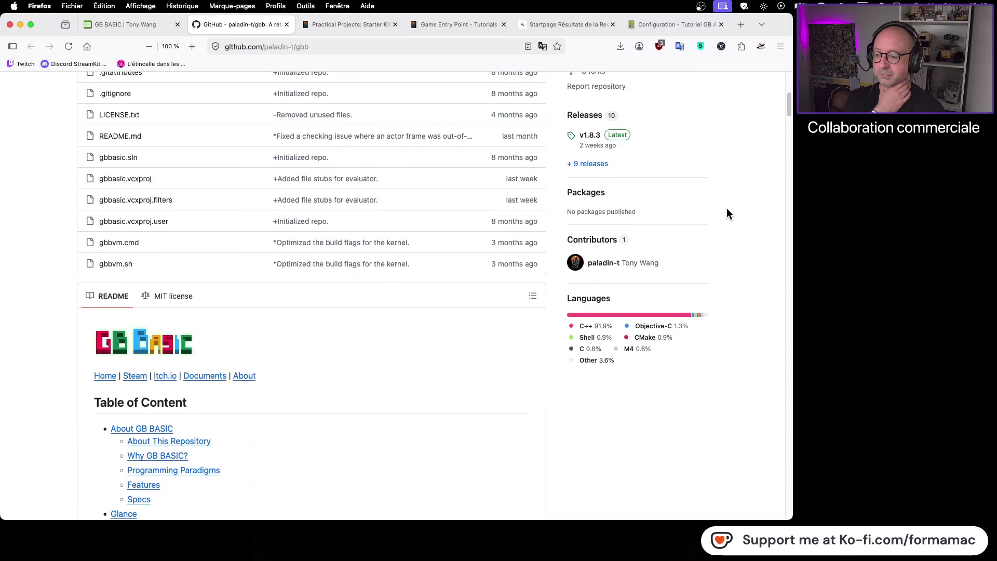
scroll(721, 221, down, 8)
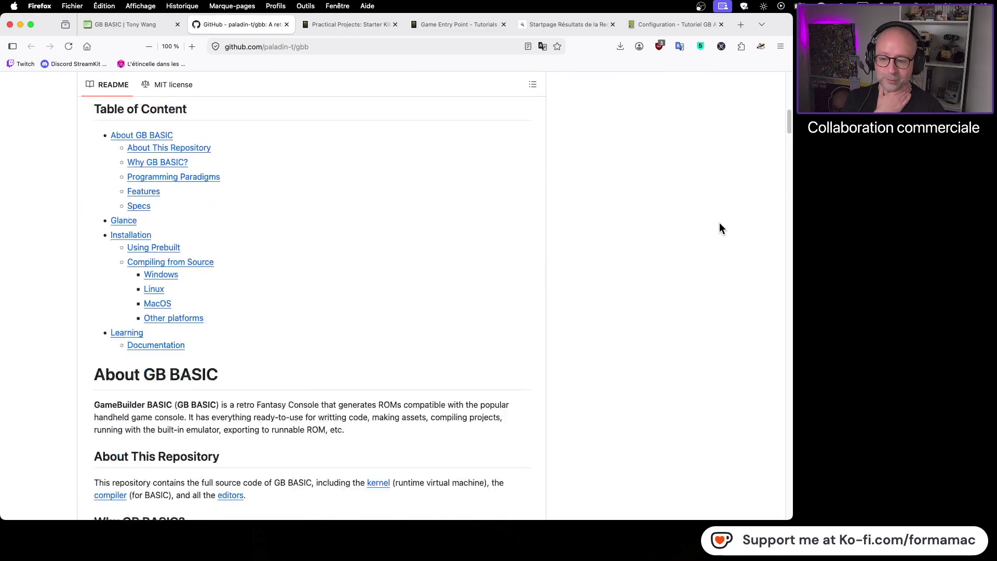
scroll(719, 223, down, 11)
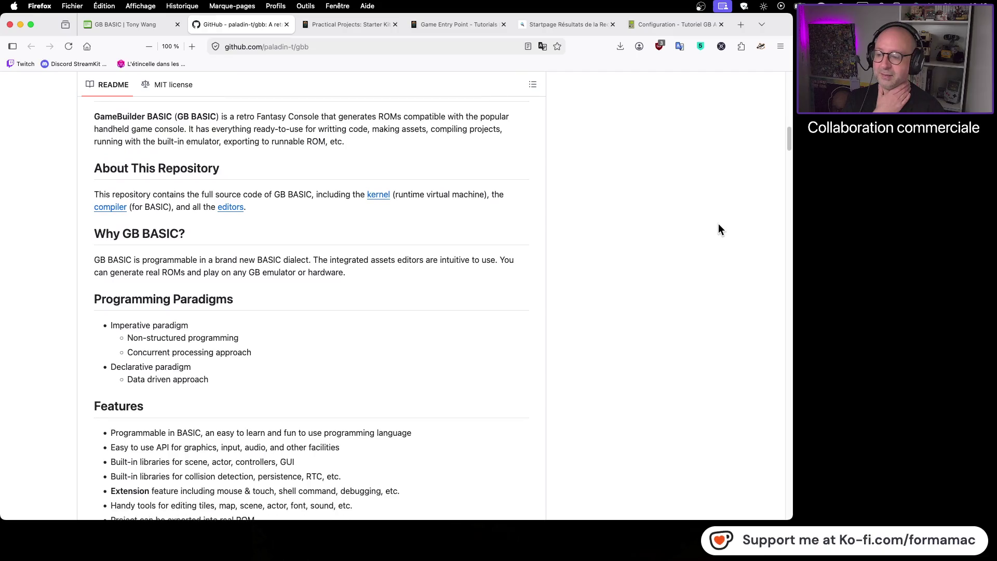
scroll(718, 225, down, 9)
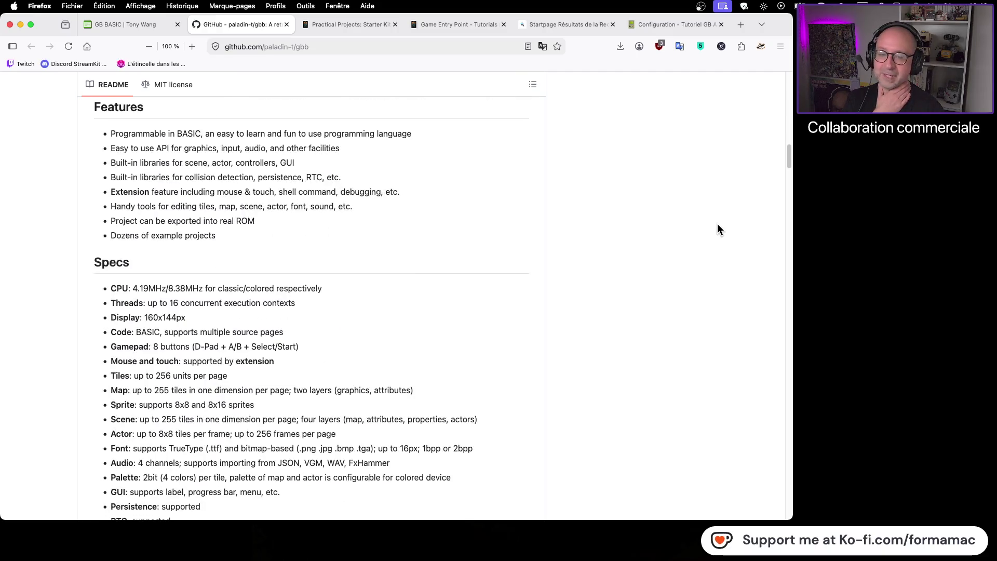
scroll(728, 225, down, 6)
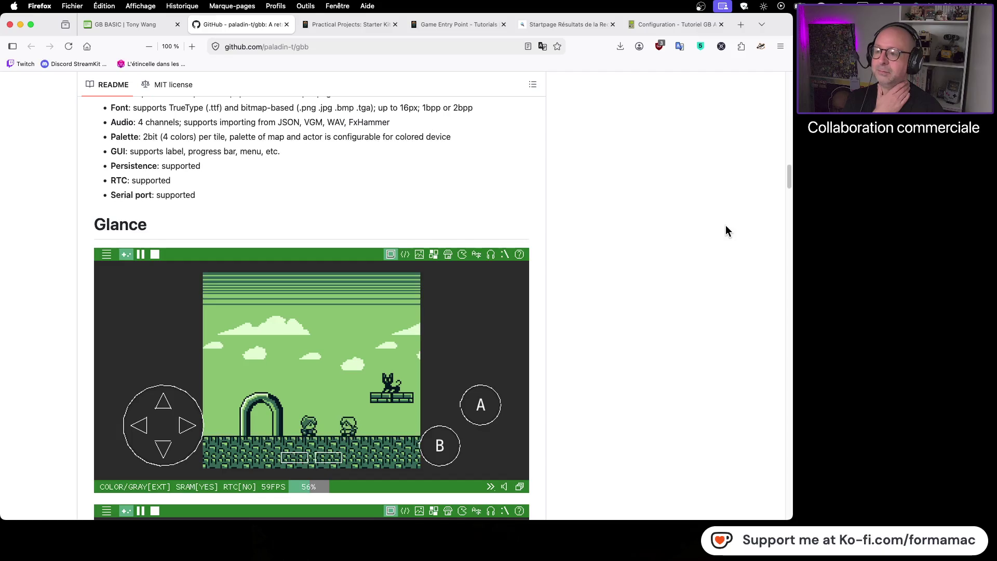
scroll(723, 228, down, 15)
scroll(722, 232, down, 16)
scroll(717, 234, down, 8)
- Follow the Itch.io link under Installation > Using Prebuilt to tonywang.itch.io/gbbasic
scroll(670, 234, down, 10)
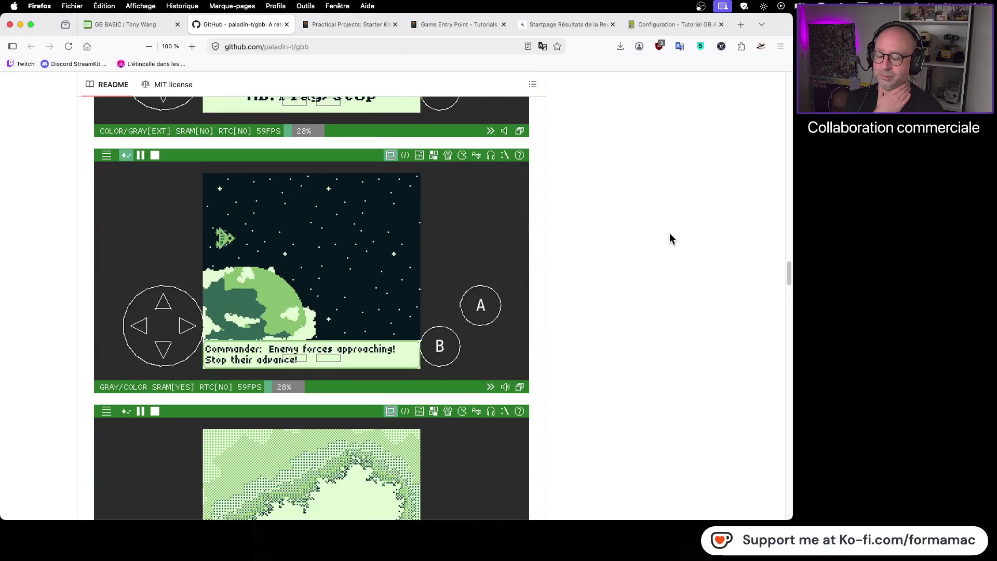
scroll(669, 239, down, 12)
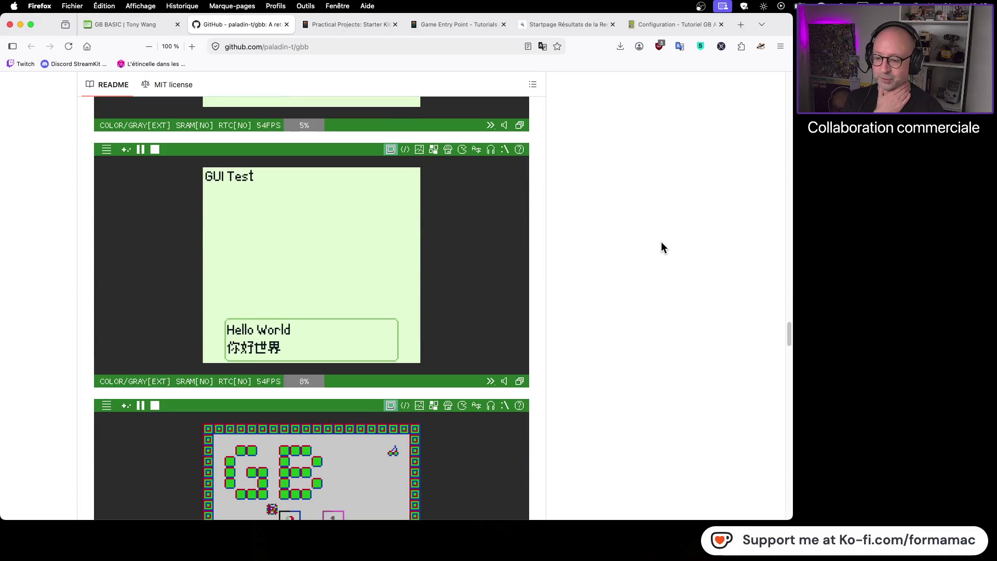
scroll(659, 248, down, 9)
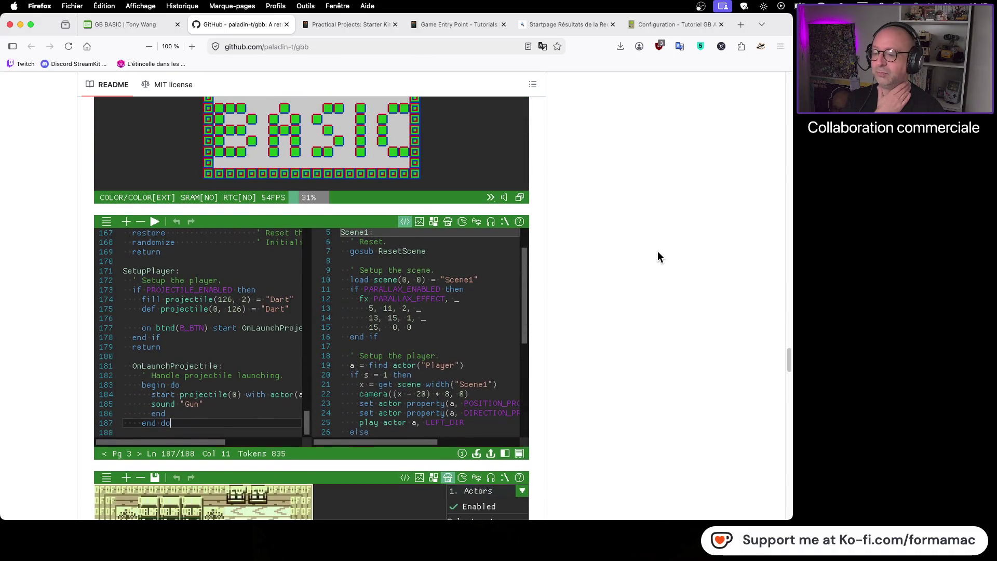
scroll(657, 251, down, 13)
scroll(656, 251, down, 10)
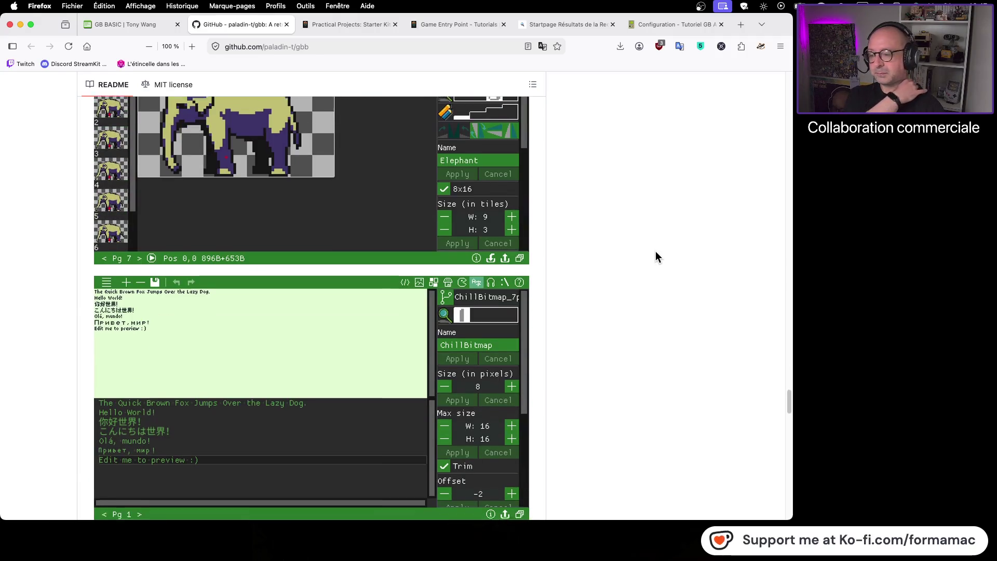
scroll(656, 255, down, 4)
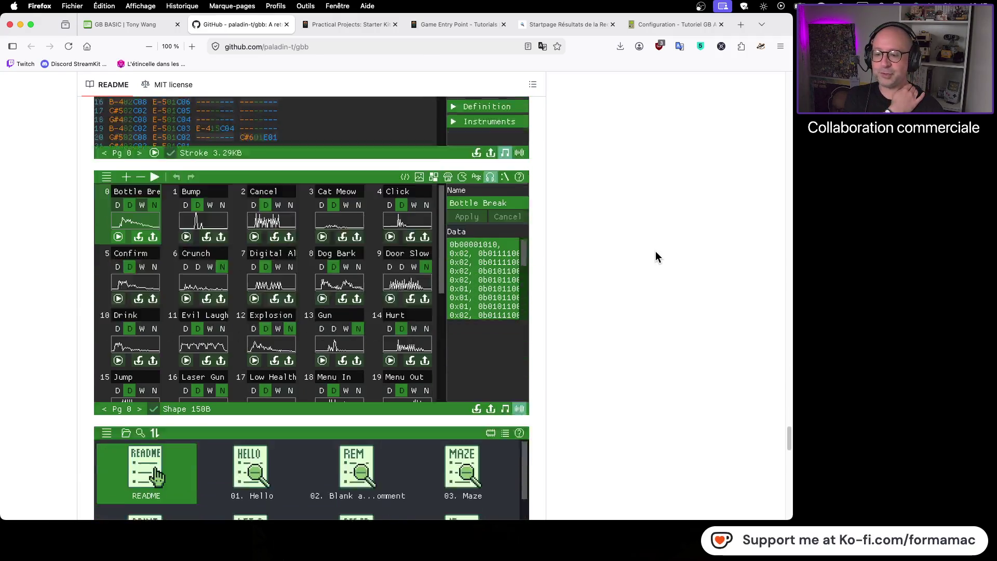
scroll(656, 255, down, 4)
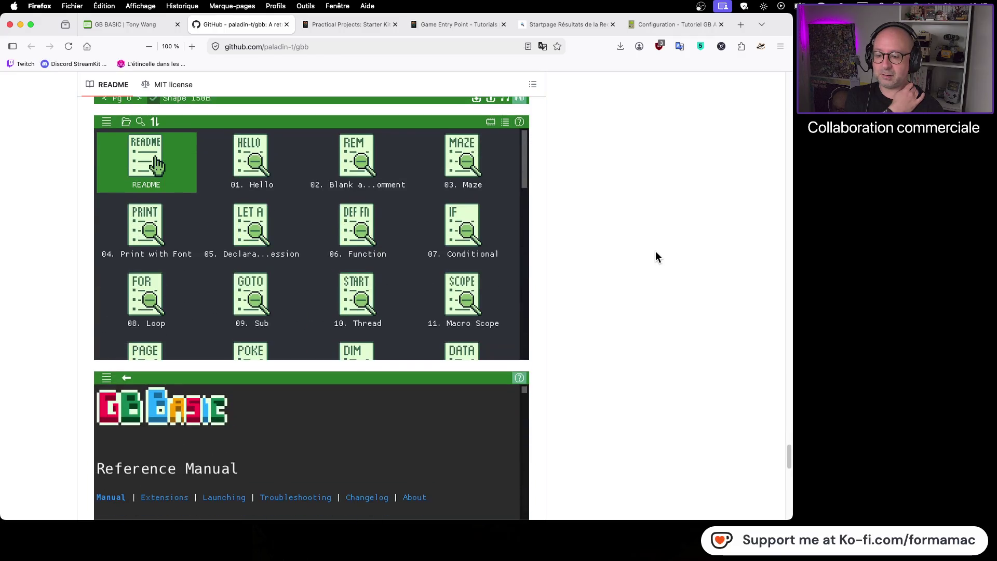
scroll(656, 255, down, 4)
scroll(656, 251, down, 3)
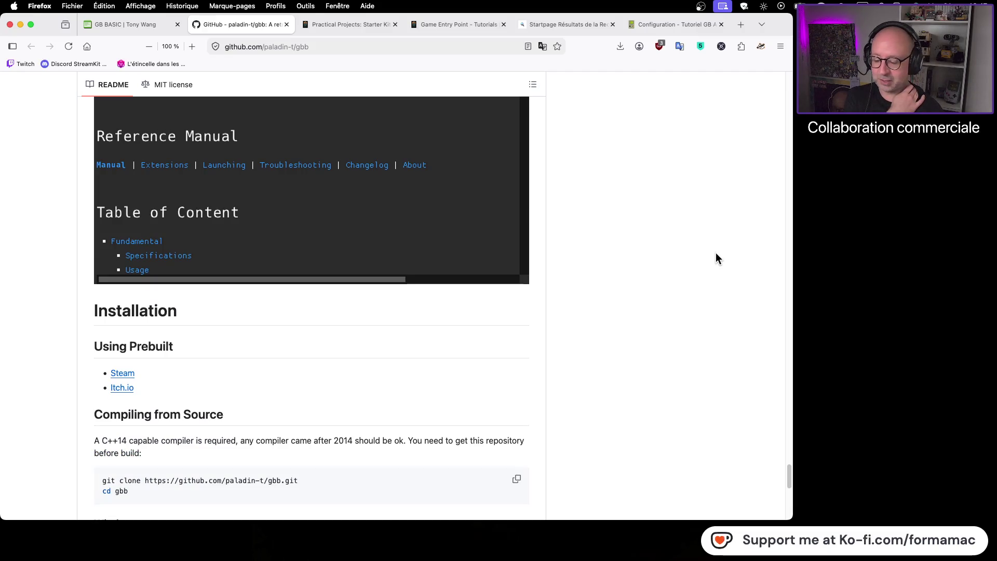
scroll(576, 275, down, 3)
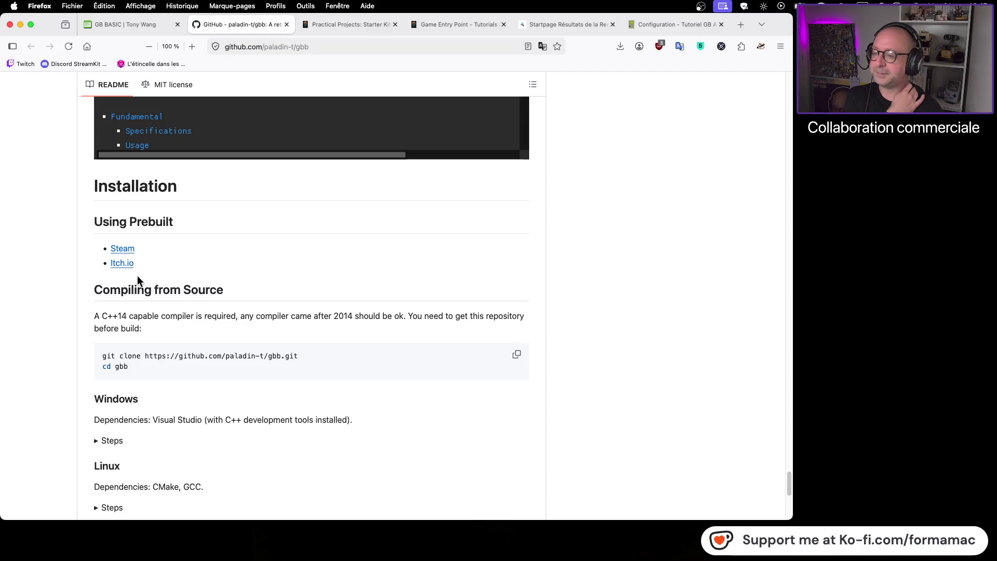
click(127, 264)
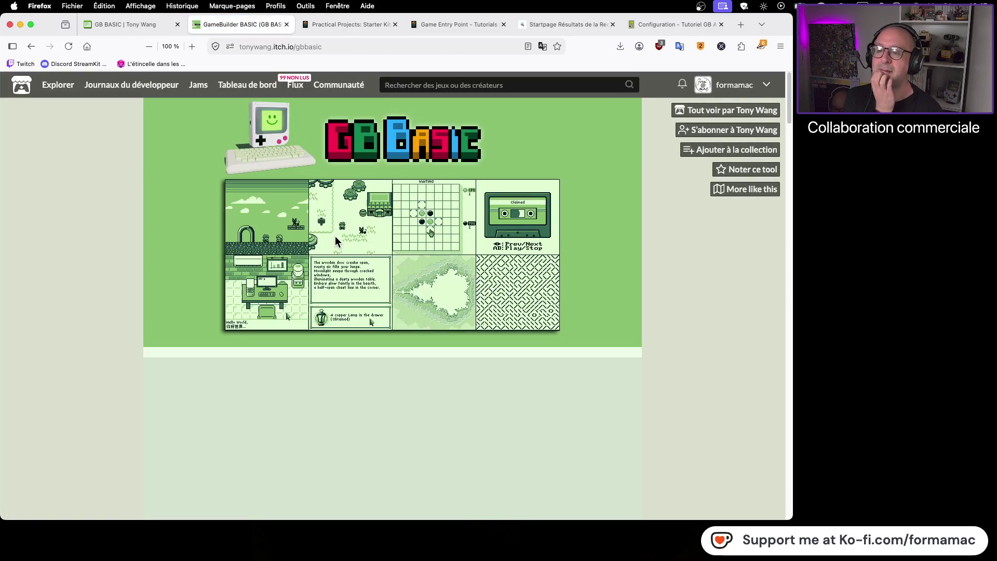
- Run the GB BASIC tool and create a new Noname project with default settings
scroll(453, 303, down, 4)
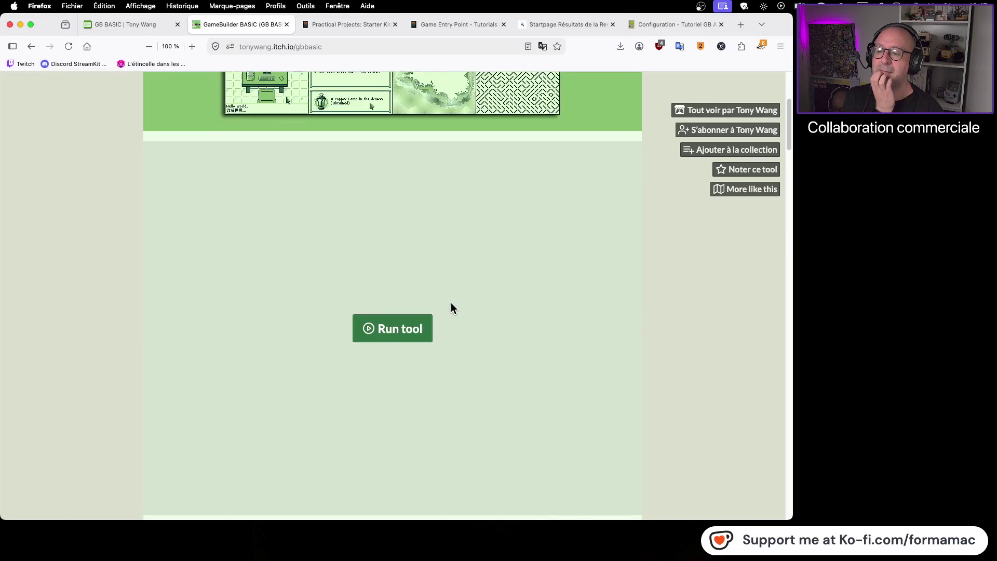
scroll(453, 306, down, 3)
click(403, 194)
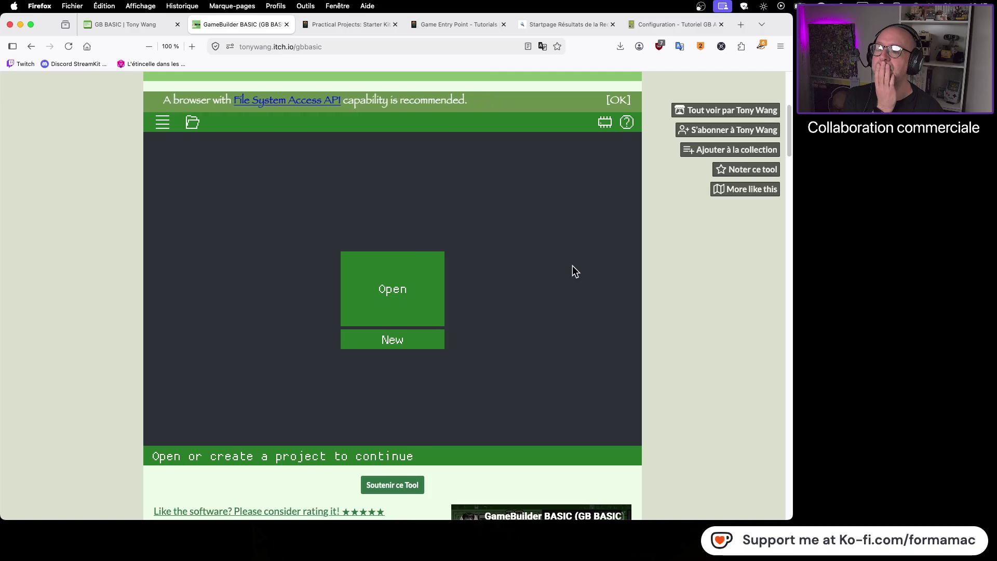
click(390, 341)
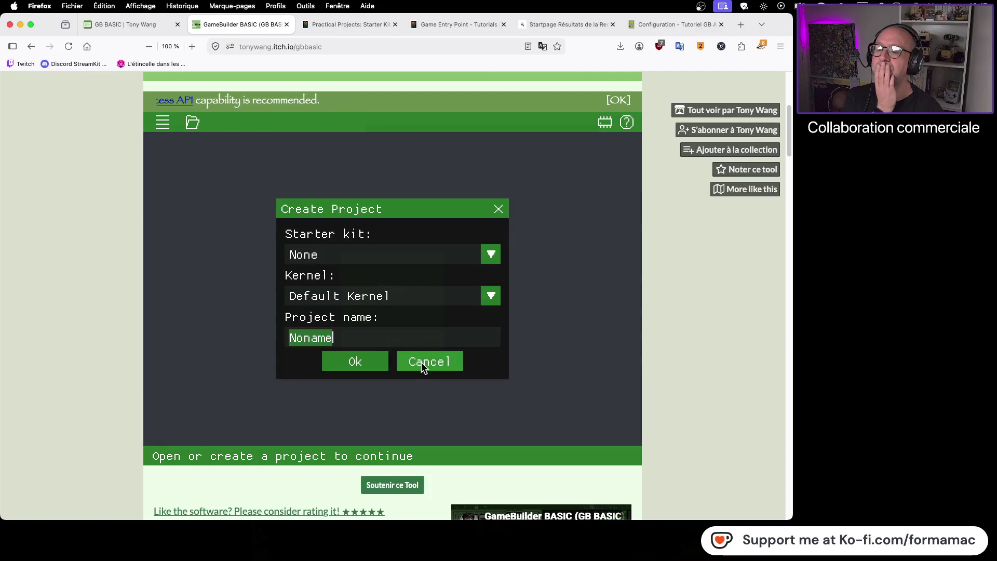
click(359, 361)
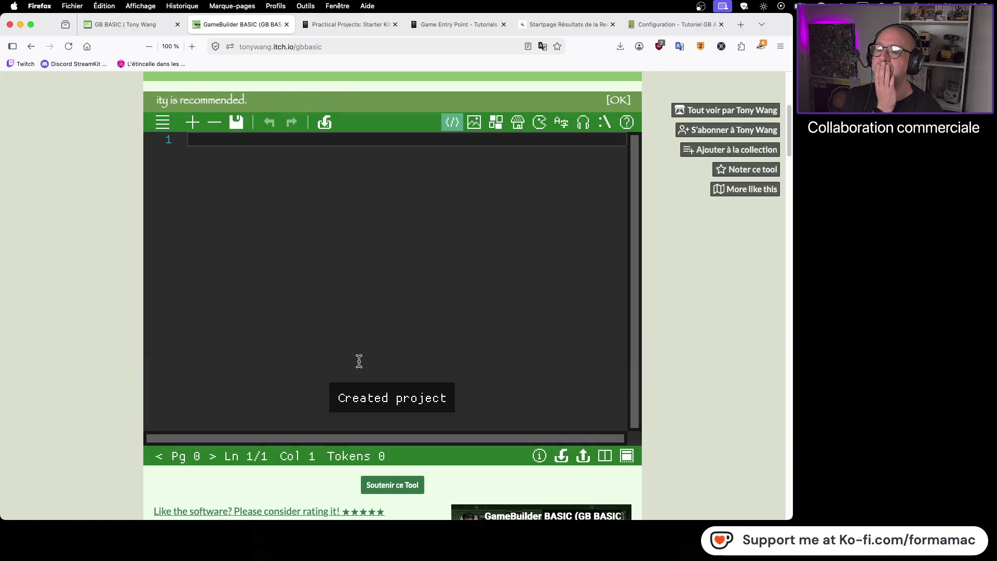
- Try pasting into the empty editor, then check File System Access API support on caniuse
right_click(345, 335)
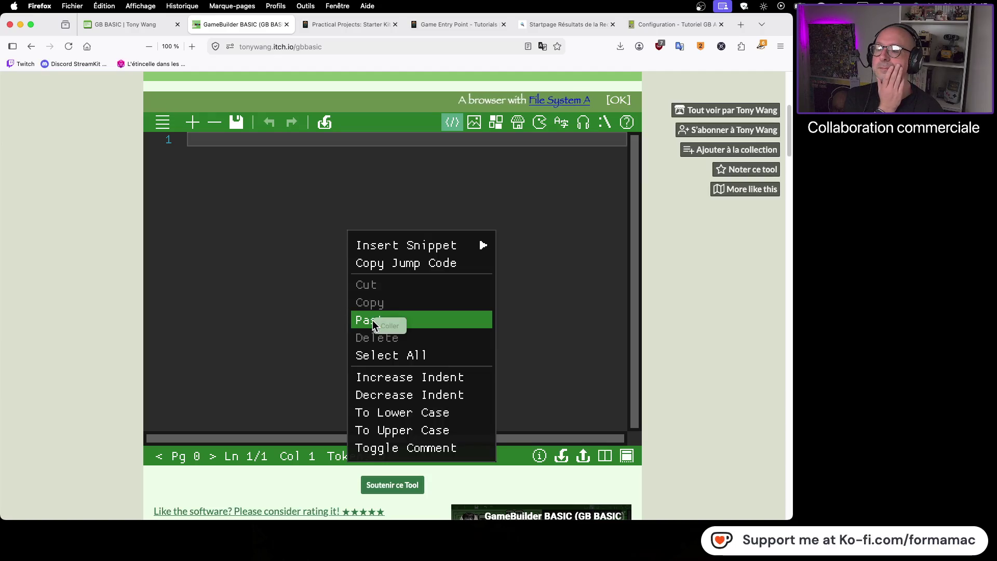
click(438, 319)
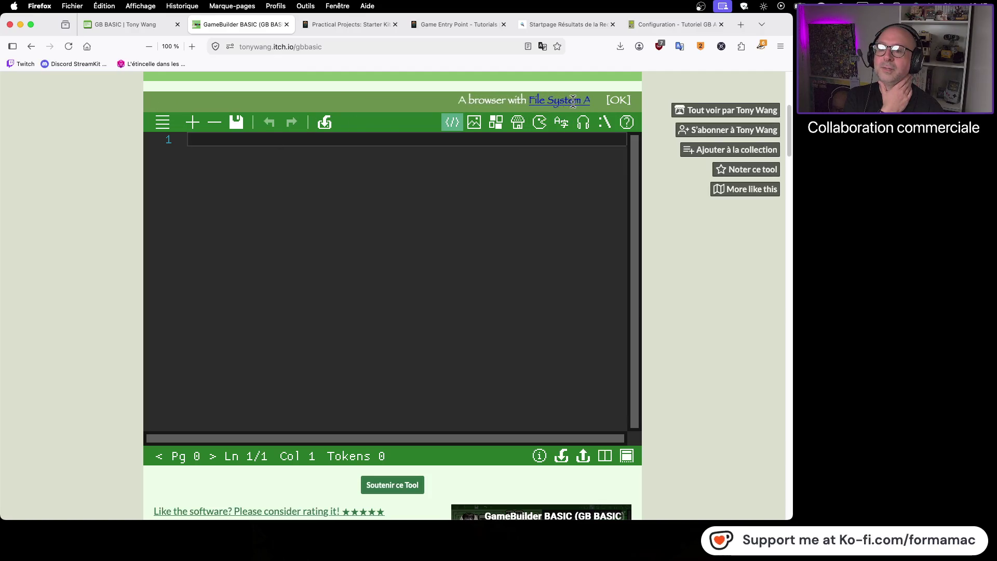
click(547, 107)
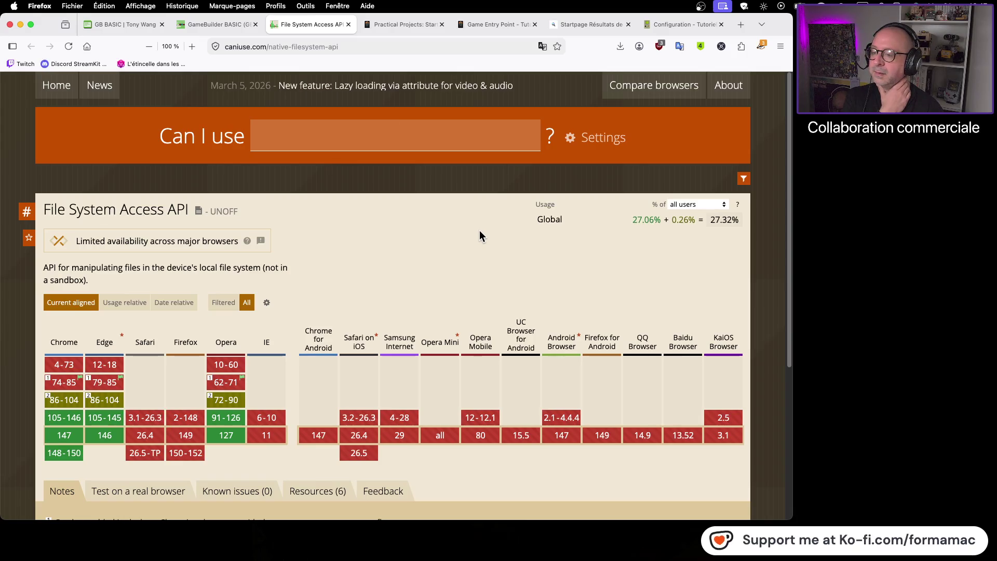
- Close the caniuse page, select the itch.io page address, and switch to Chrome
click(348, 25)
click(378, 41)
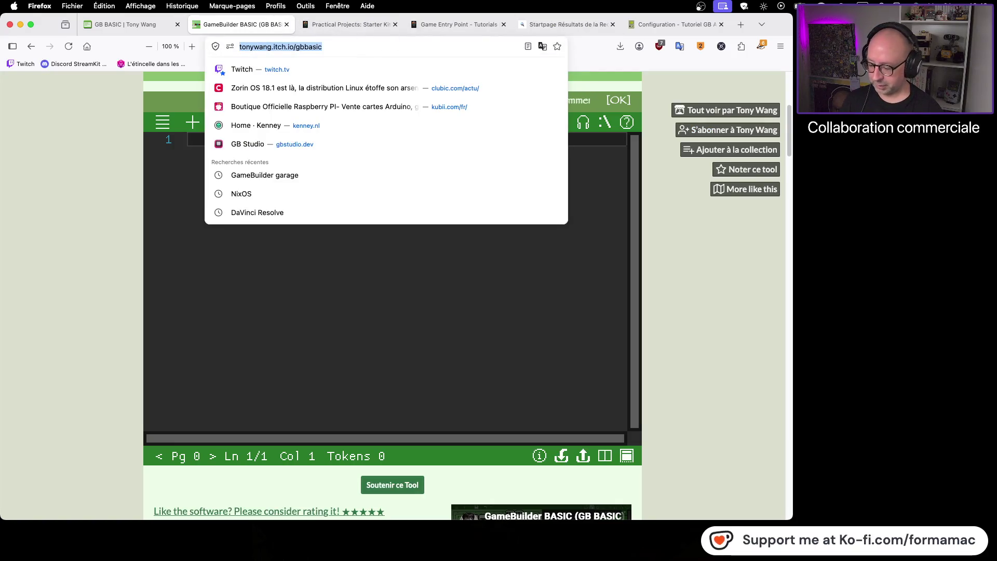
key(super+Tab)
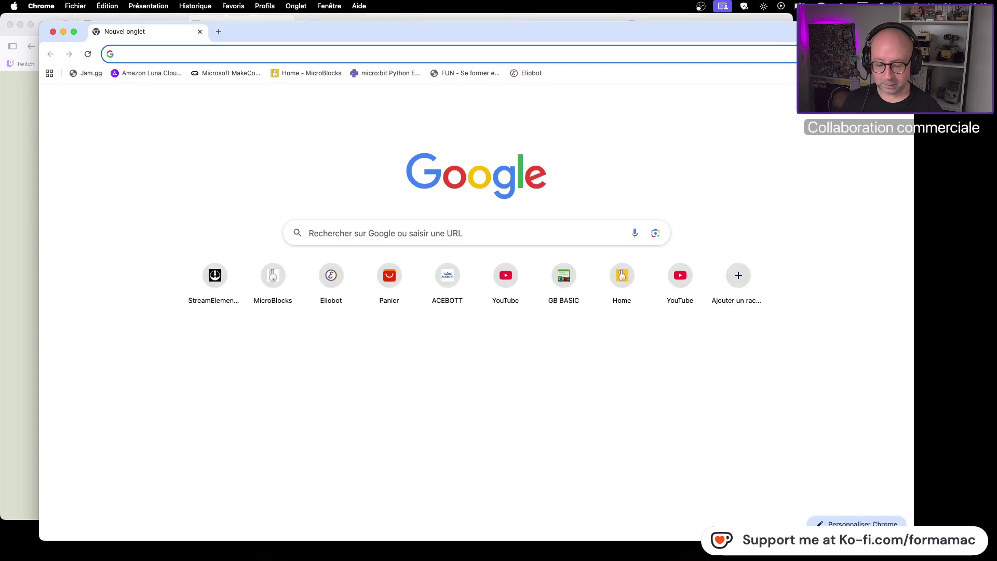
key(super+Tab)
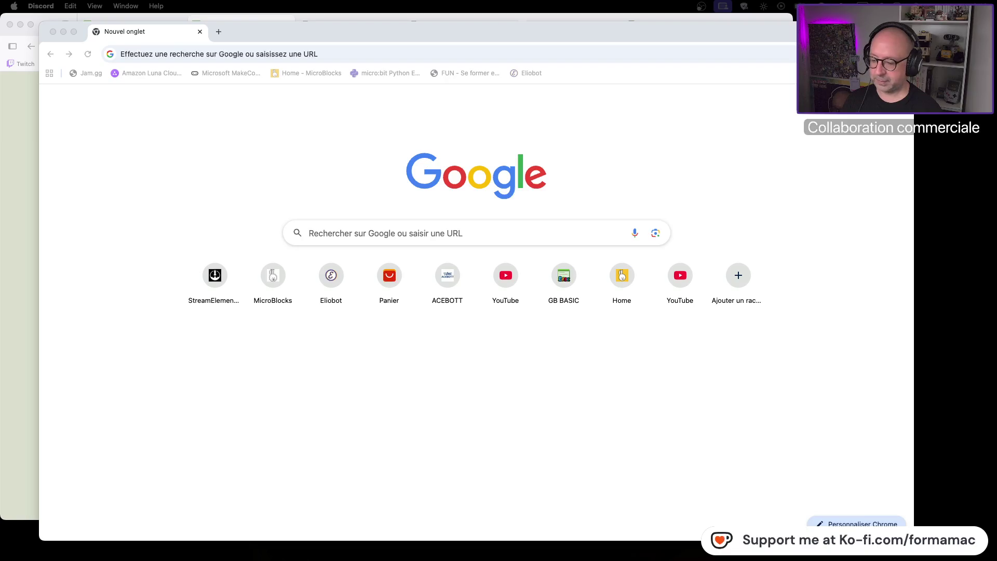
key(super+Tab)
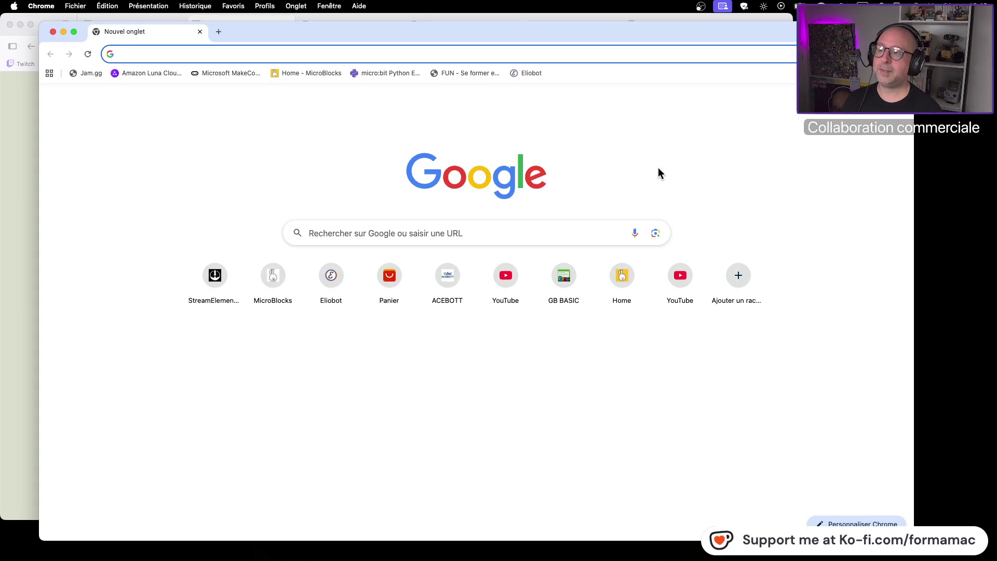
text(https://tonywang.itch.io/gbbasic)
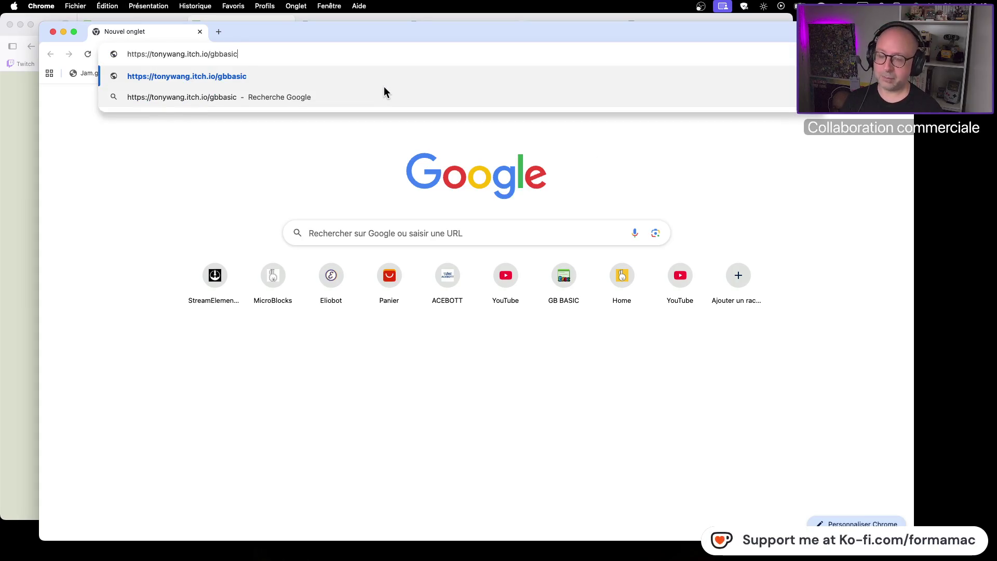
- Load the GB BASIC itch.io page in Chrome and run the tool
key(Return)
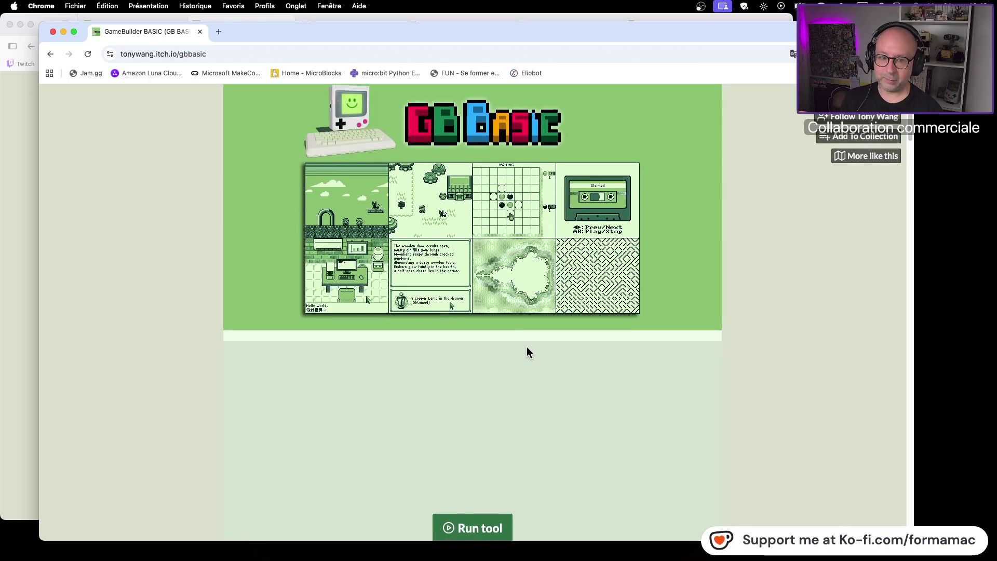
scroll(525, 350, down, 10)
scroll(514, 267, up, 4)
click(501, 234)
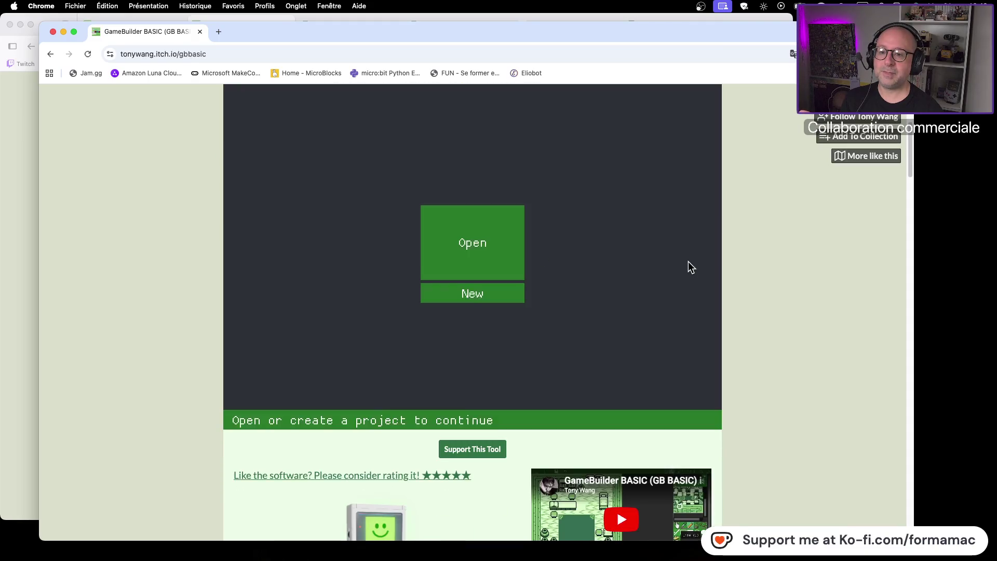
- Create a new empty project with default settings, then bring Firefox forward
scroll(769, 218, up, 3)
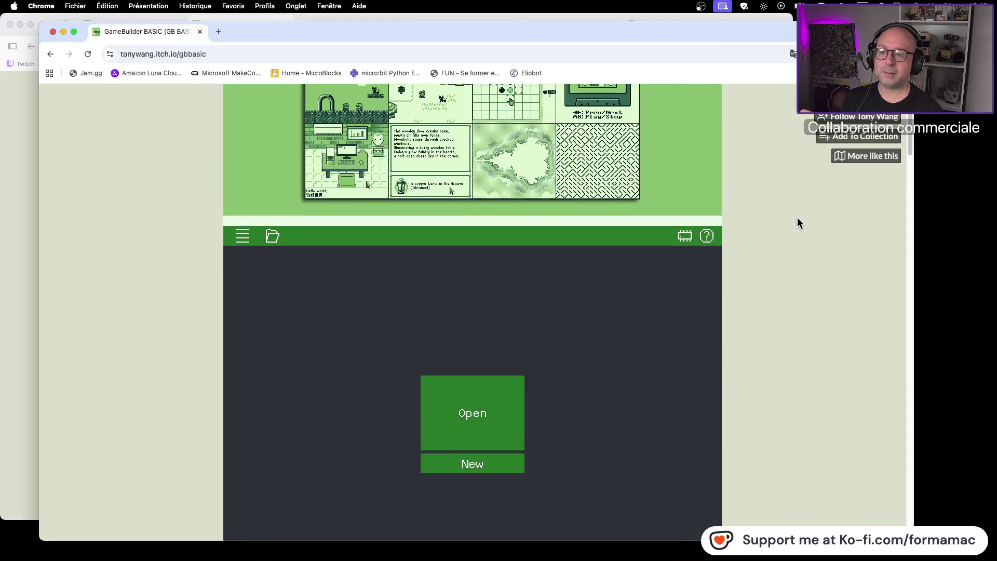
scroll(797, 221, down, 1)
scroll(795, 225, down, 1)
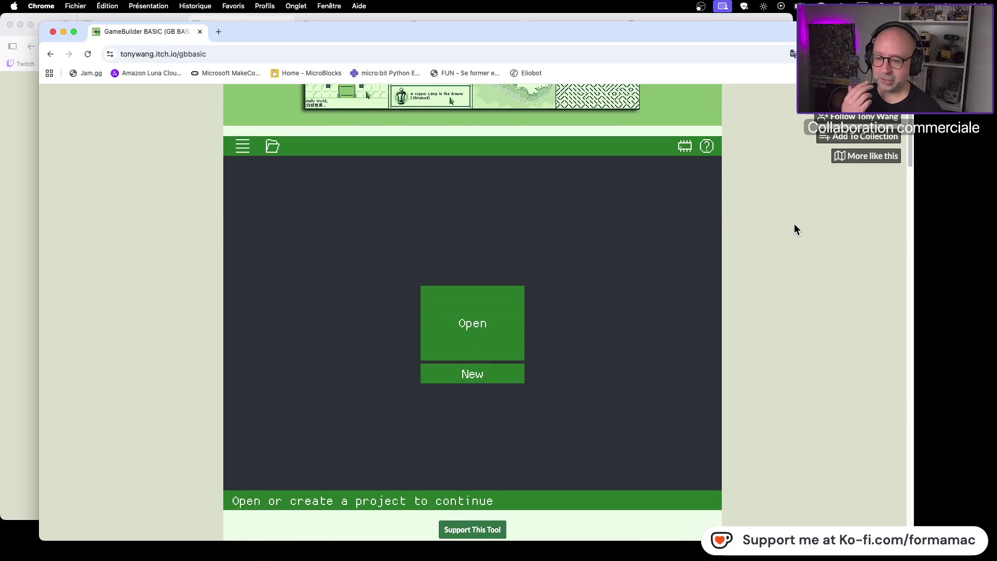
click(506, 374)
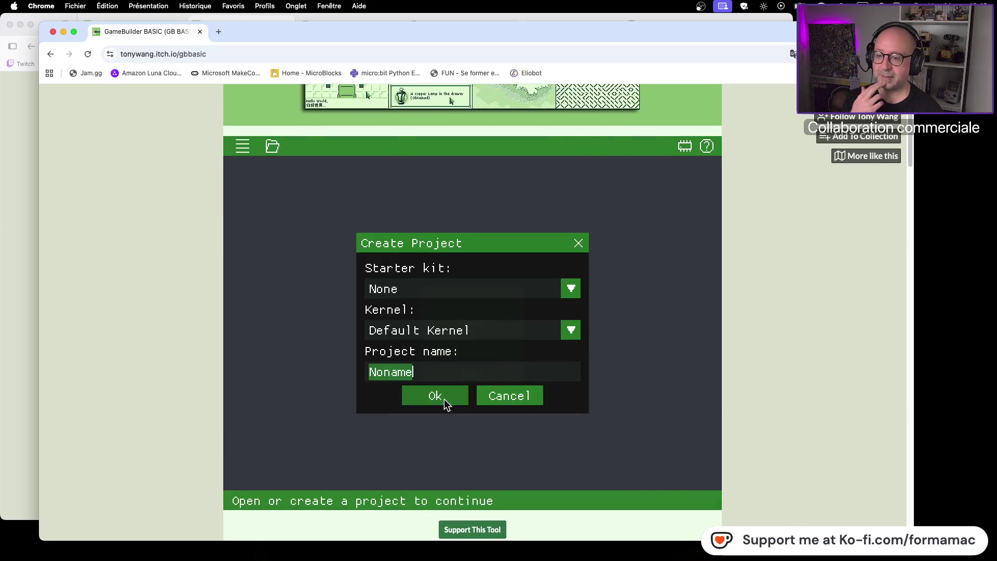
click(444, 399)
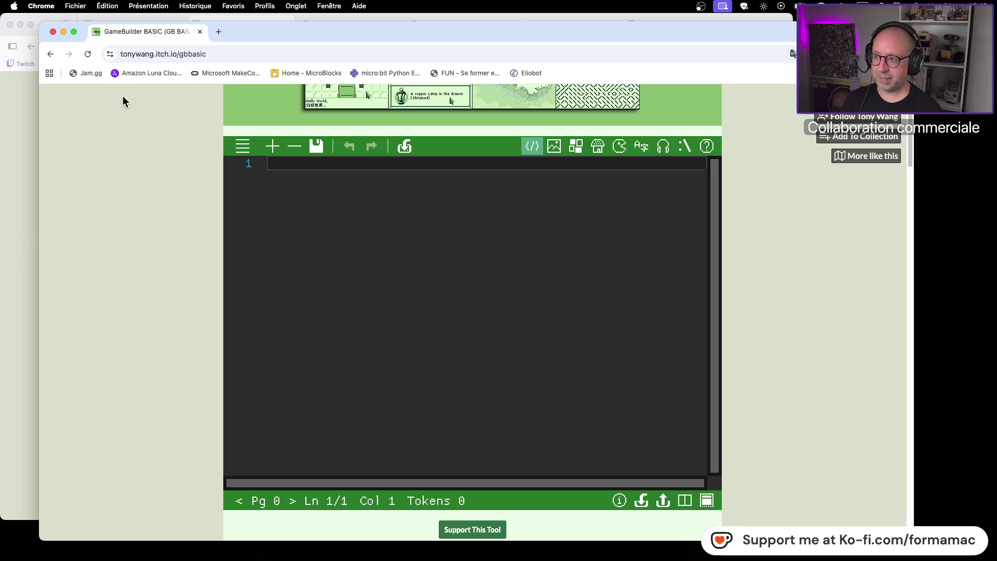
click(15, 122)
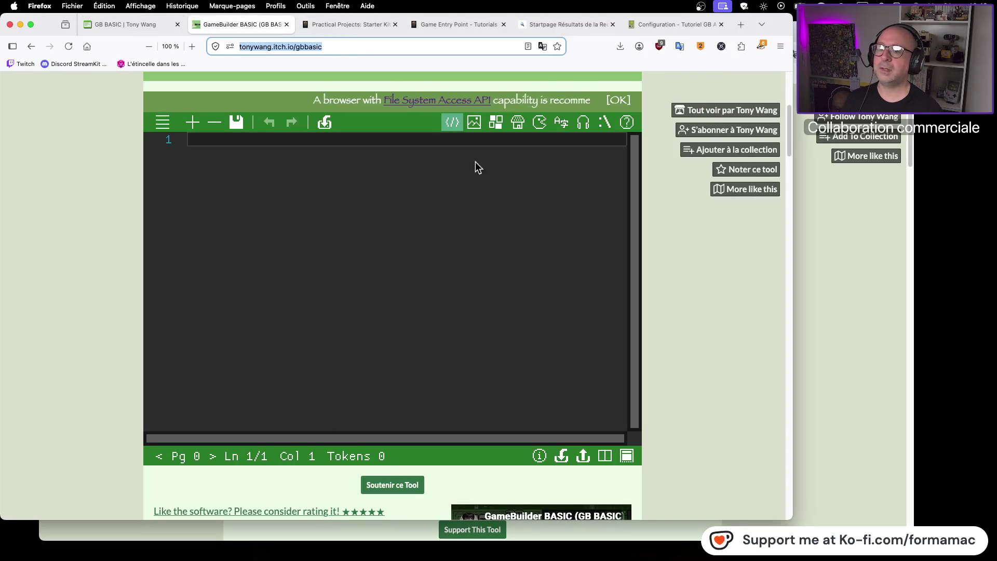
- Leave the itch.io editor page, confirming the exit, and close the GitHub repository tab
scroll(479, 163, up, 1)
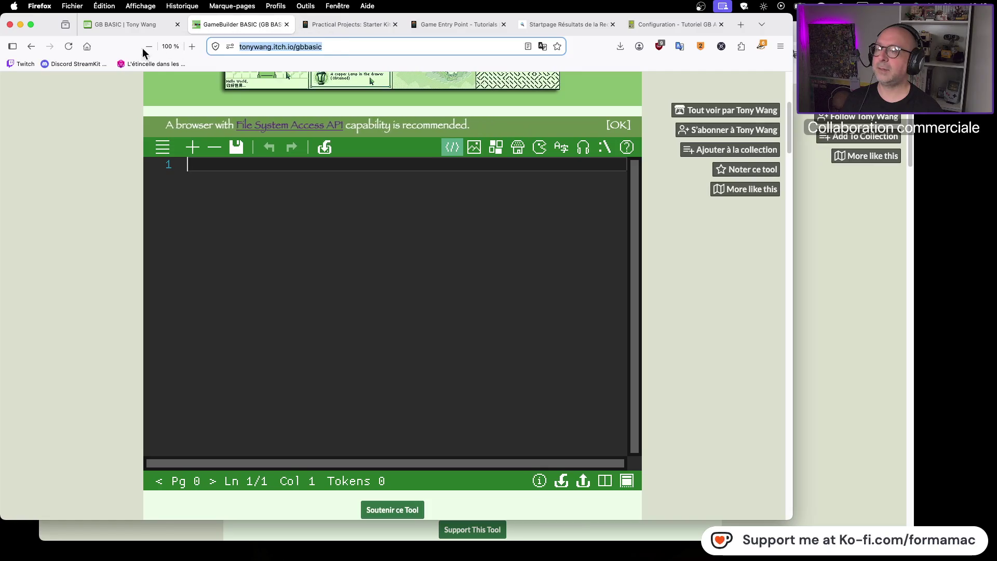
click(29, 47)
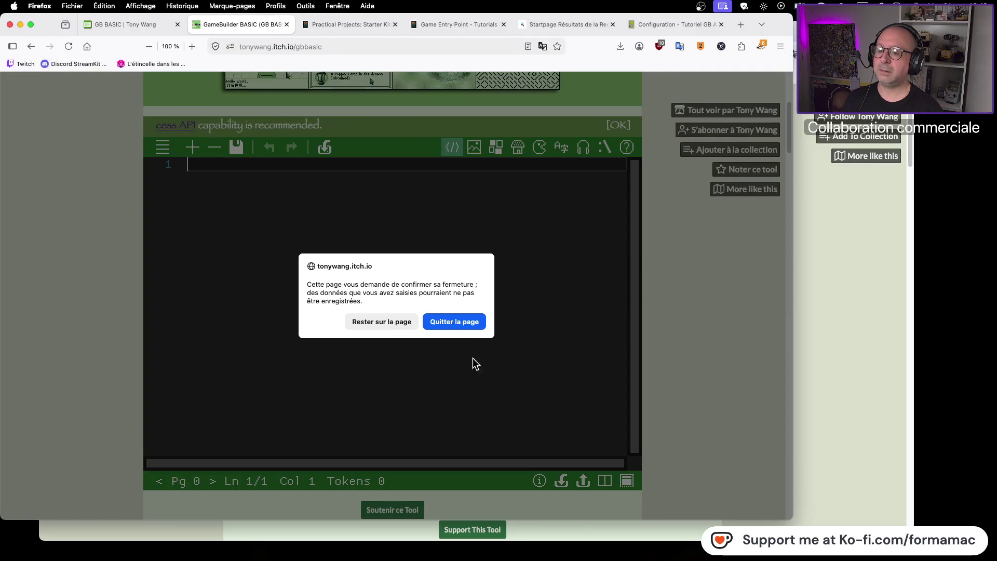
click(454, 322)
scroll(371, 321, up, 5)
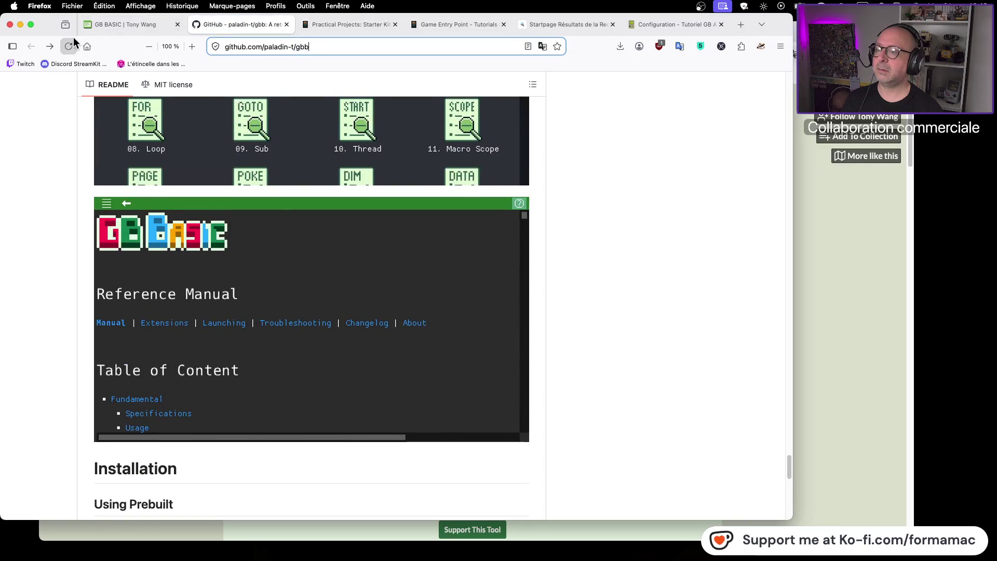
click(286, 25)
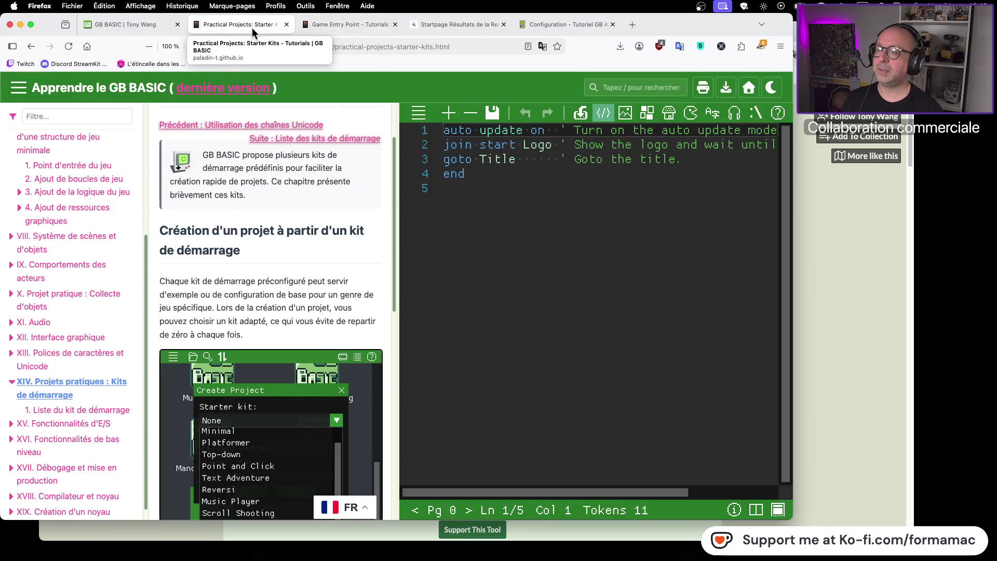
- Copy the Game Entry Point tutorial's web address and switch to Chrome
click(454, 47)
click(347, 33)
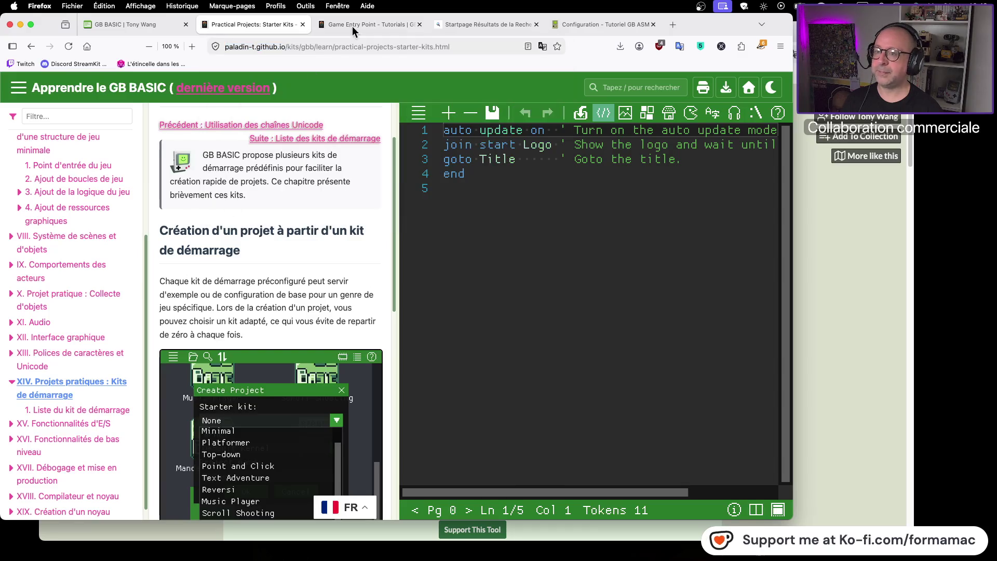
click(370, 18)
click(422, 46)
click(422, 46)
key(super+Tab)
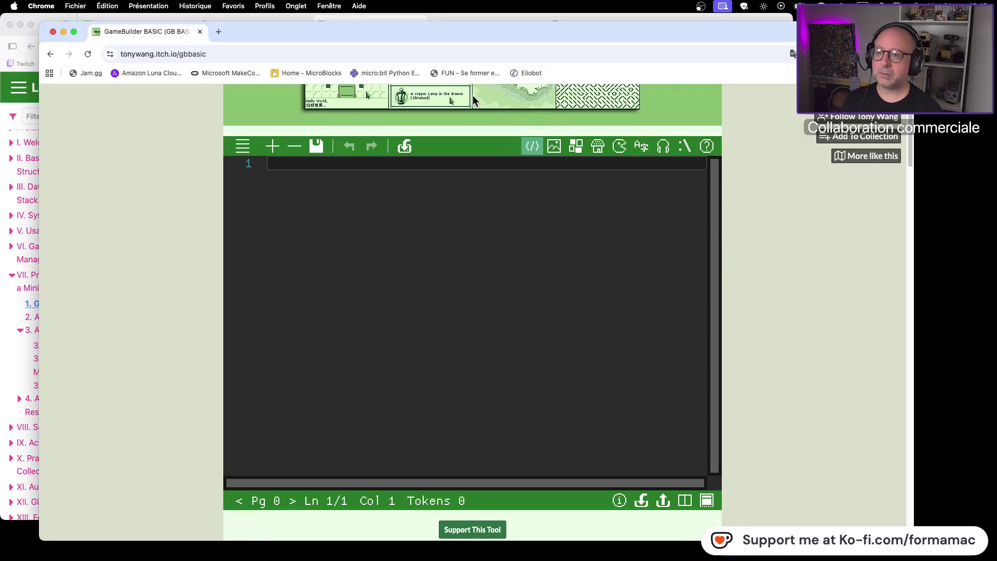
- Load the Game Entry Point tutorial page in a new Chrome tab and scroll down to its examples
click(218, 31)
text(https://paladin-t.github.io/kits/gbb/learn/game-entry-point.html)
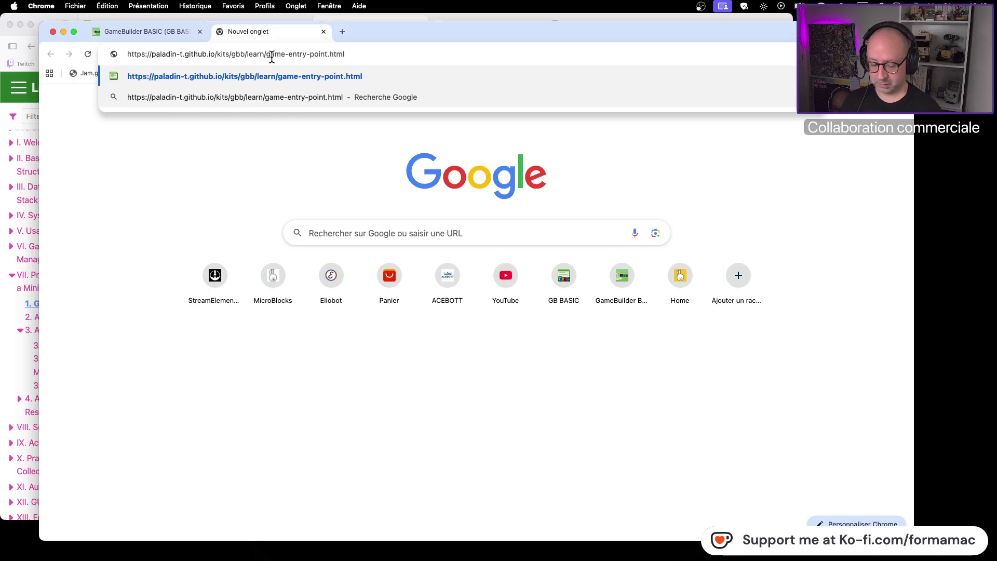
key(Return)
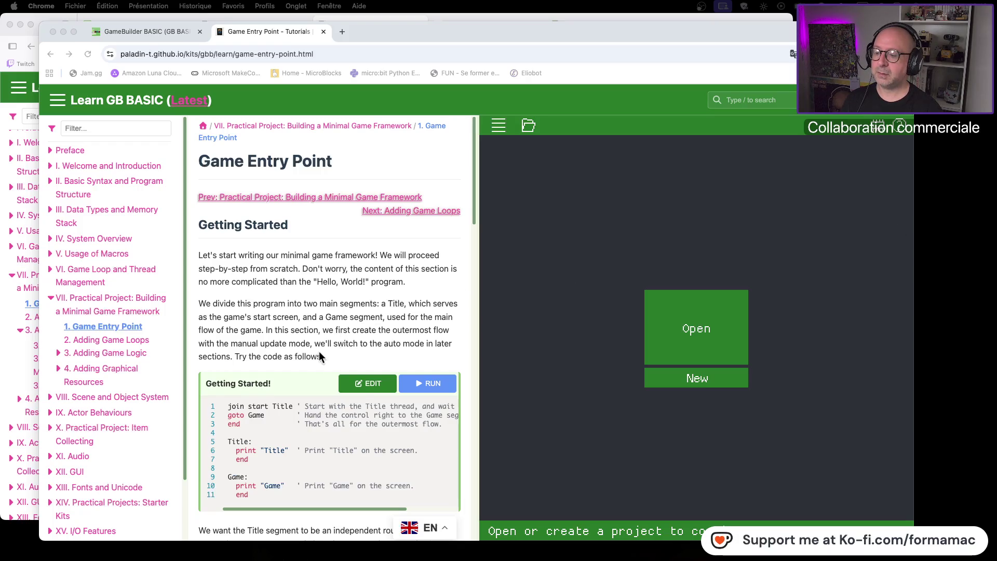
scroll(304, 357, down, 6)
scroll(303, 359, down, 6)
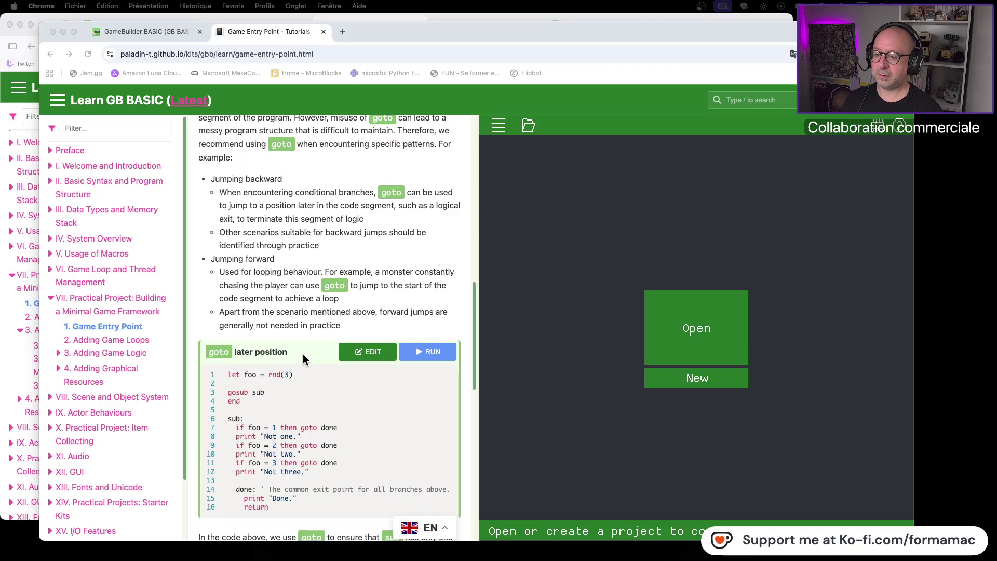
- Open the 'goto later position' example in the editor and copy all 24 lines of code
click(368, 353)
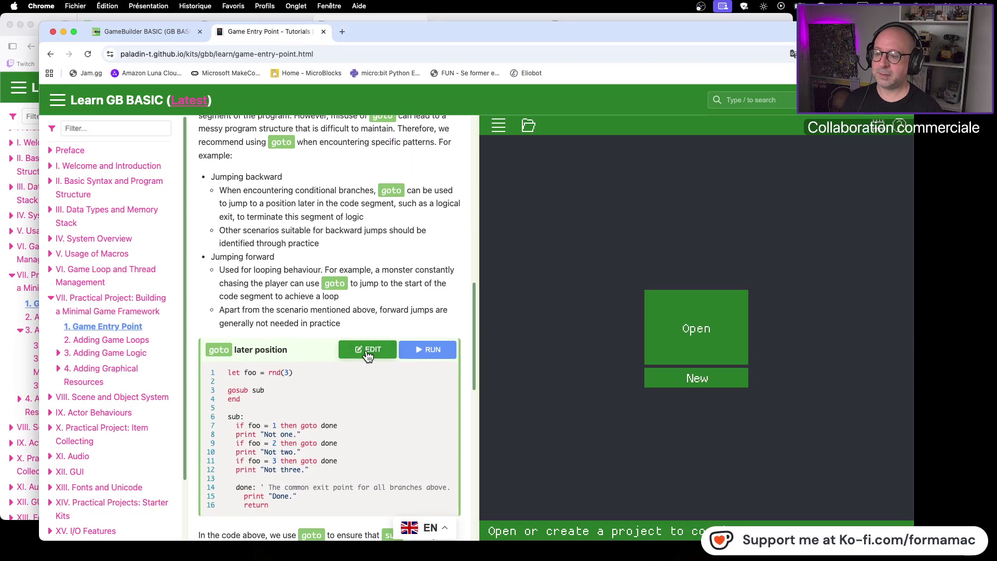
click(367, 353)
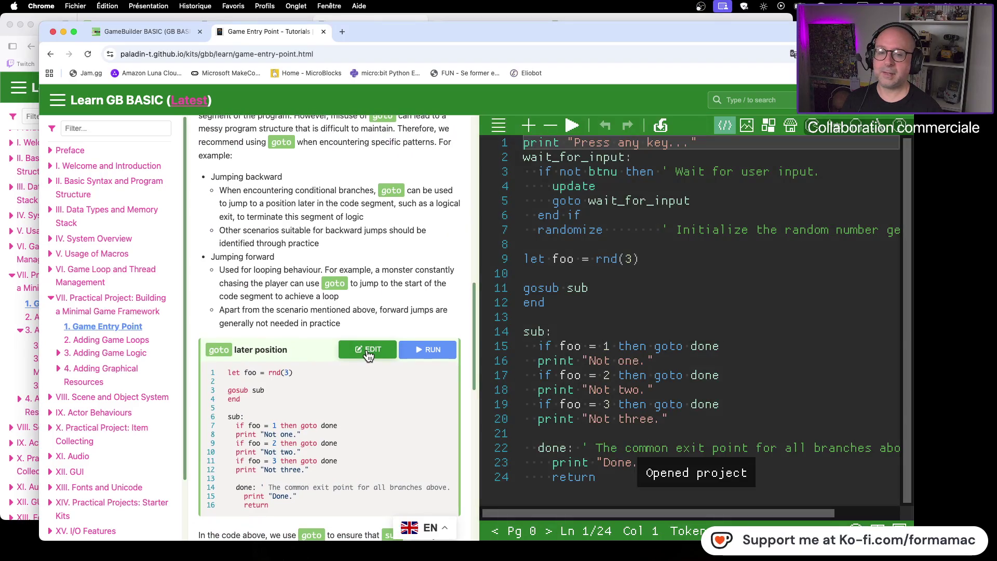
click(611, 477)
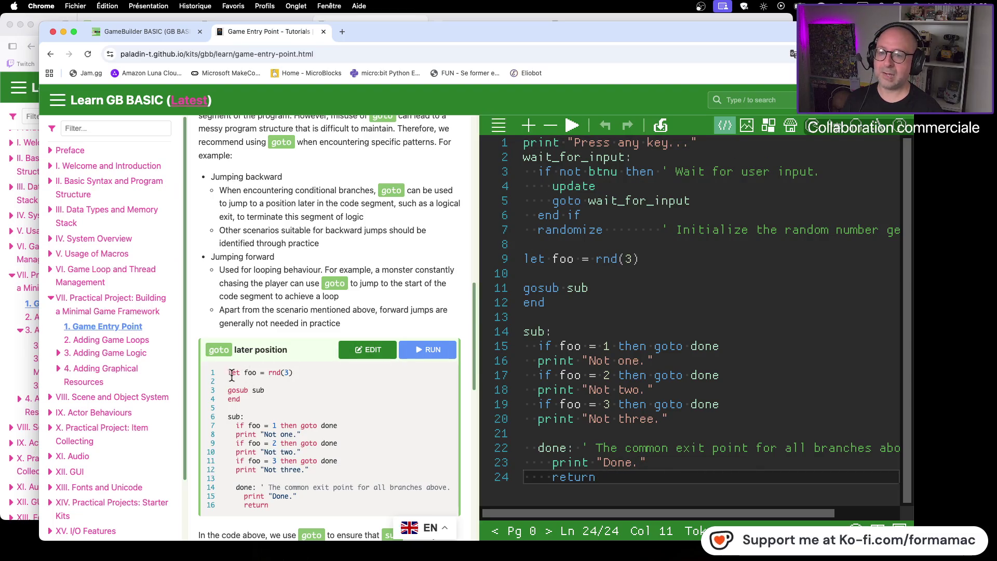
mouse_move(606, 477)
mouse_down()
mouse_move(537, 301)
mouse_move(517, 139)
mouse_up()
right_click(586, 157)
mouse_move(618, 173)
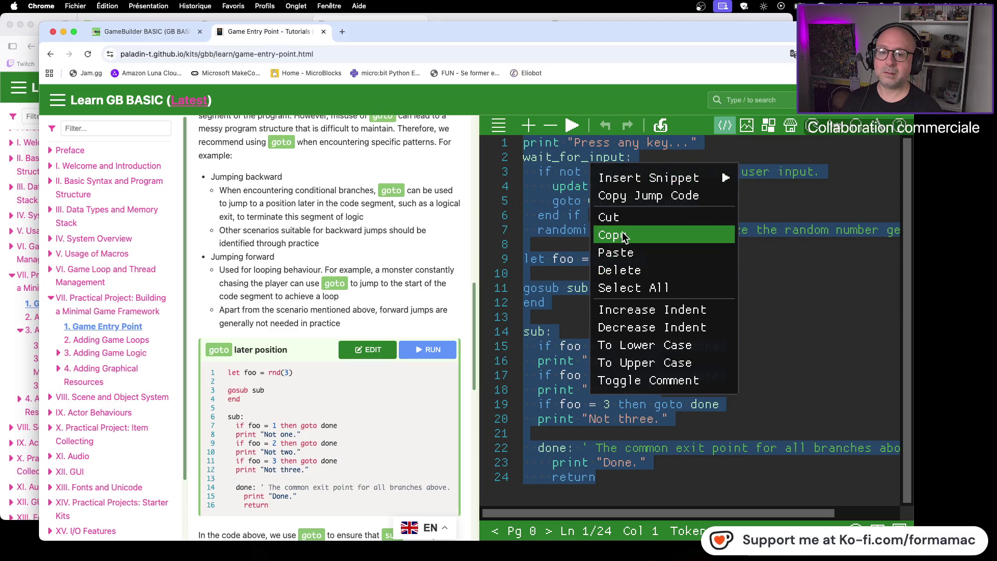
click(625, 237)
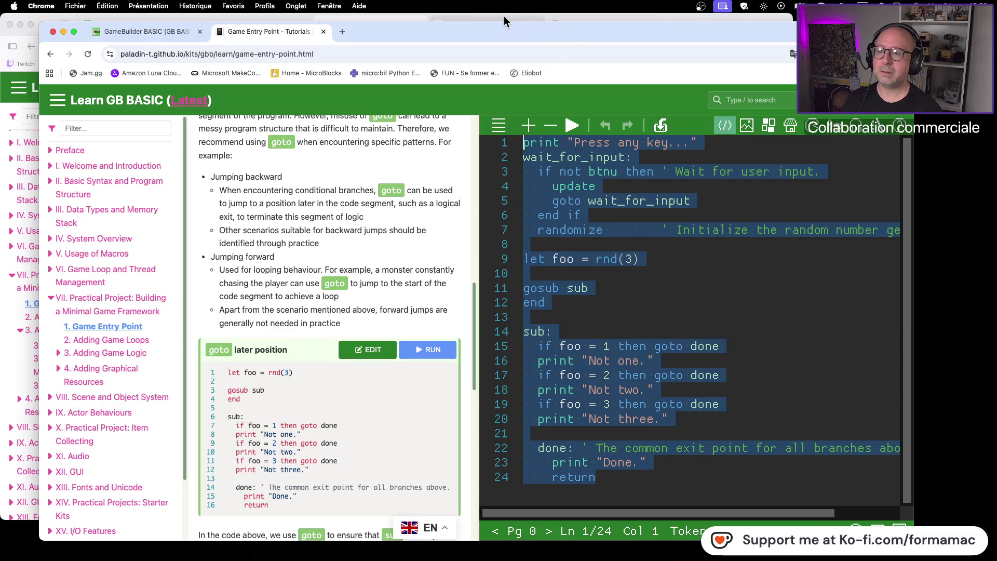
- Try pasting the copied code into the empty itch.io GameBuilder BASIC editor
click(701, 19)
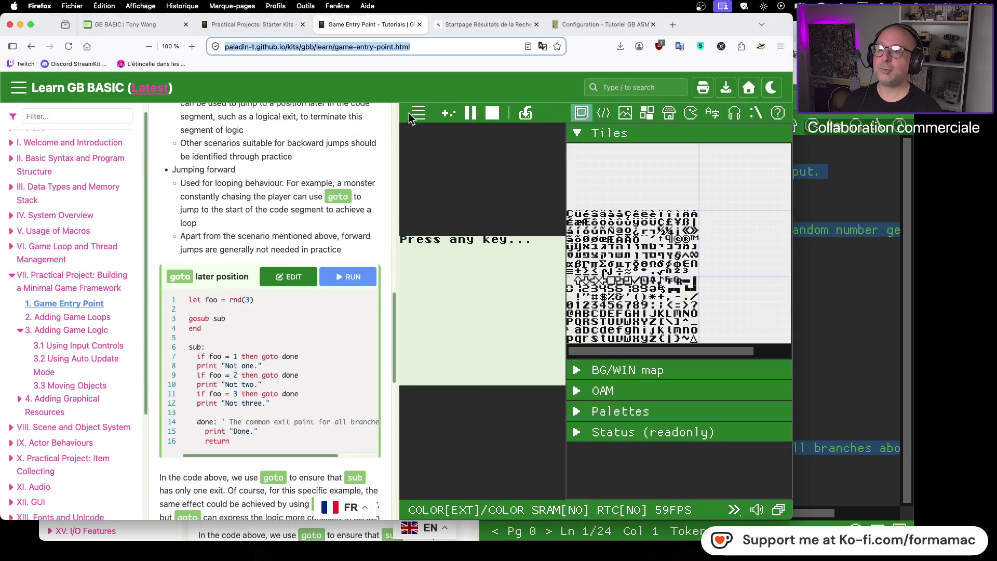
click(794, 54)
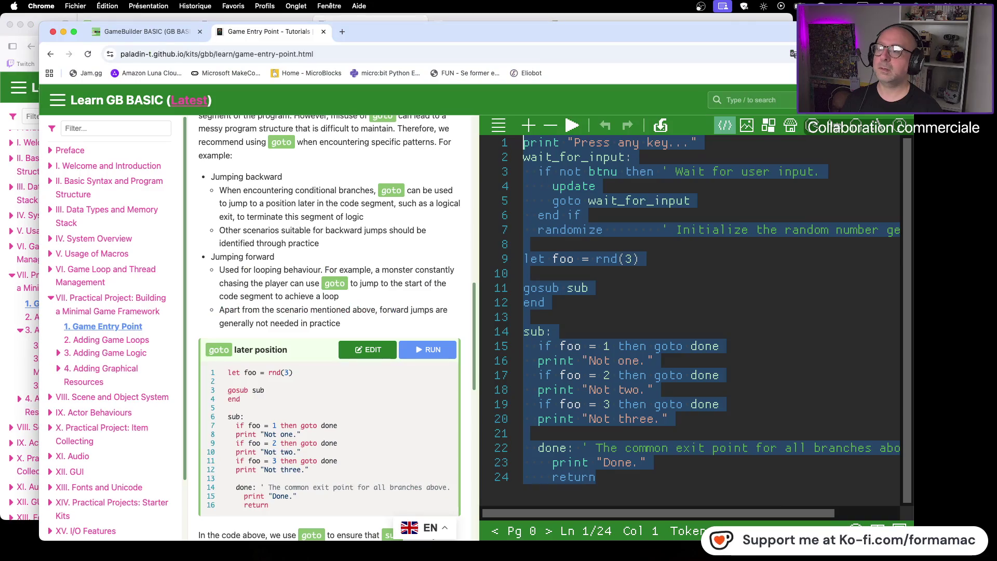
click(162, 33)
right_click(310, 181)
click(340, 272)
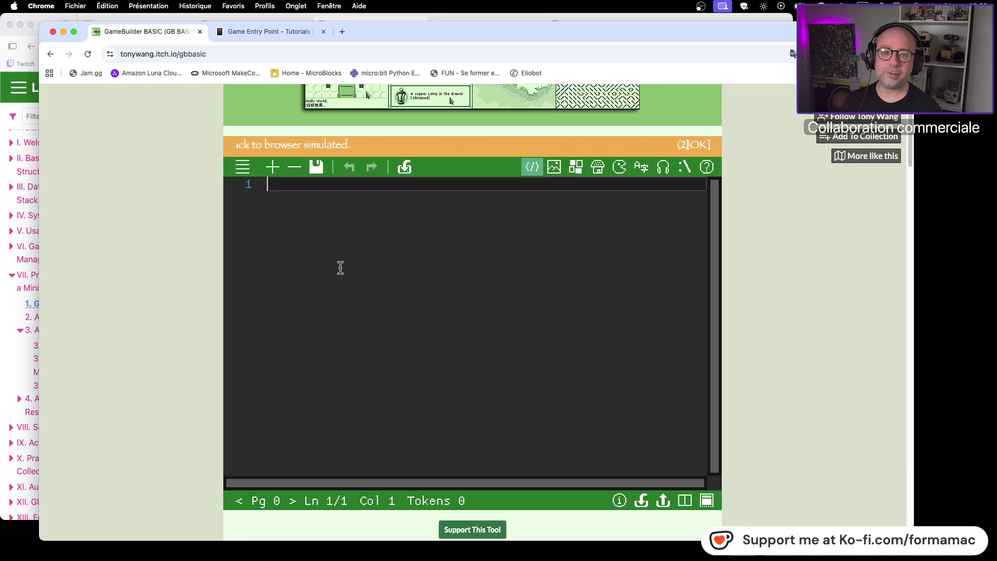
click(698, 146)
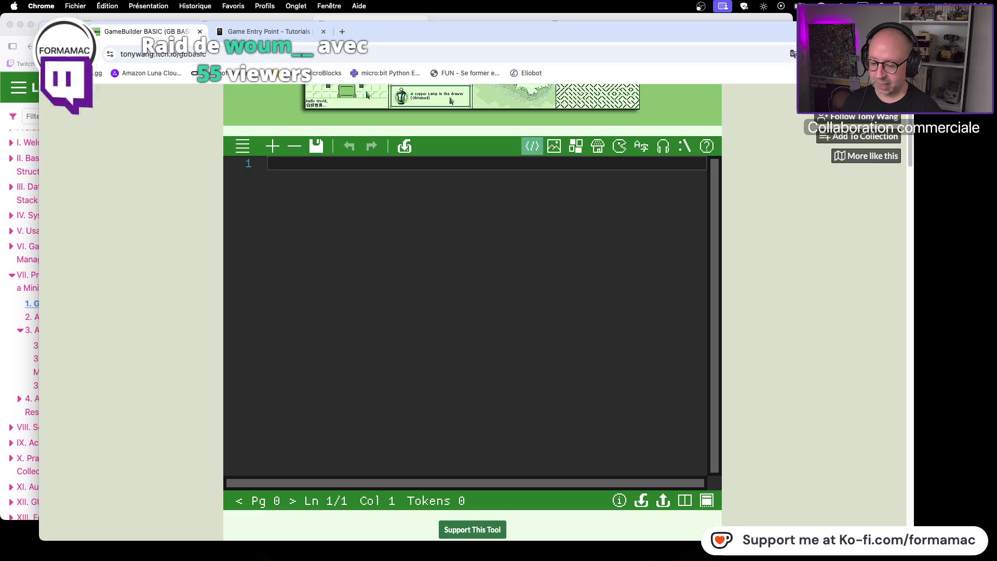
key(super+Tab)
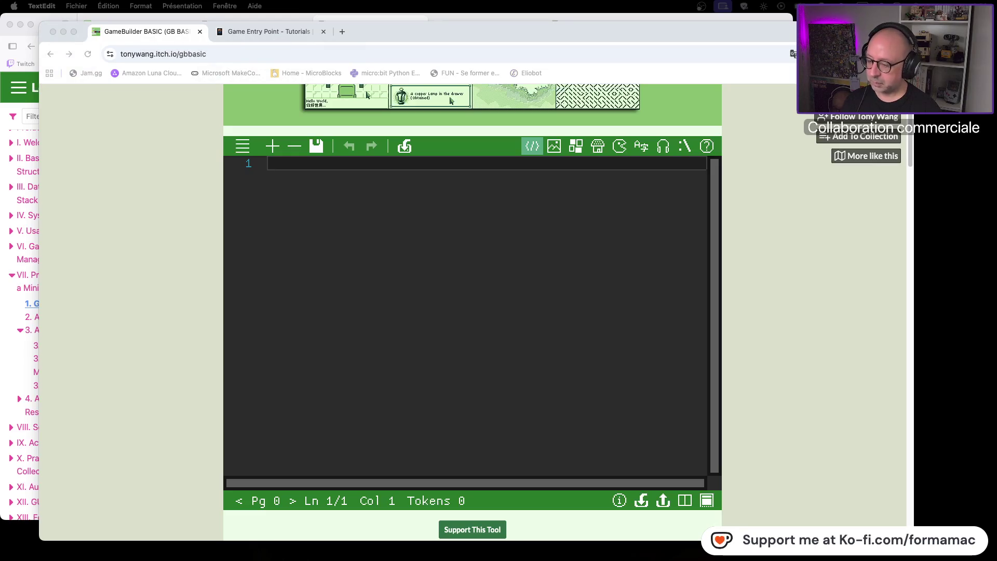
key(super+Tab)
right_click(374, 220)
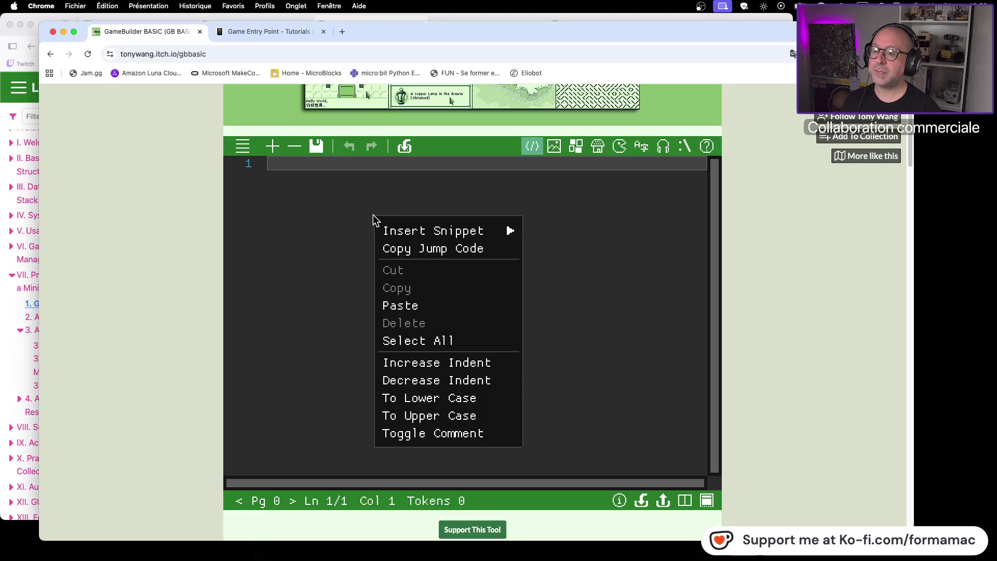
click(410, 305)
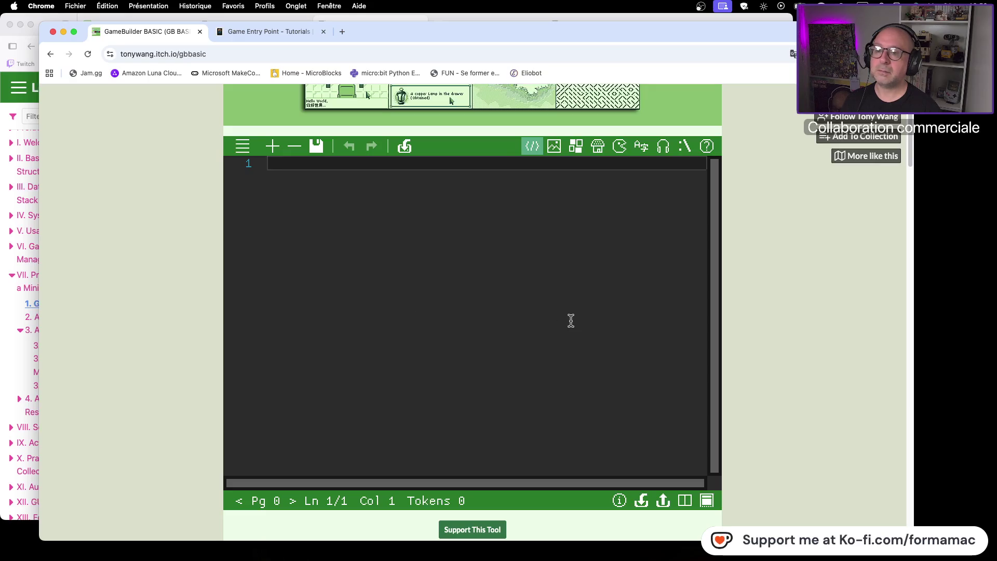
scroll(754, 242, up, 5)
scroll(754, 242, down, 3)
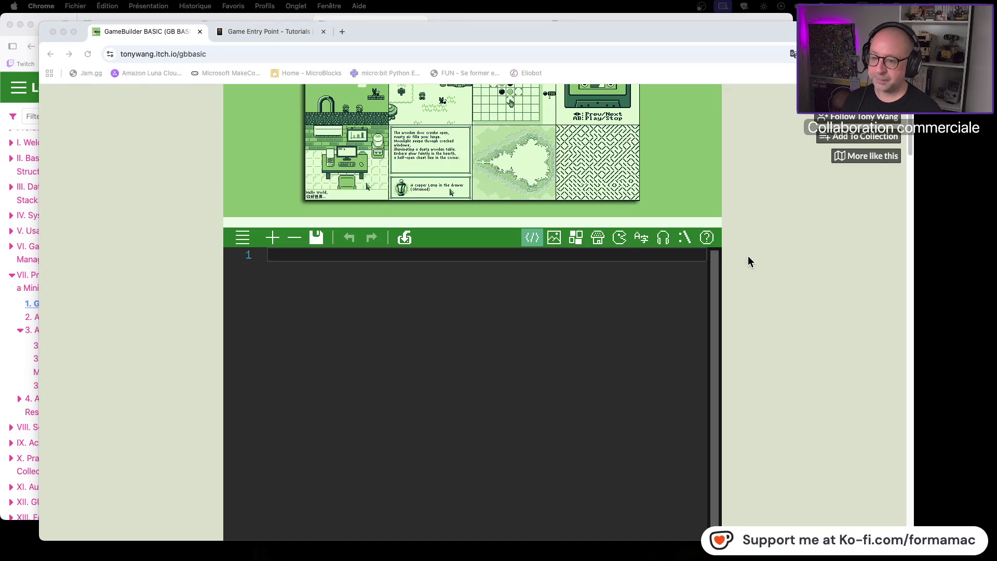
- Move Chrome aside and bring up the 'GB BASIC | Tony Wang' home page in Firefox
drag(430, 27, 444, 79)
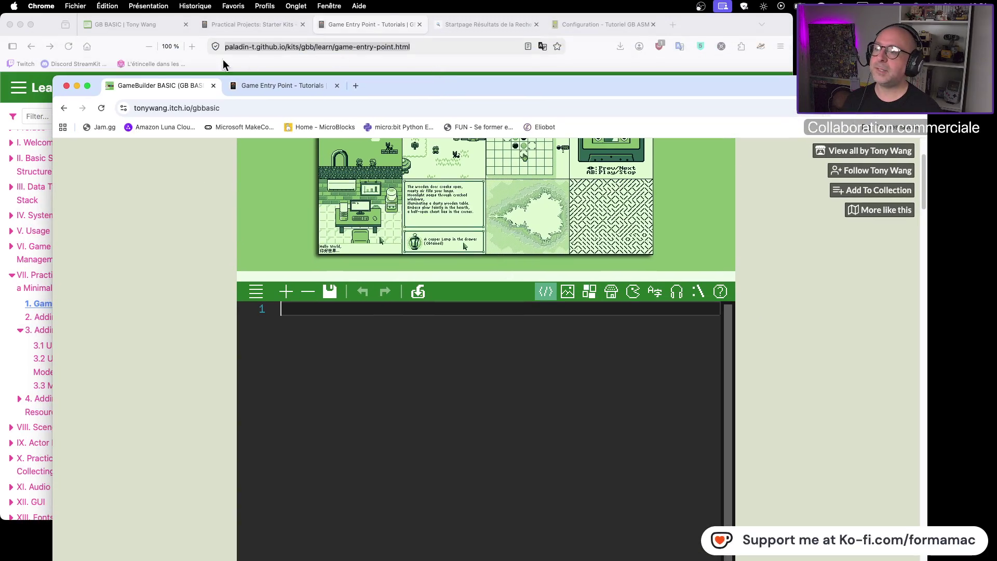
click(234, 47)
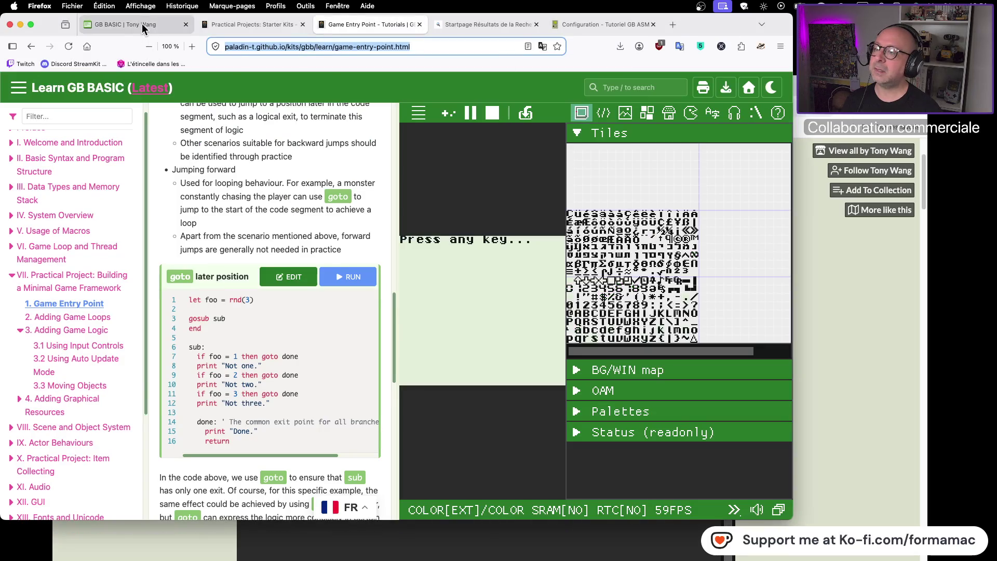
click(141, 24)
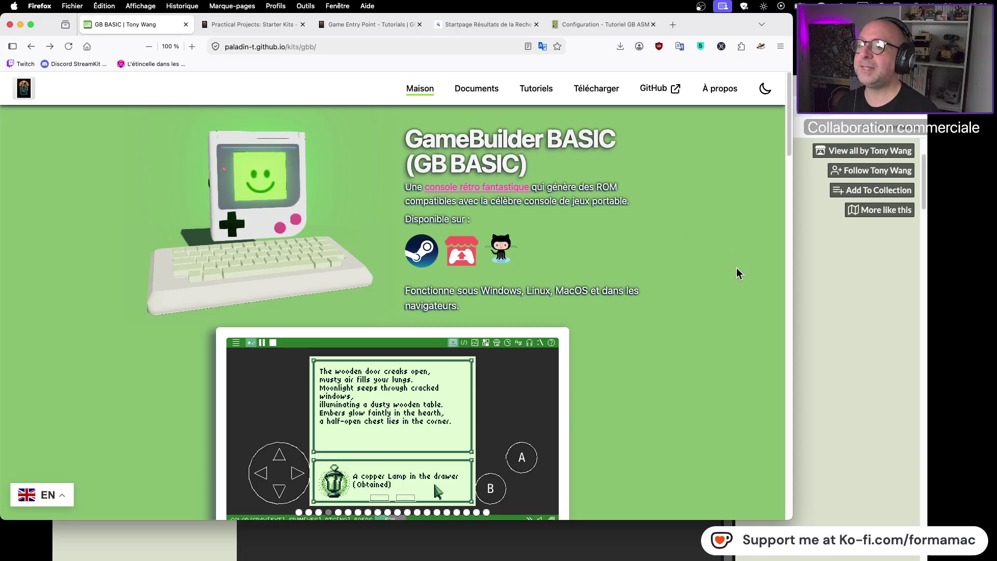
- Select the Firefox address bar to show suggested sites and recent searches
click(357, 47)
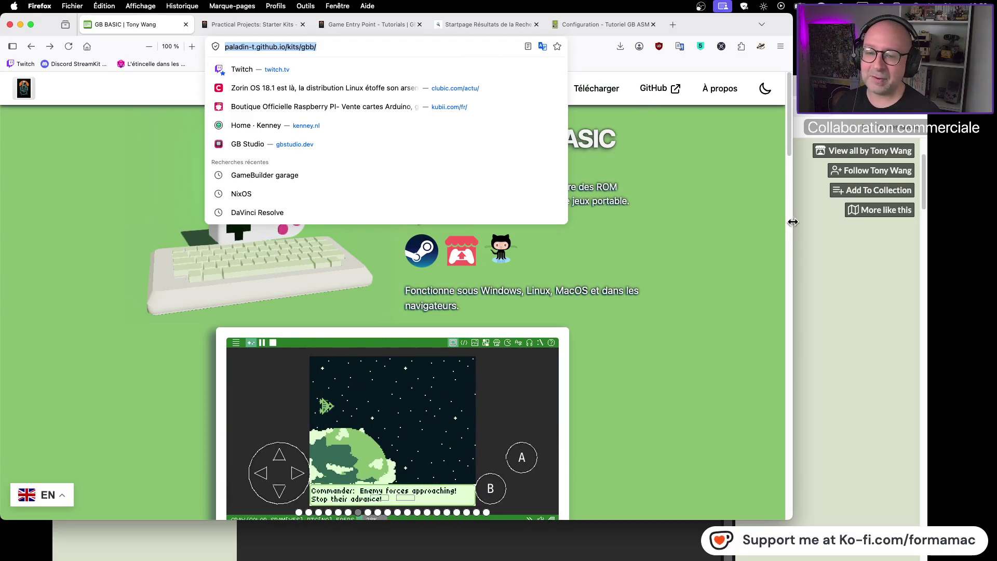
- Dismiss the address suggestions, leaving the home page demo playing
click(728, 250)
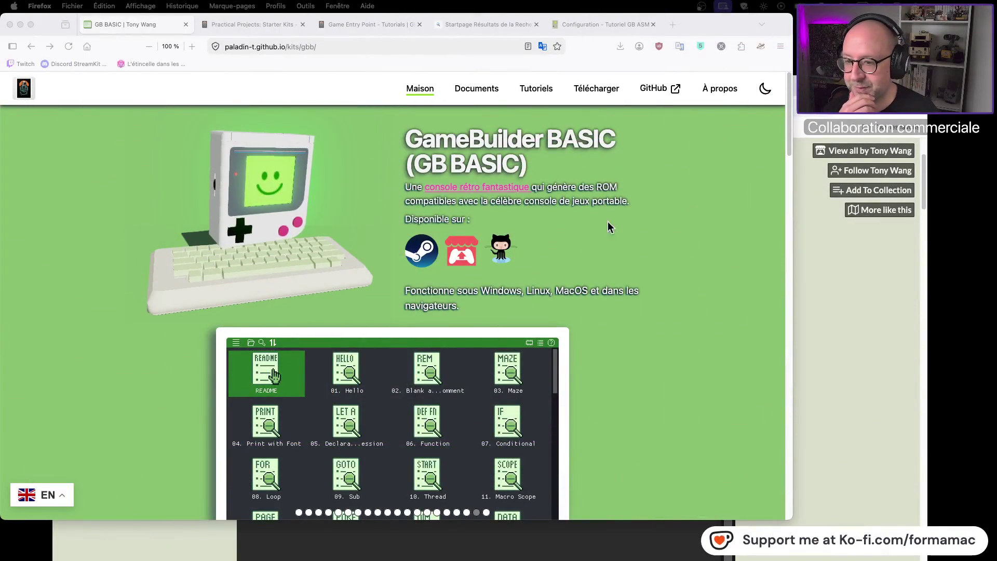
- Import the Game Entry Point page's 'goto later position' example into the editor and run it
click(274, 24)
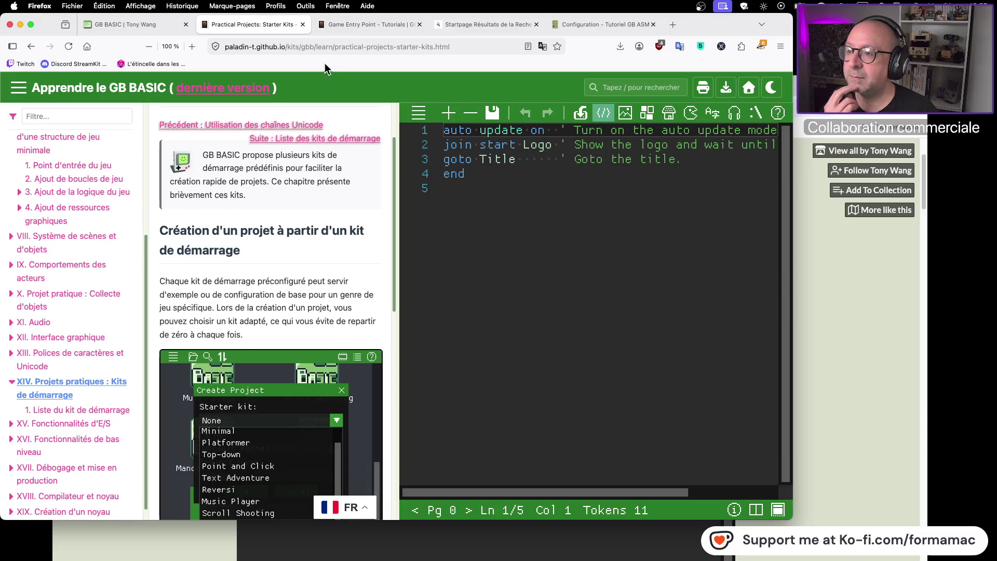
click(362, 25)
click(283, 286)
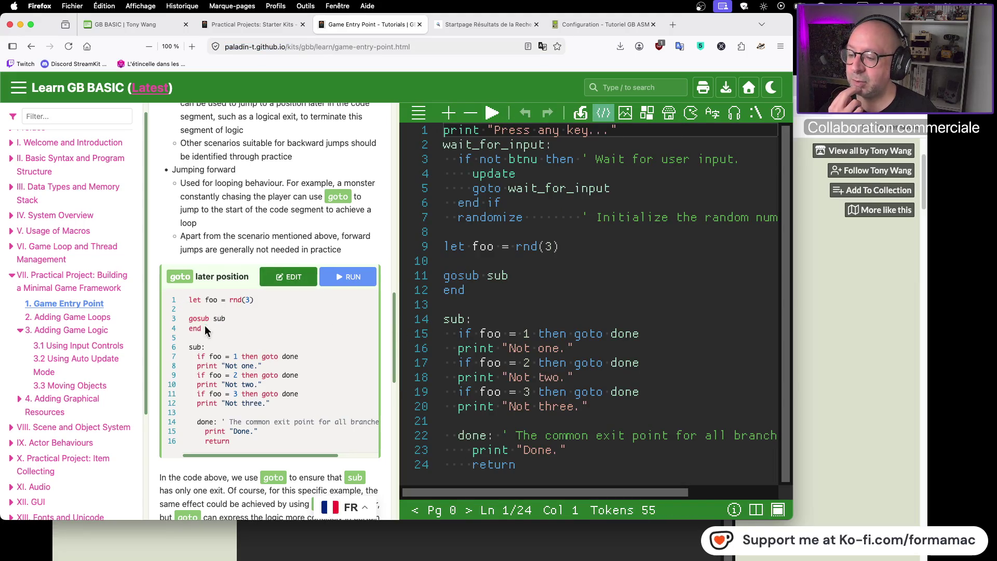
click(292, 285)
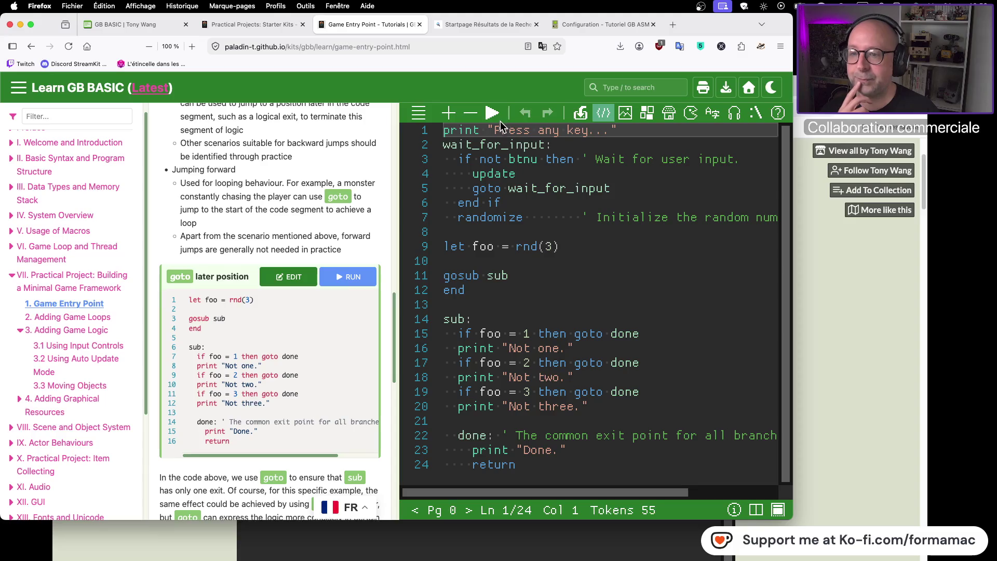
click(497, 119)
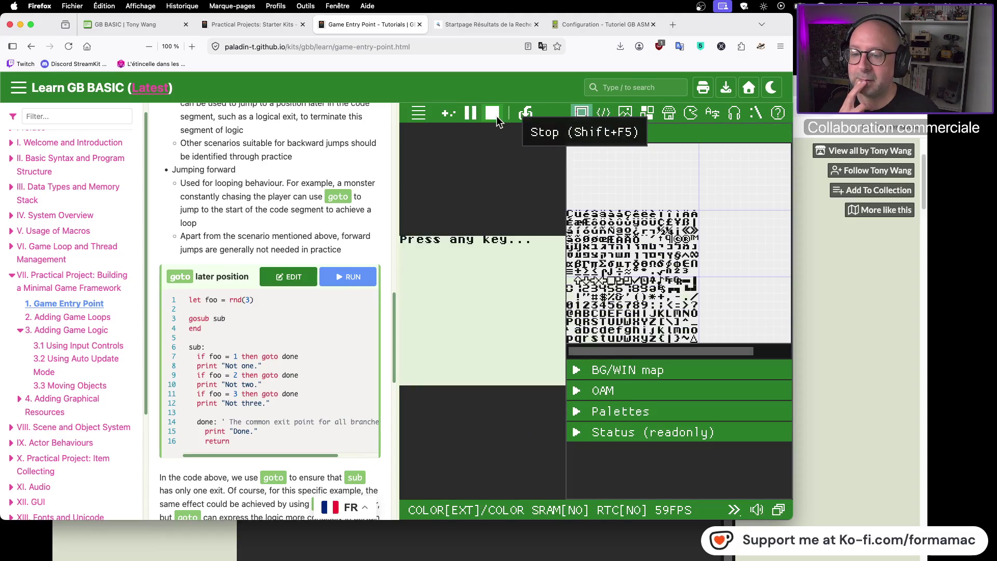
- Show the tile viewer and press a key so the goto example prints 'Done.'
click(589, 111)
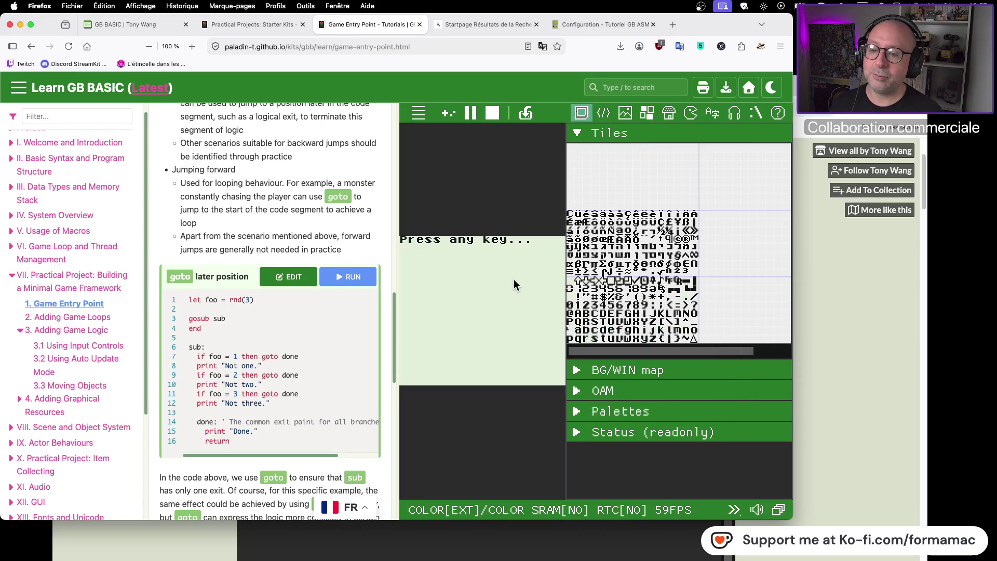
click(513, 278)
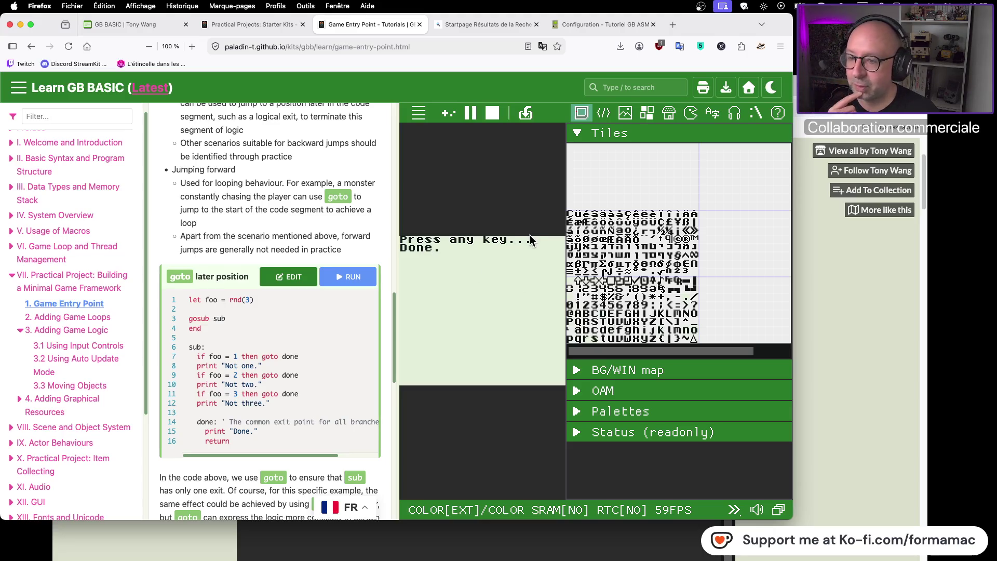
click(455, 41)
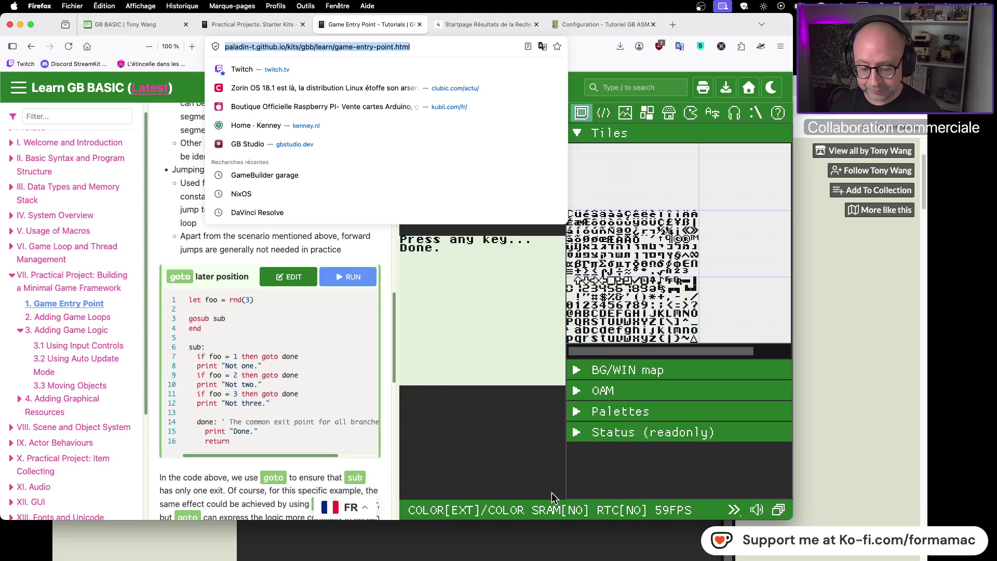
- In Chrome, go to the Game Entry Point page and import the 11-line Getting Started! example
click(845, 459)
drag(408, 93, 388, 37)
click(264, 57)
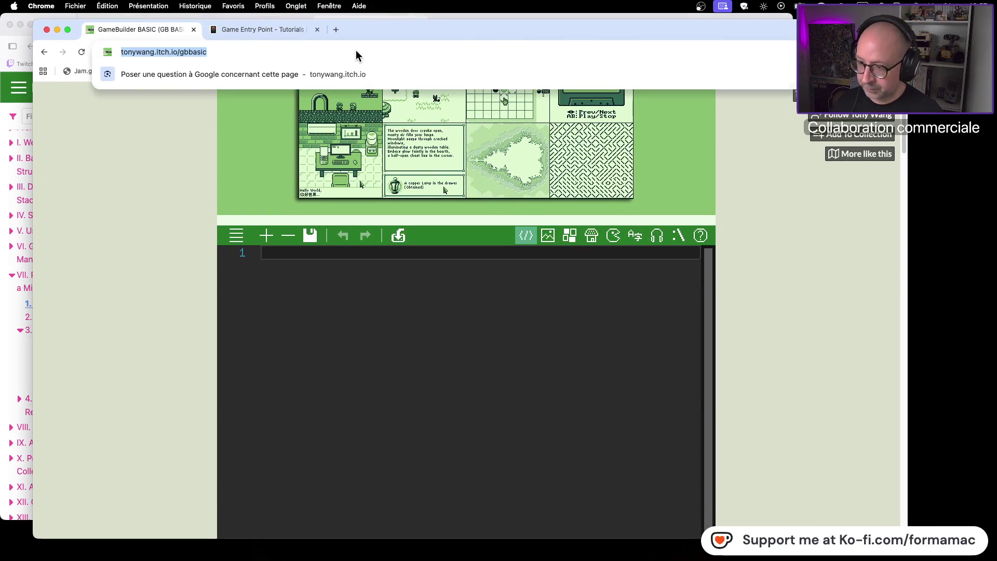
key(super+v)
key(Return)
click(507, 223)
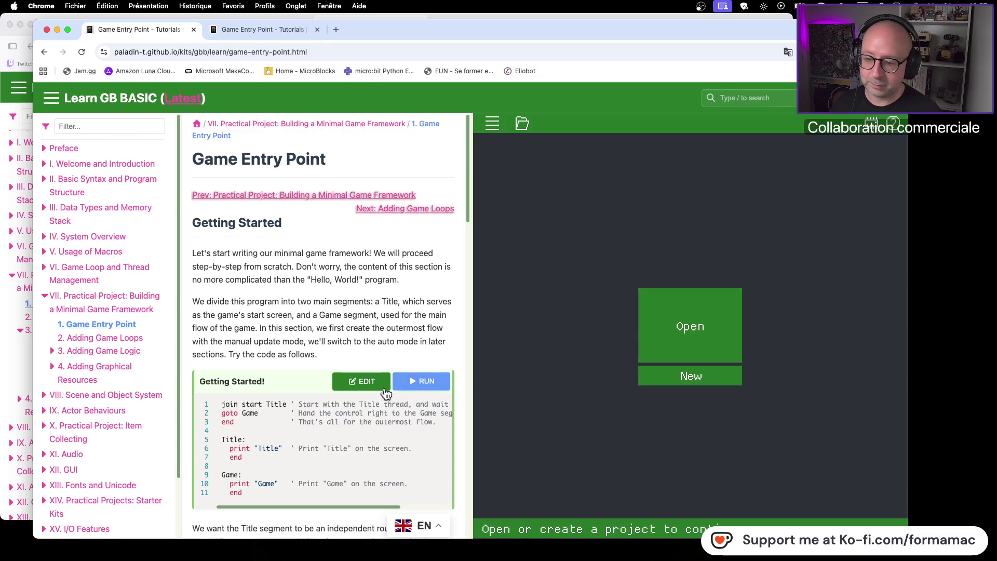
click(363, 382)
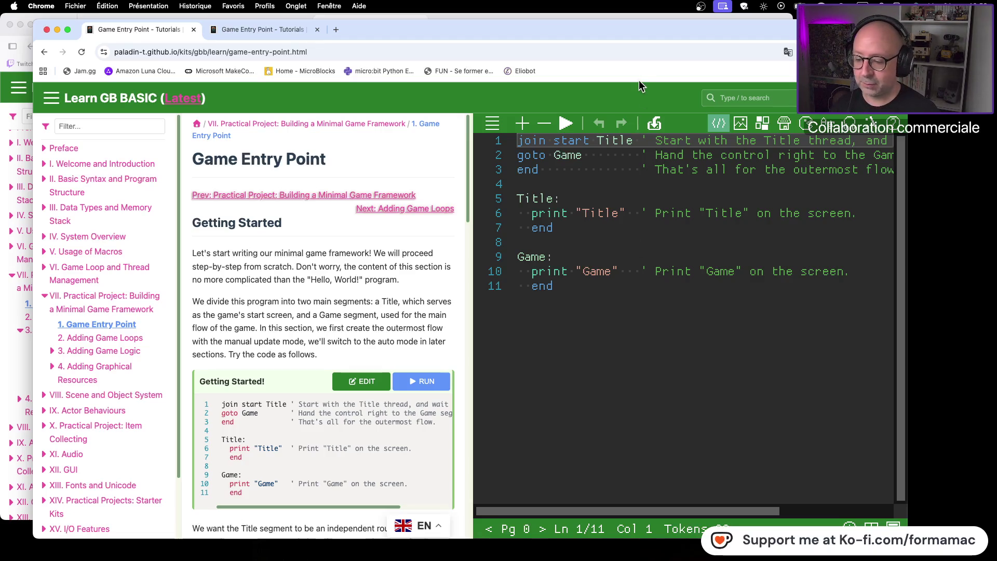
drag(629, 31, 600, 23)
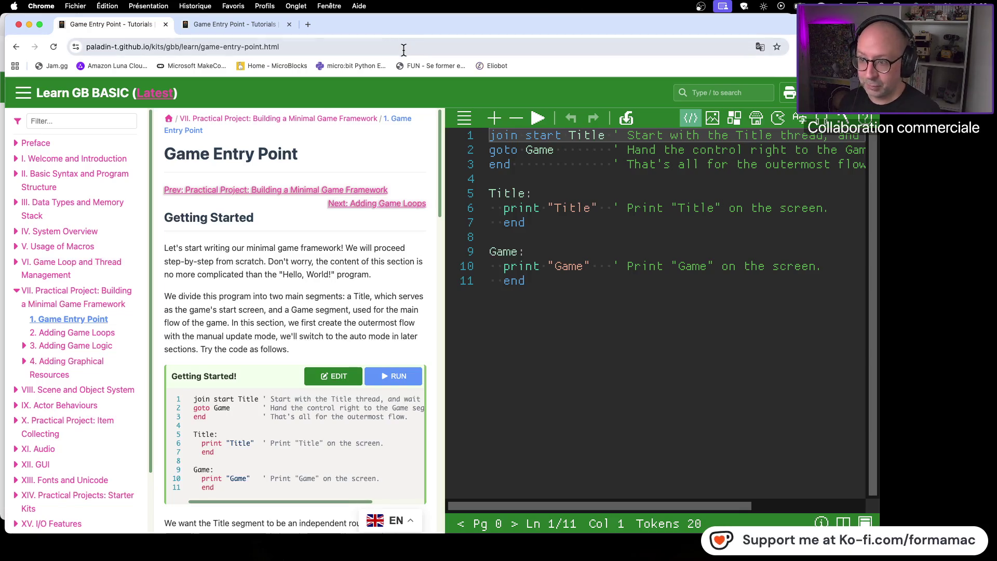
- Quit Google Chrome and return to the Firefox Game Entry Point tutorial page
click(41, 6)
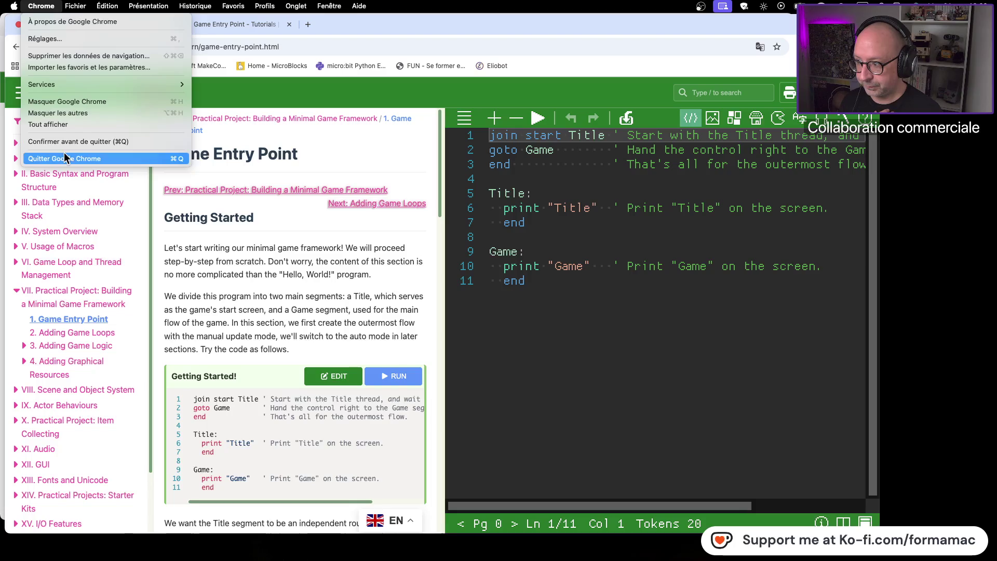
click(88, 160)
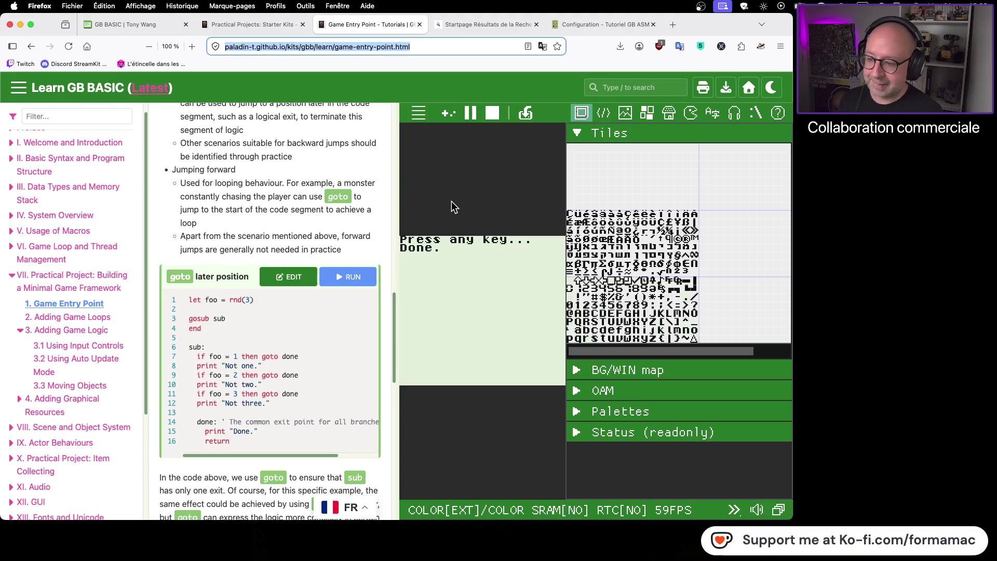
click(322, 336)
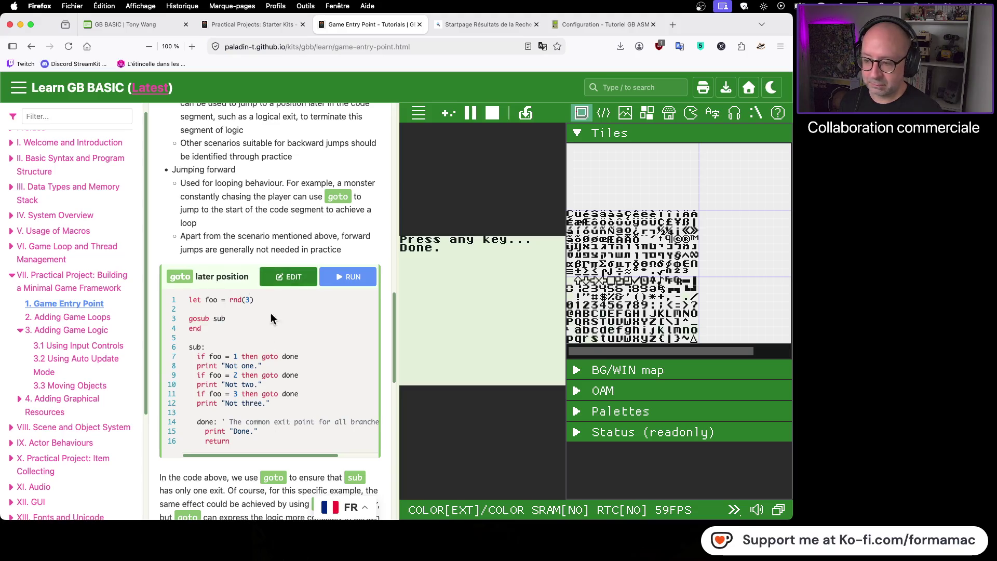
- Reopen the 24-line 'goto later position' code in the editor and scroll up toward Getting Started
click(287, 281)
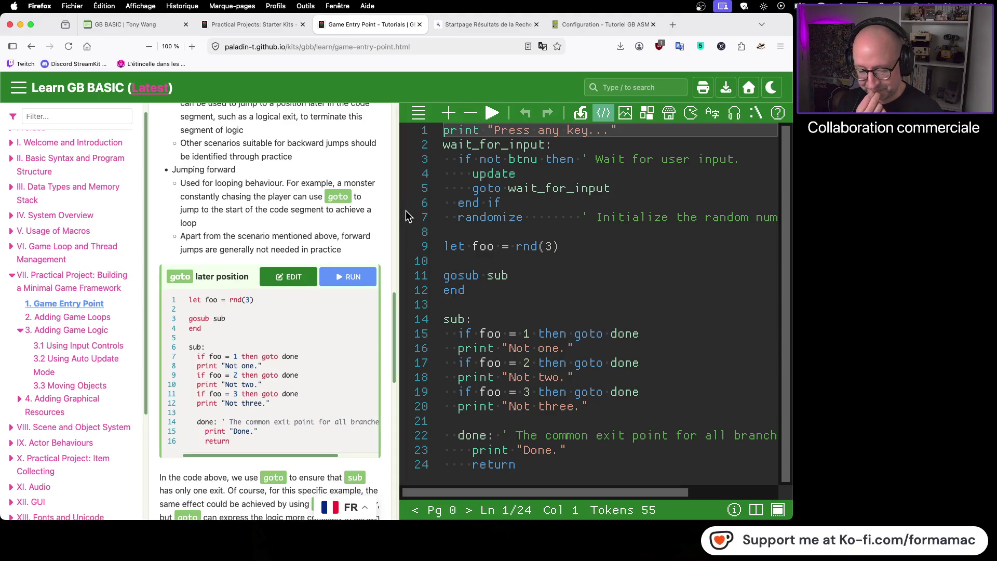
scroll(335, 236, up, 10)
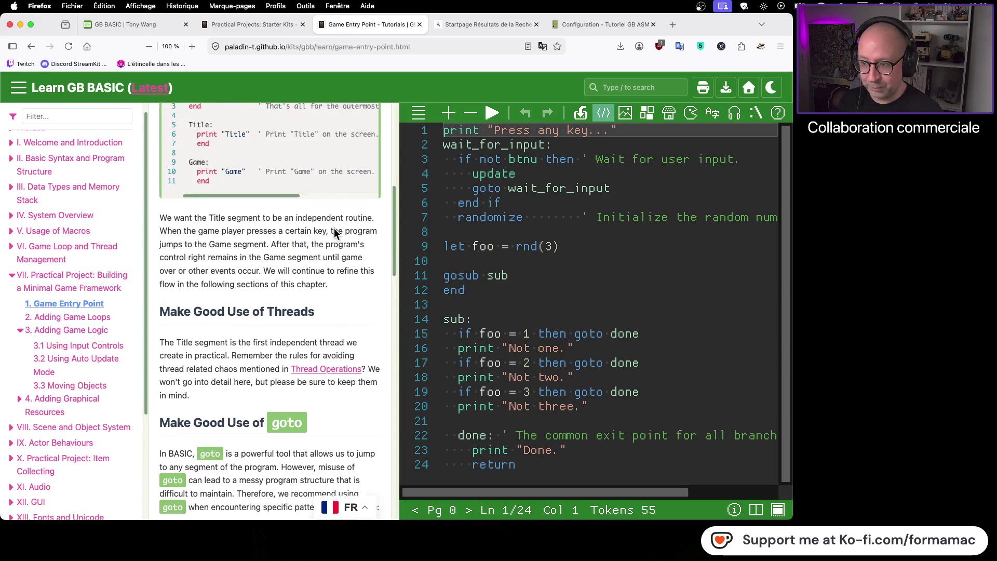
scroll(335, 235, up, 5)
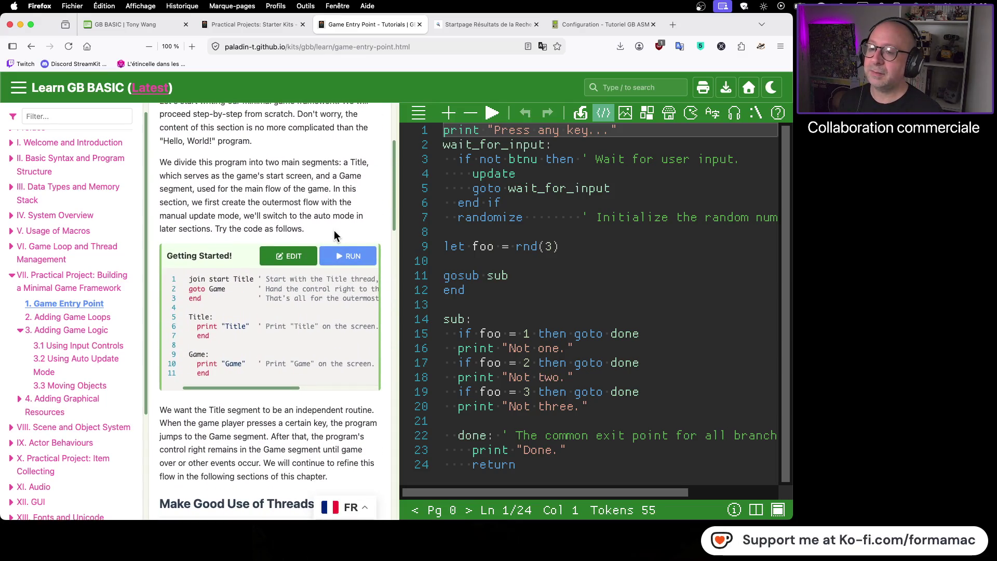
scroll(335, 235, up, 2)
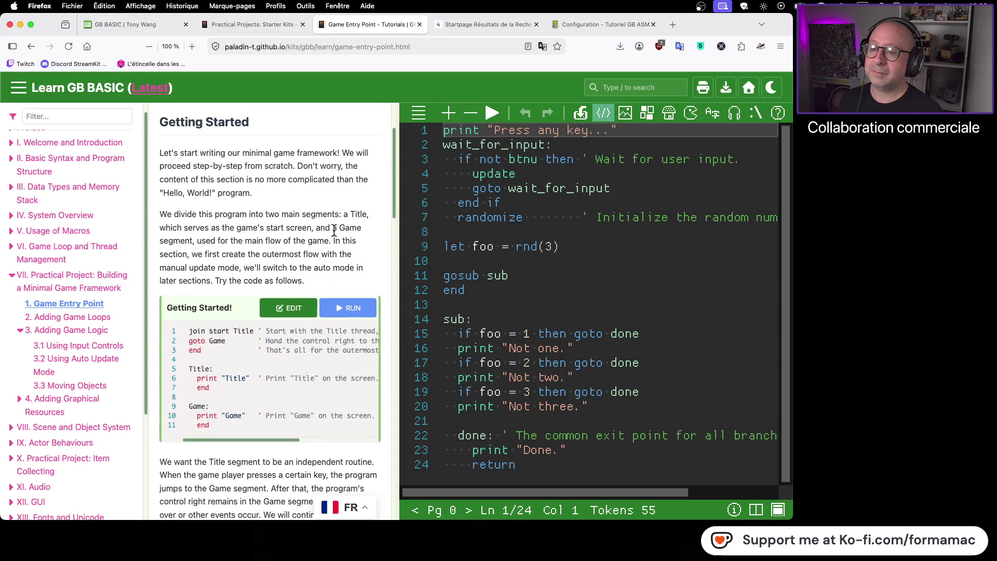
- Load the Getting Started! example and run it in the emulator
click(298, 310)
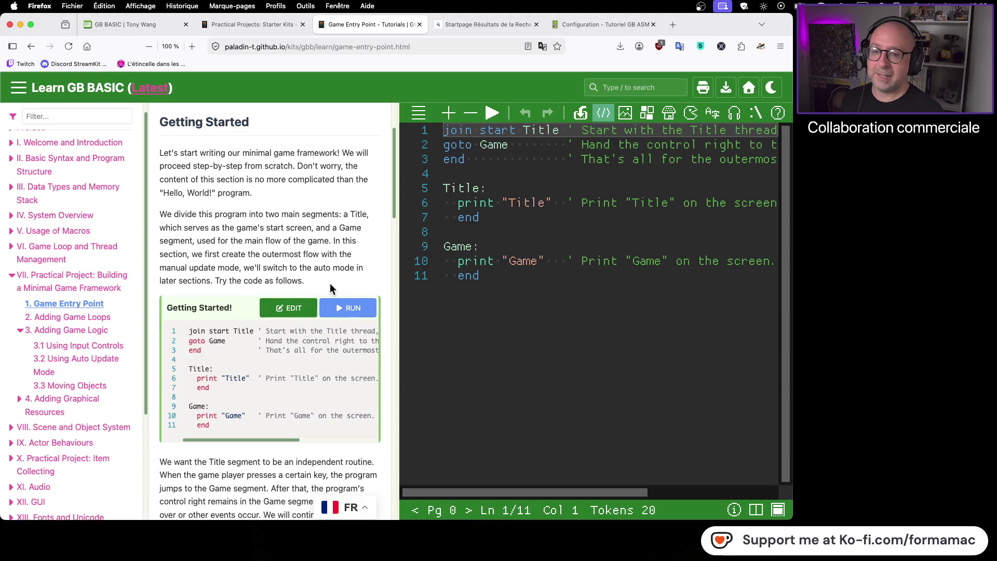
click(491, 118)
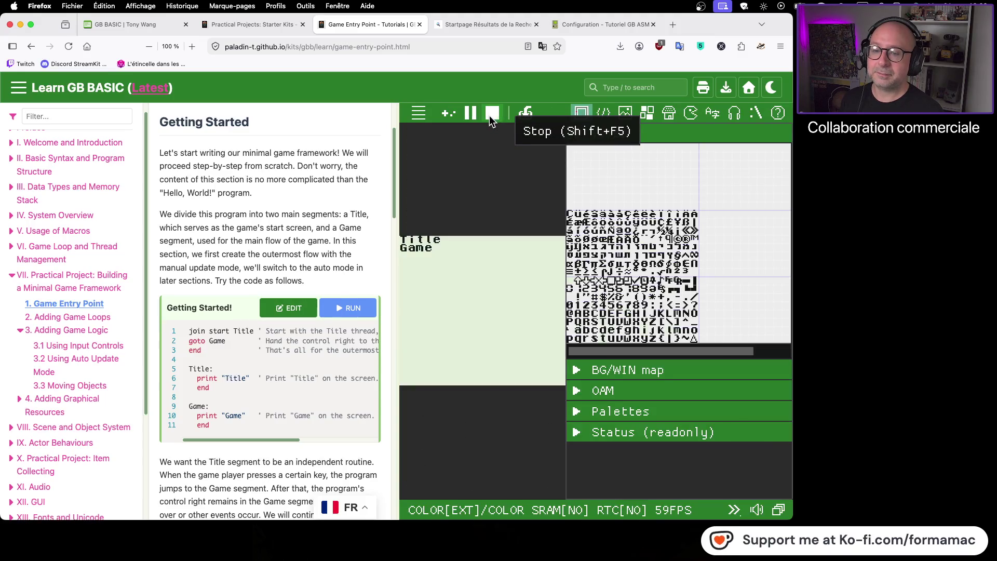
scroll(308, 272, down, 5)
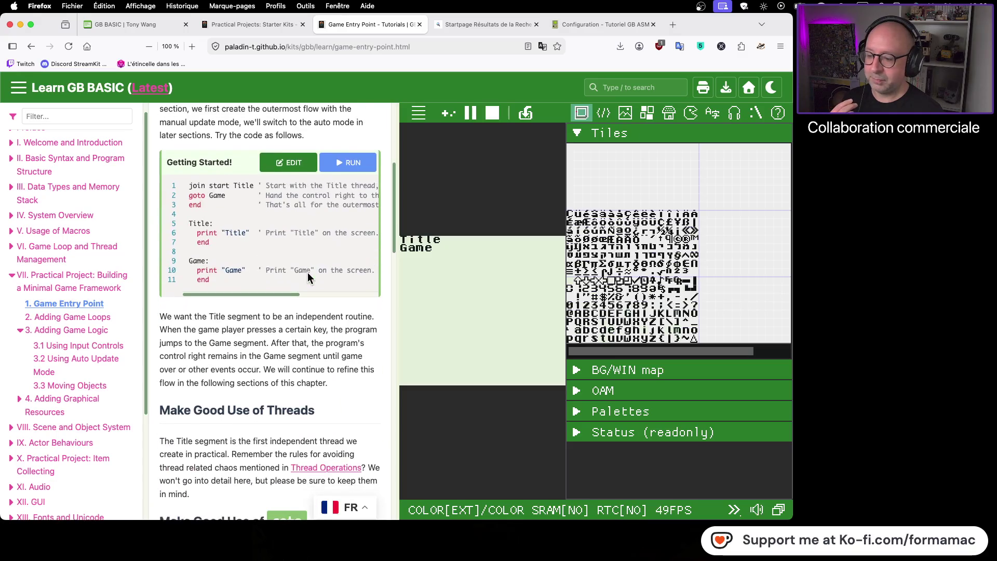
scroll(308, 272, down, 6)
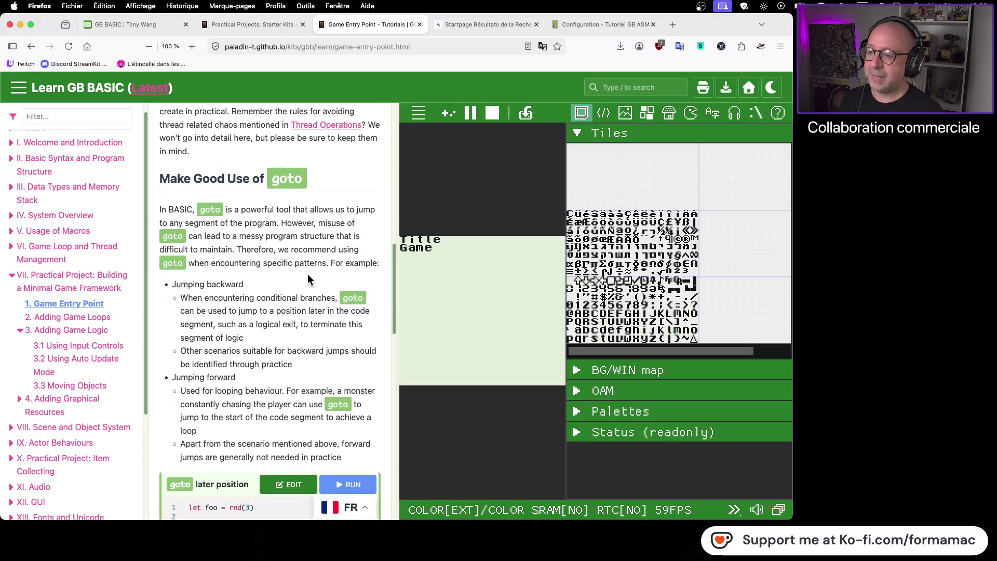
scroll(307, 276, down, 2)
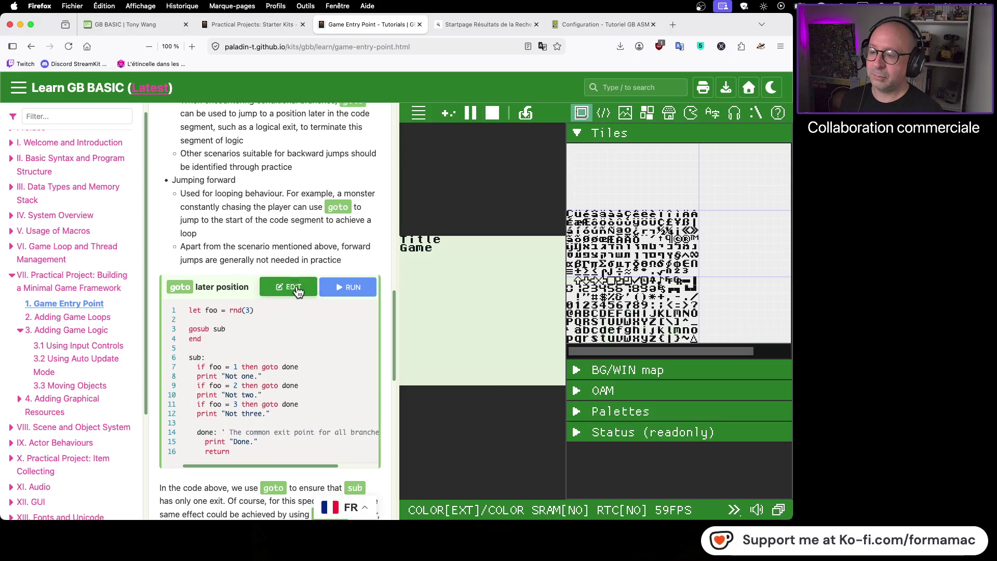
- Reload the 'goto later position' example and run it to show 'Press any key...'
click(294, 287)
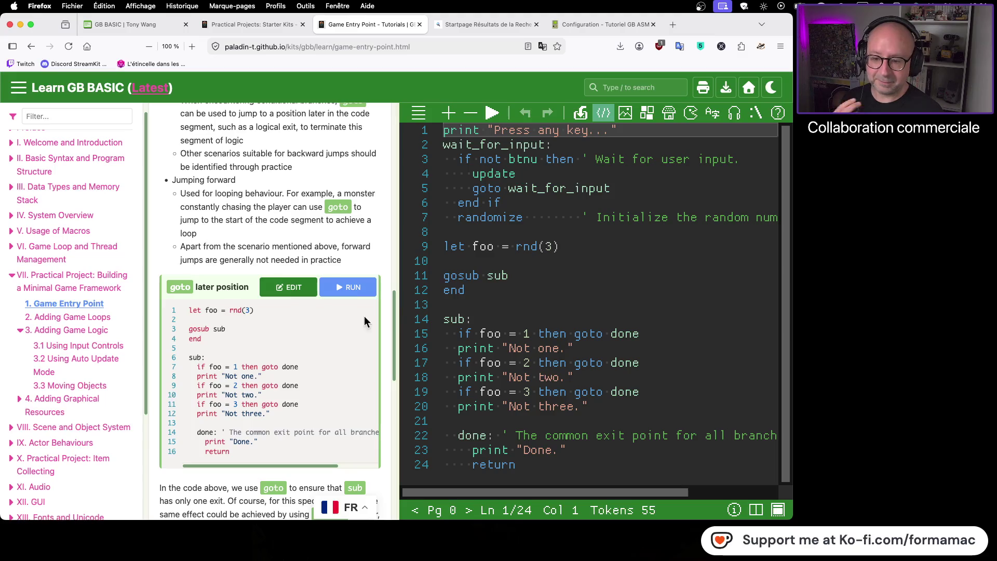
scroll(309, 362, down, 2)
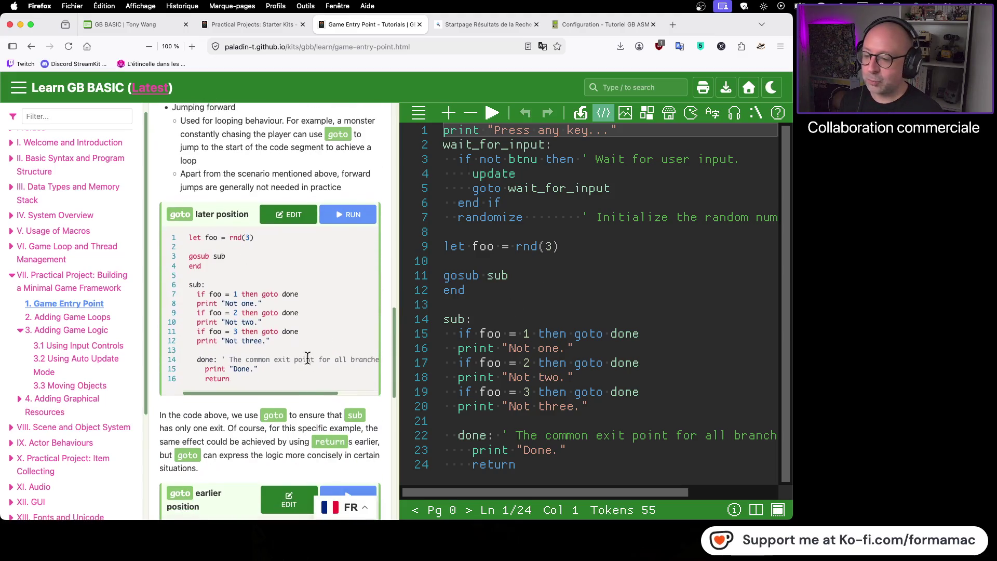
scroll(337, 387, right, 3)
scroll(357, 385, left, 3)
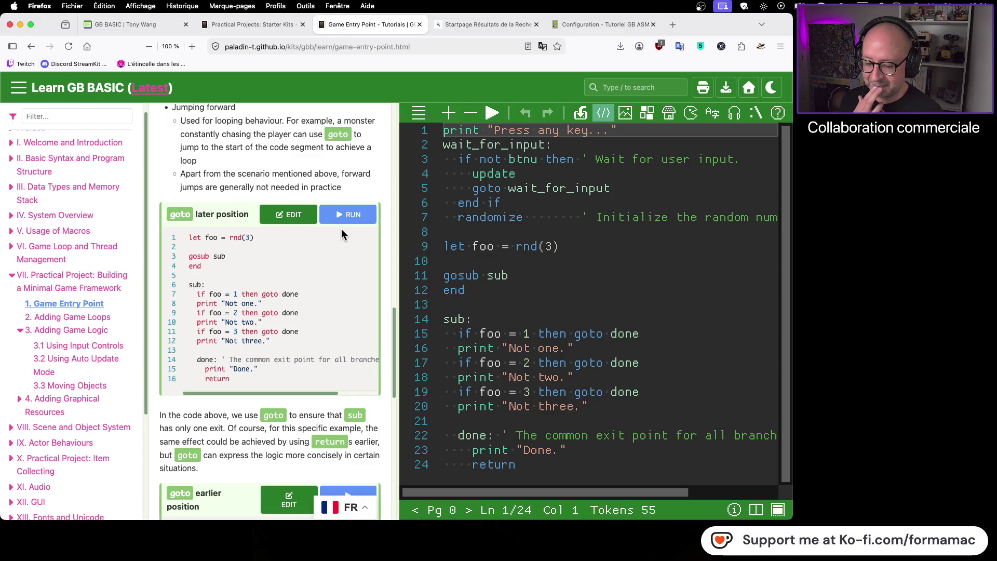
click(373, 216)
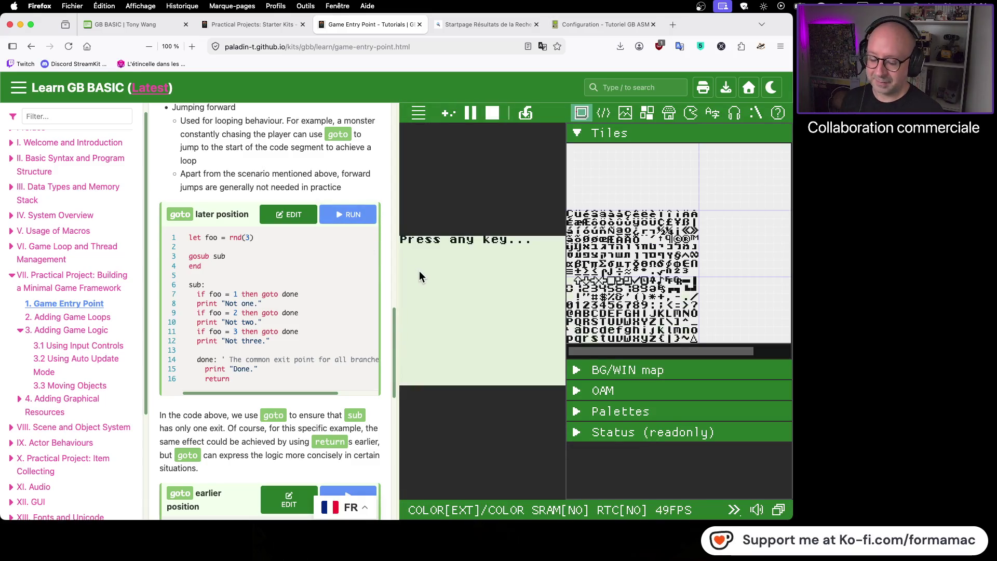
- Review the Game Entry Point page, then switch to the 'gb basic tutoriel' search results tab
scroll(422, 275, up, 1)
scroll(421, 276, down, 2)
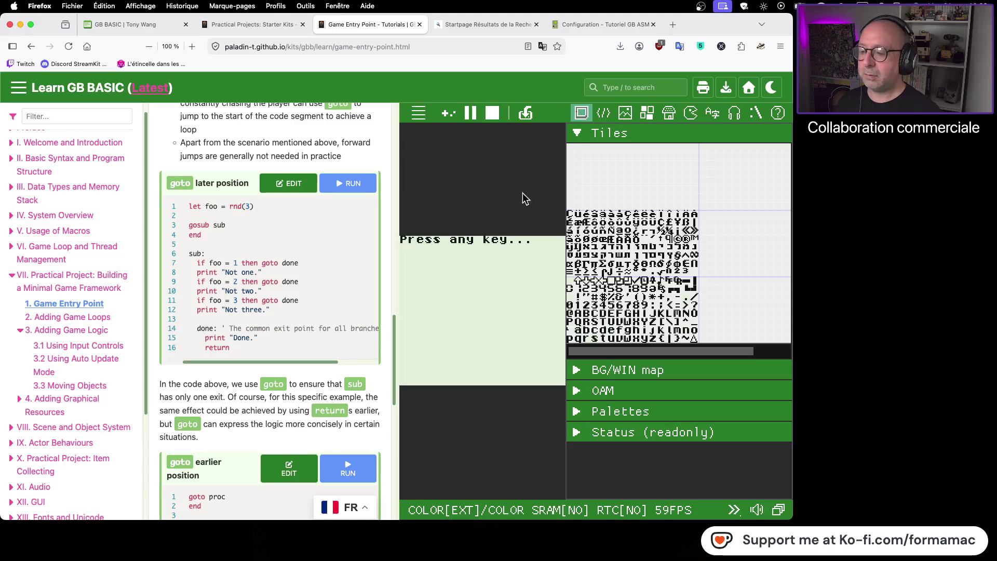
scroll(324, 240, down, 10)
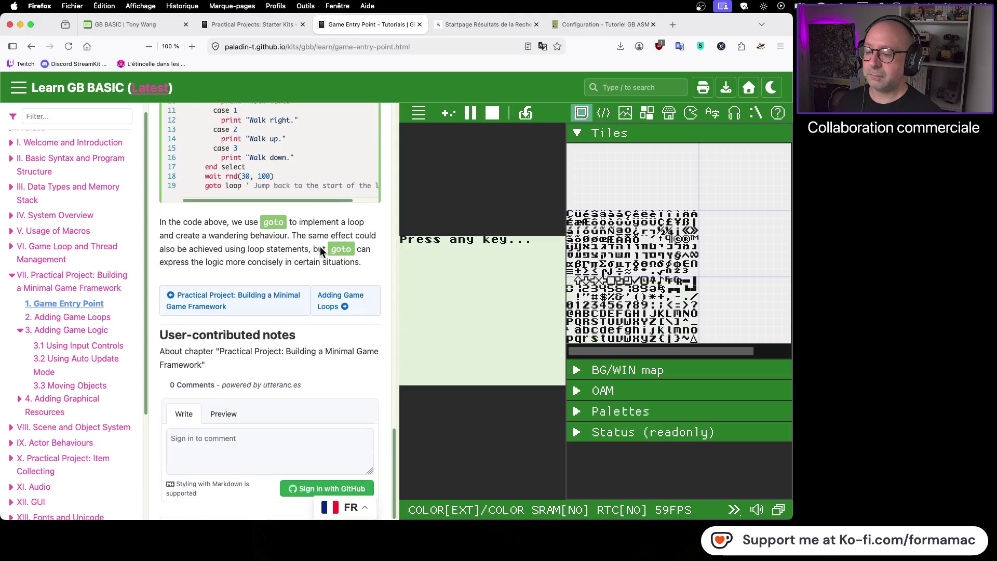
scroll(324, 279, up, 15)
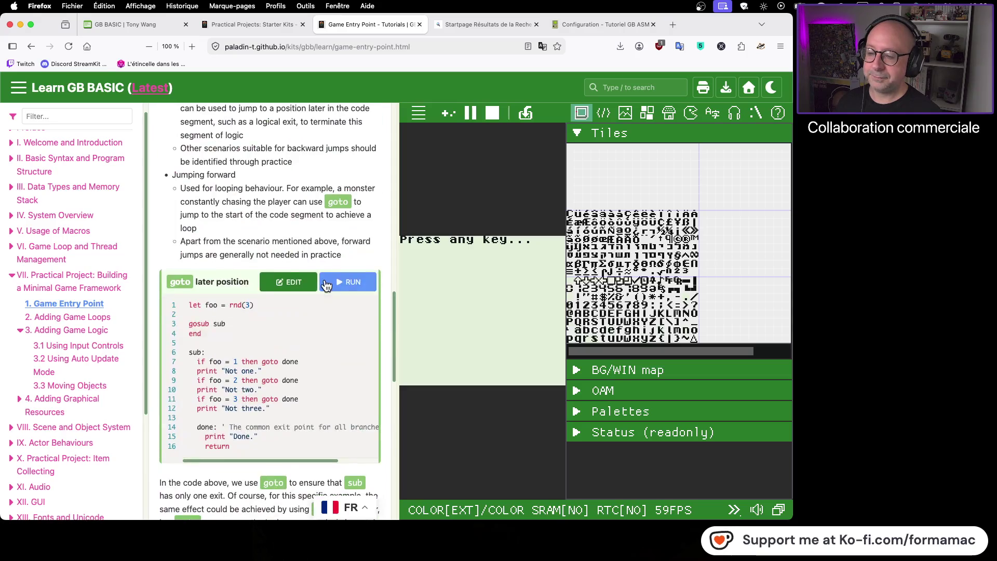
scroll(324, 280, up, 10)
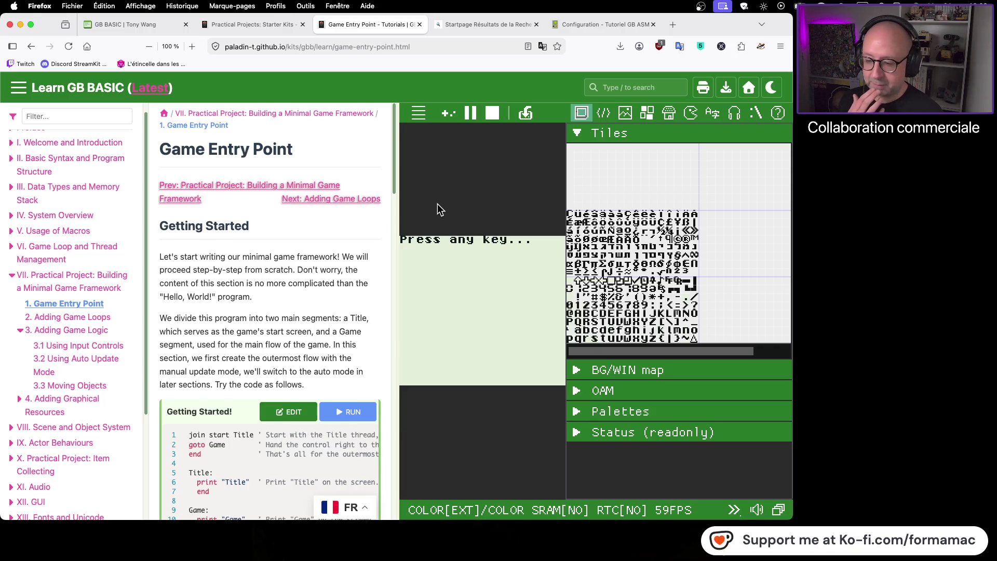
scroll(349, 282, down, 5)
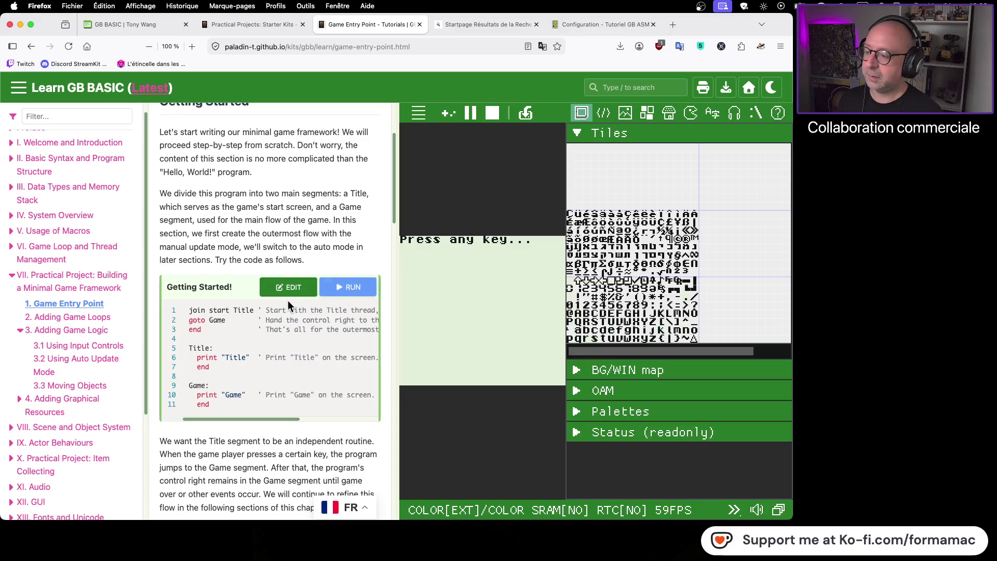
click(468, 26)
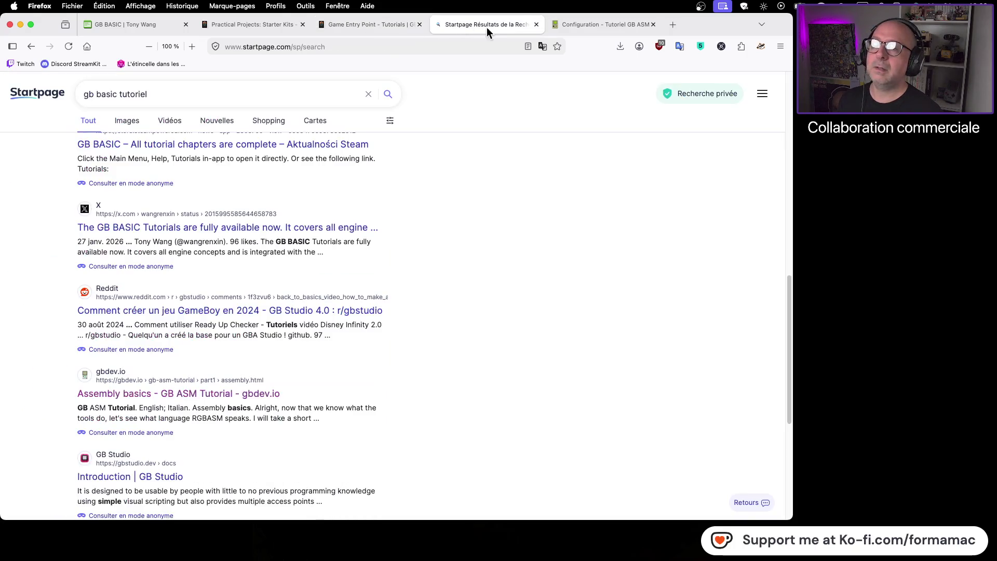
- Close the Configuration tutorial tab and open the Practical Projects: Starter Kits chapter page
click(593, 29)
click(654, 25)
click(289, 29)
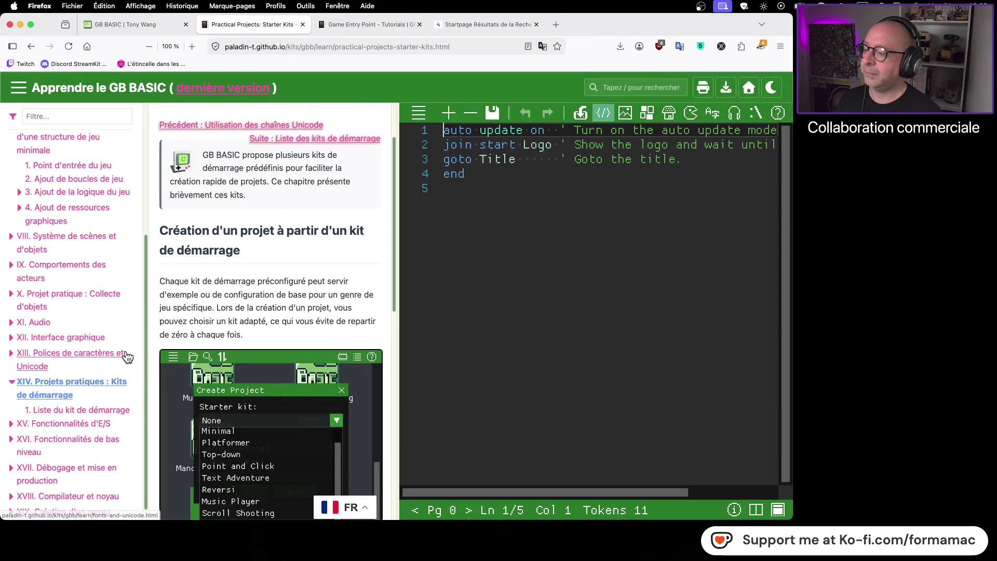
click(91, 383)
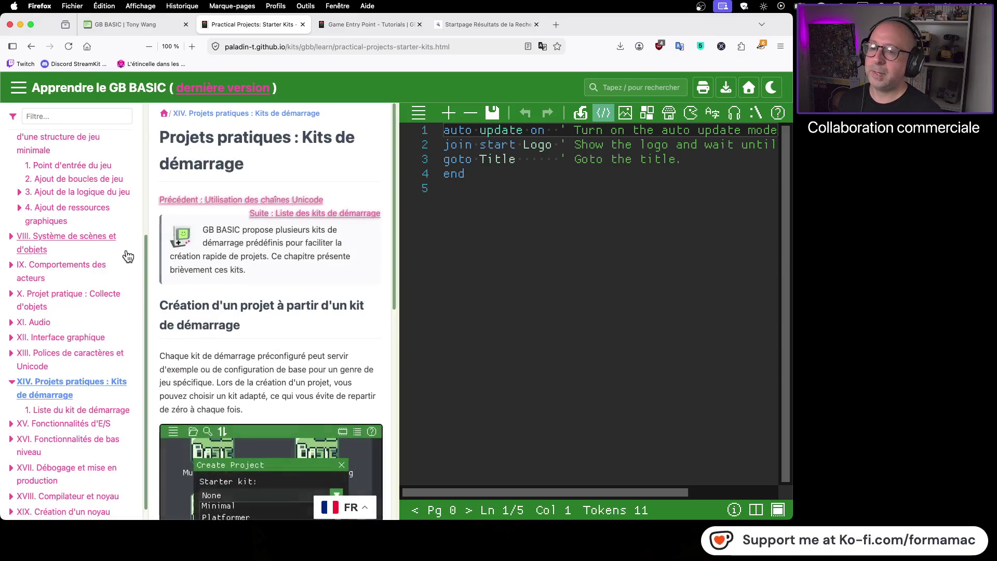
scroll(100, 263, up, 2)
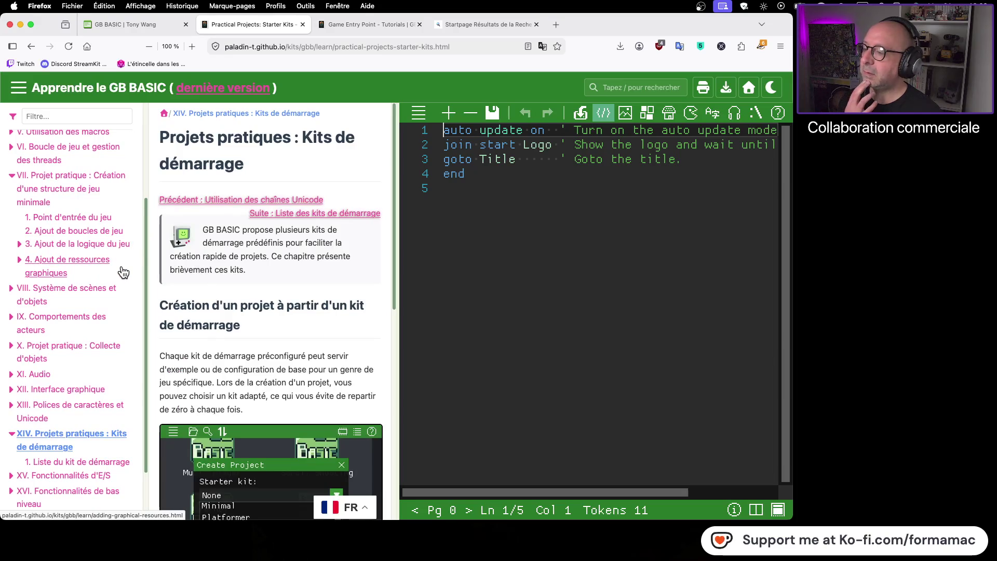
- Go from 'Ajout de la logique du jeu' to the input controls chapter and run its polling example
click(106, 244)
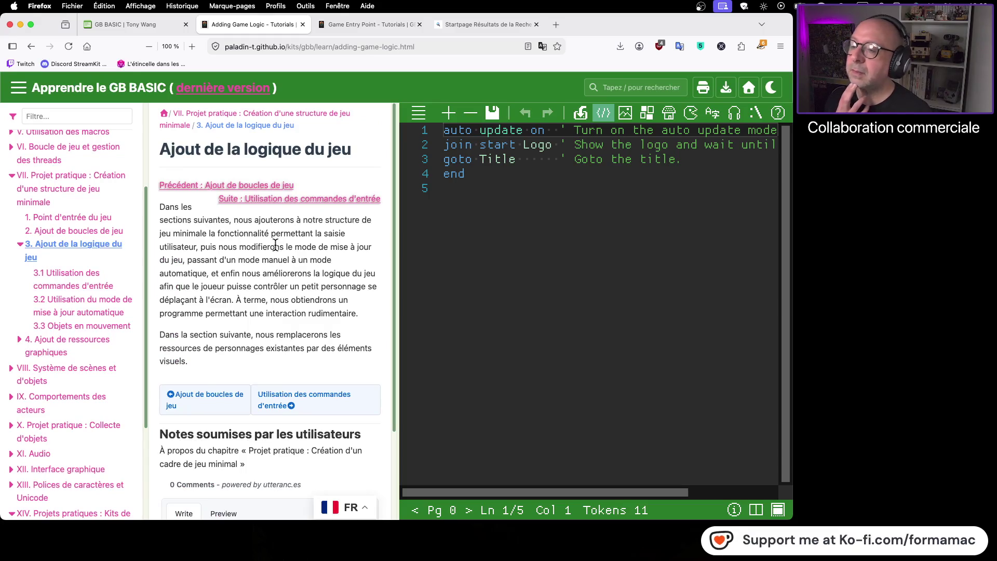
scroll(274, 247, down, 3)
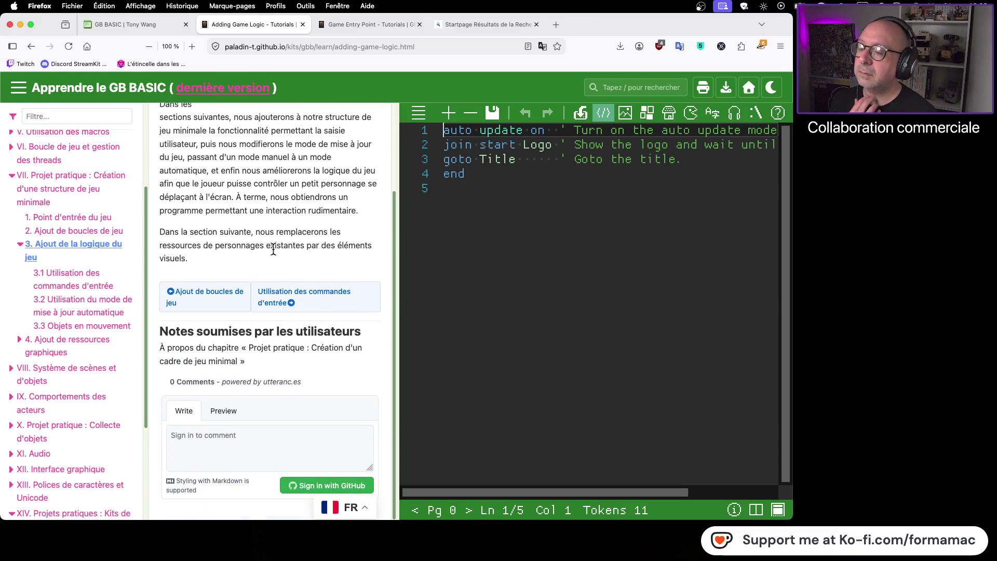
click(344, 289)
click(461, 322)
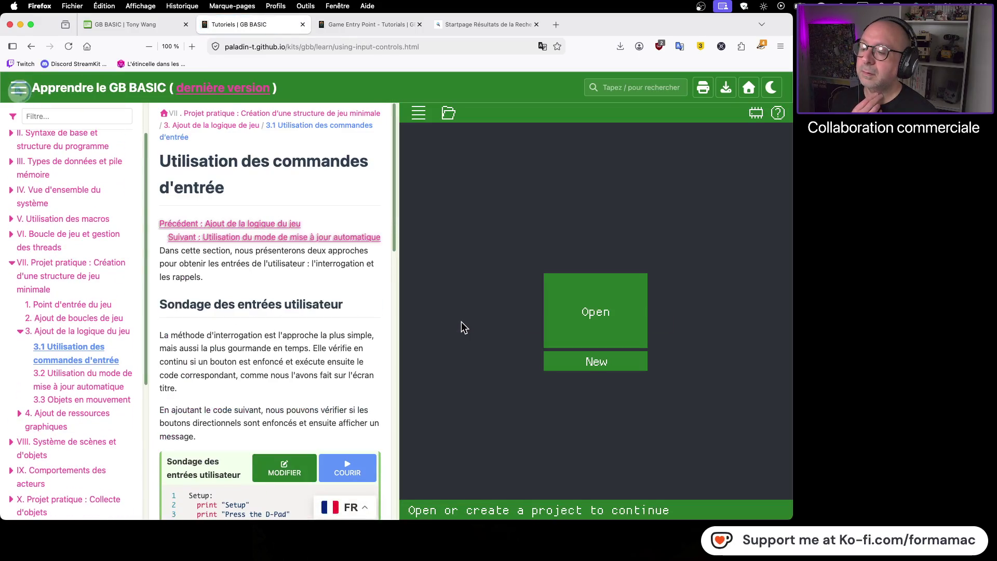
click(348, 469)
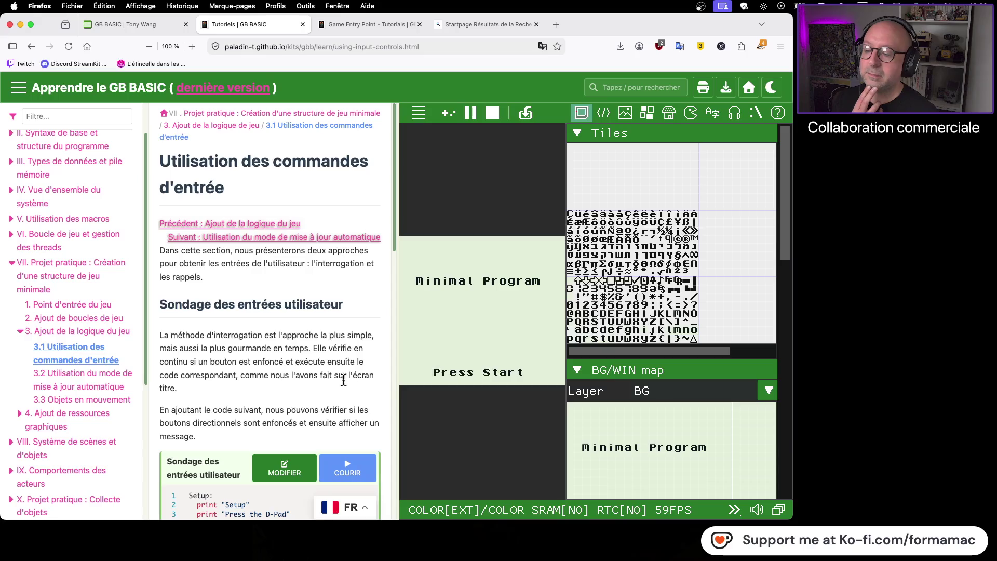
- Open the 49-line 'Press Start' polling program in the code editor
click(298, 470)
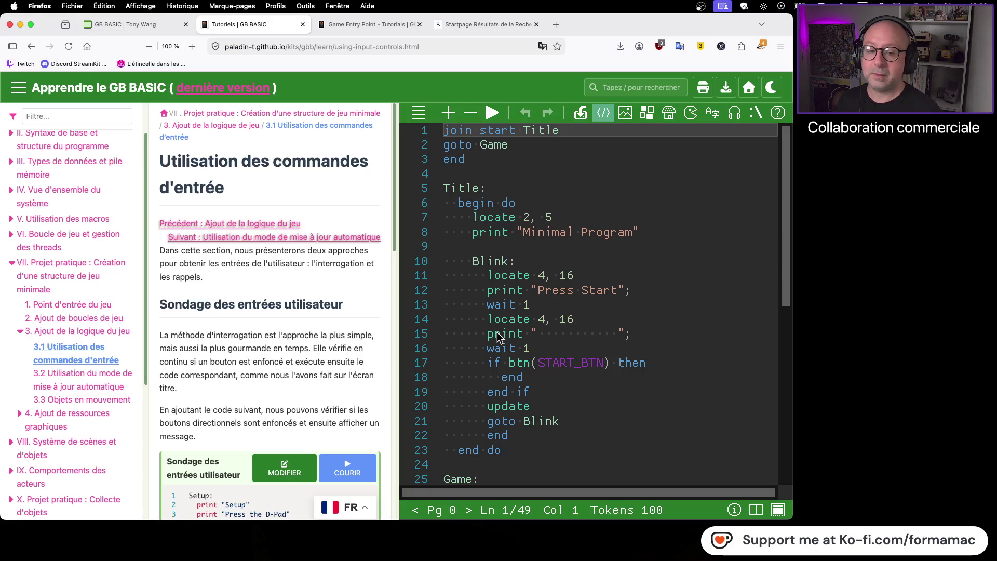
scroll(670, 322, down, 6)
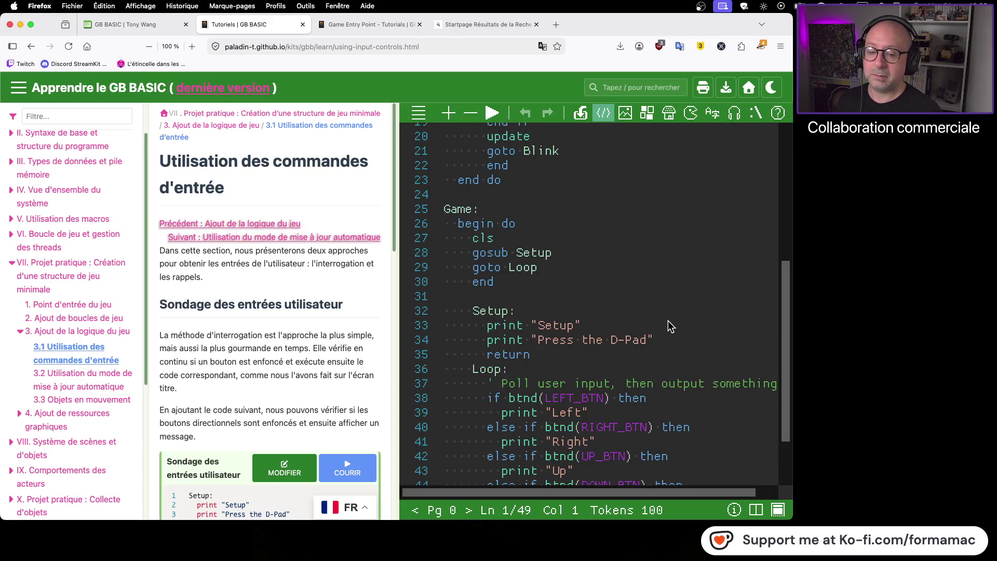
scroll(519, 342, down, 3)
scroll(343, 372, down, 5)
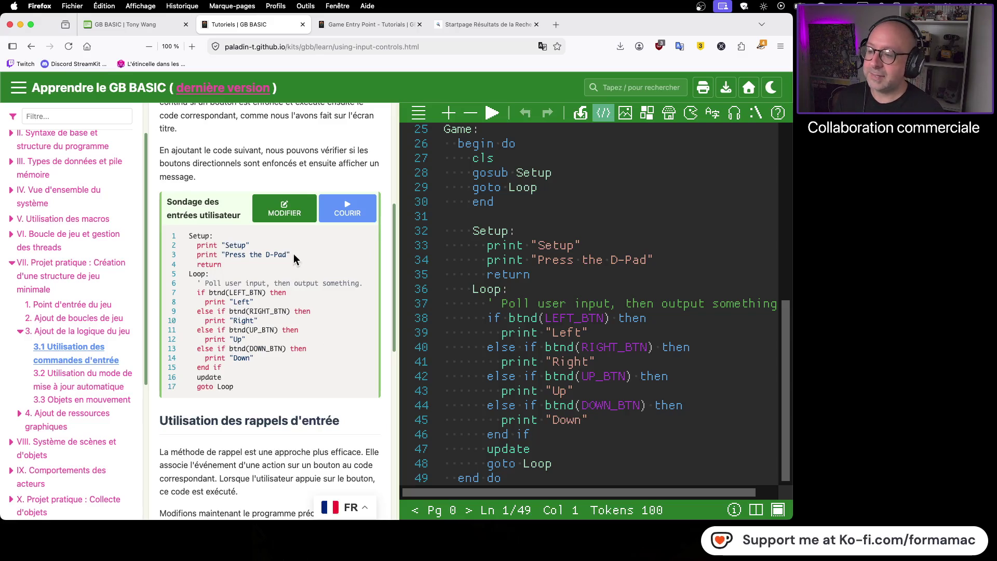
scroll(613, 322, up, 3)
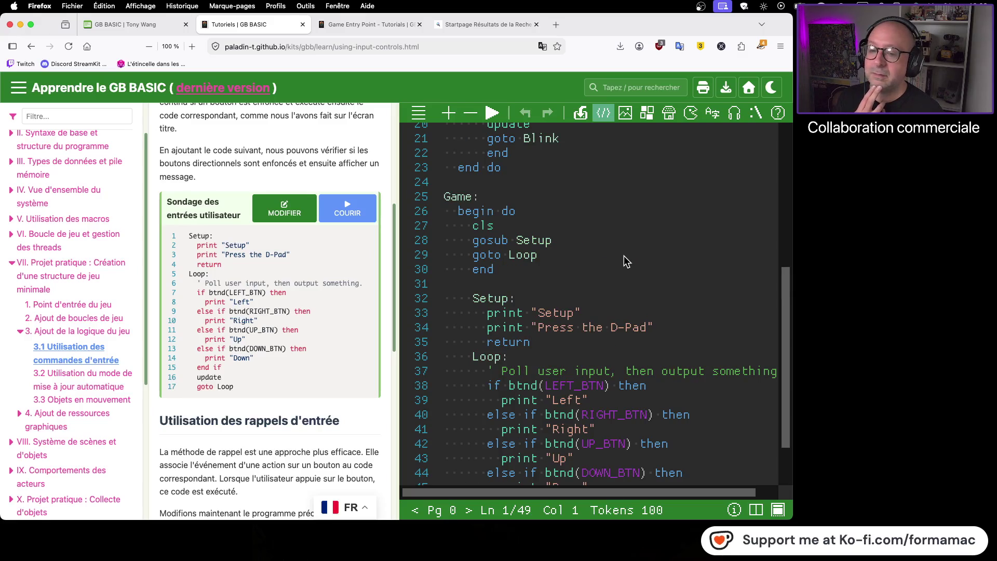
scroll(556, 270, up, 3)
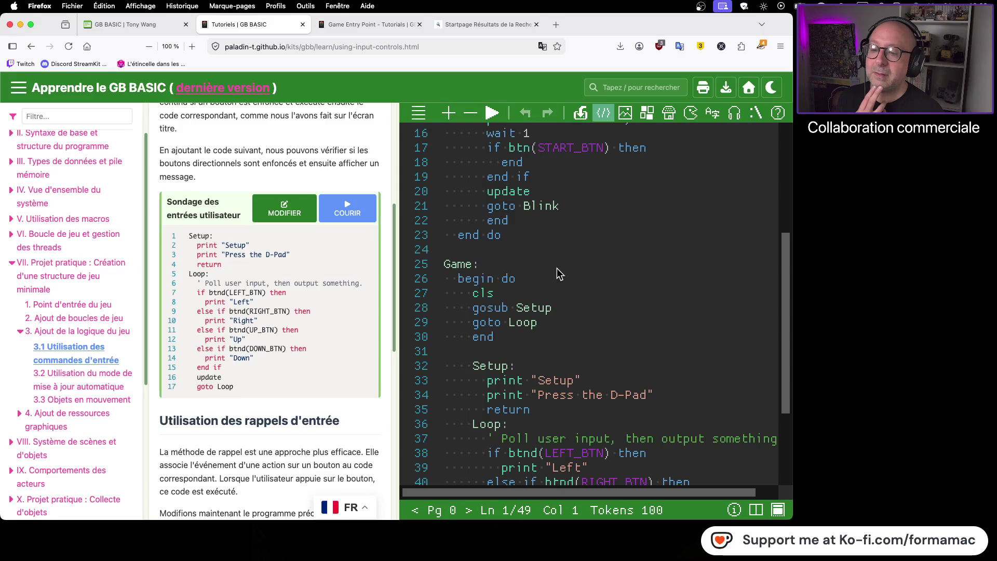
scroll(557, 269, up, 5)
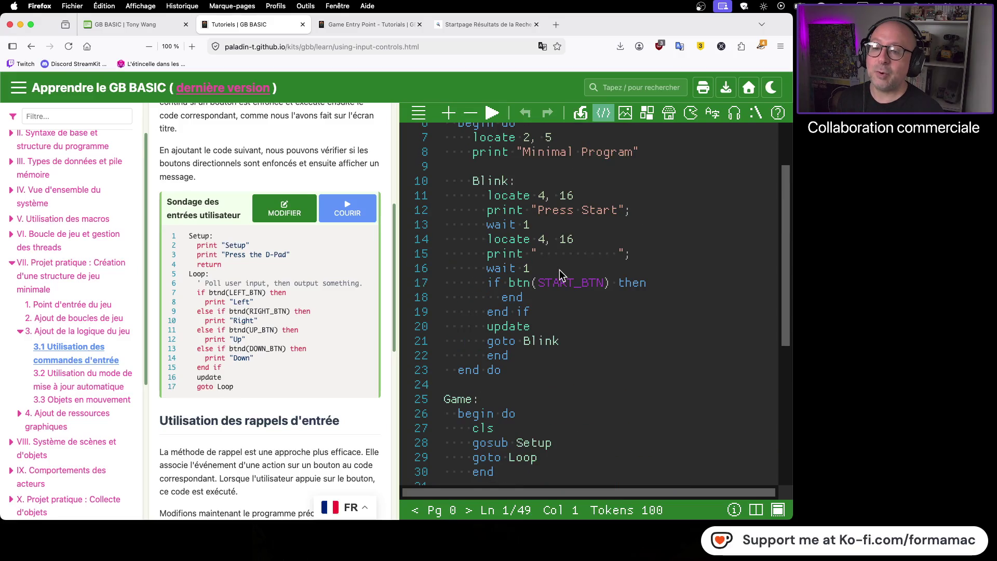
scroll(559, 274, up, 3)
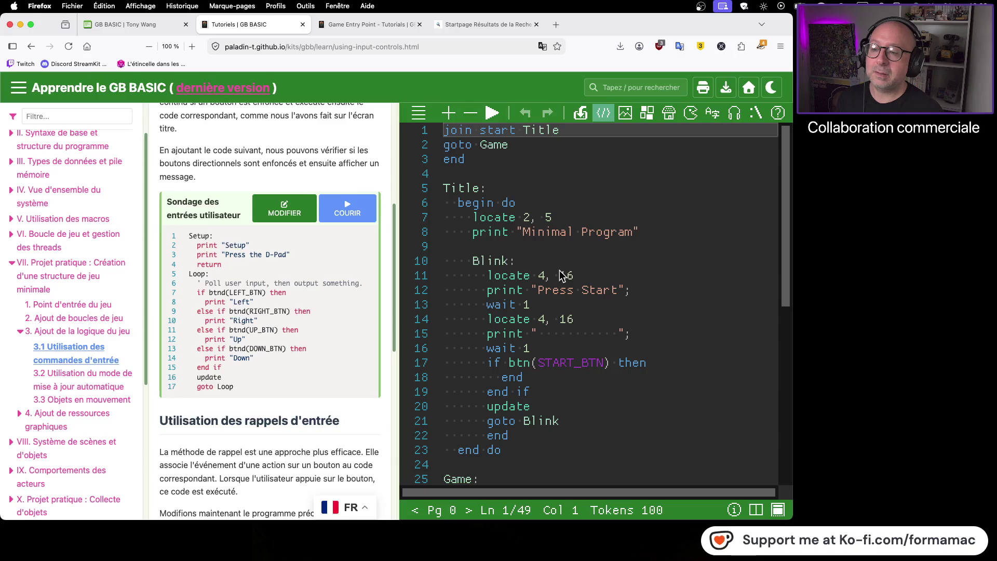